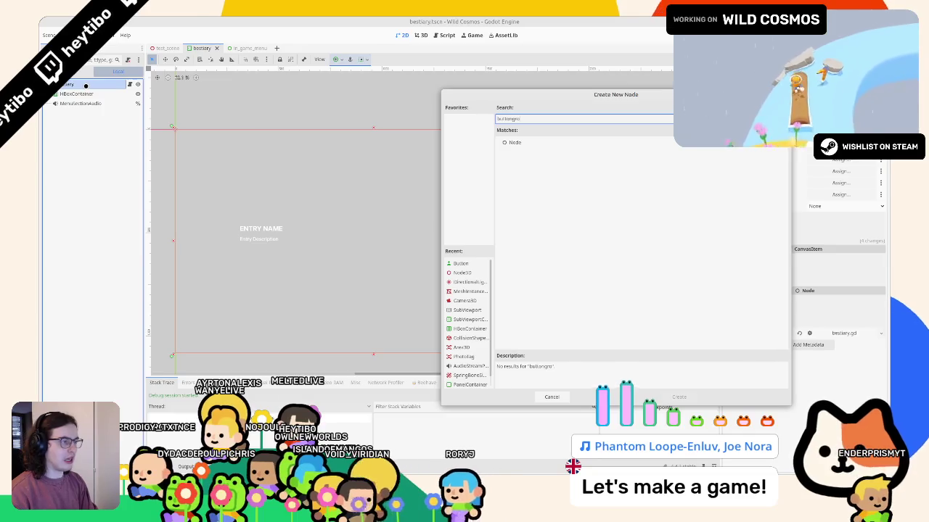
- Cancel Create New Node, skim the ButtonGroup class reference, then return to the 3D view
key("Escape")
left_click(436, 36)
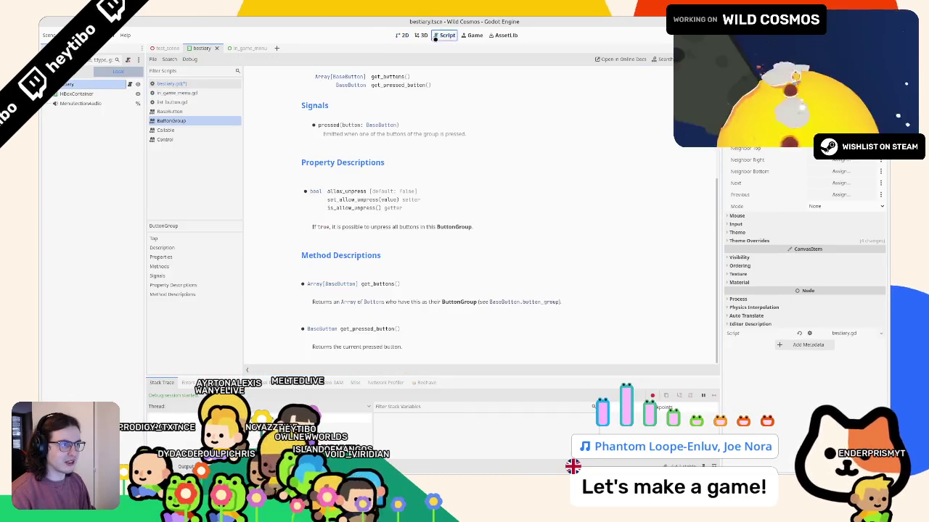
scroll(415, 115, "up", 5)
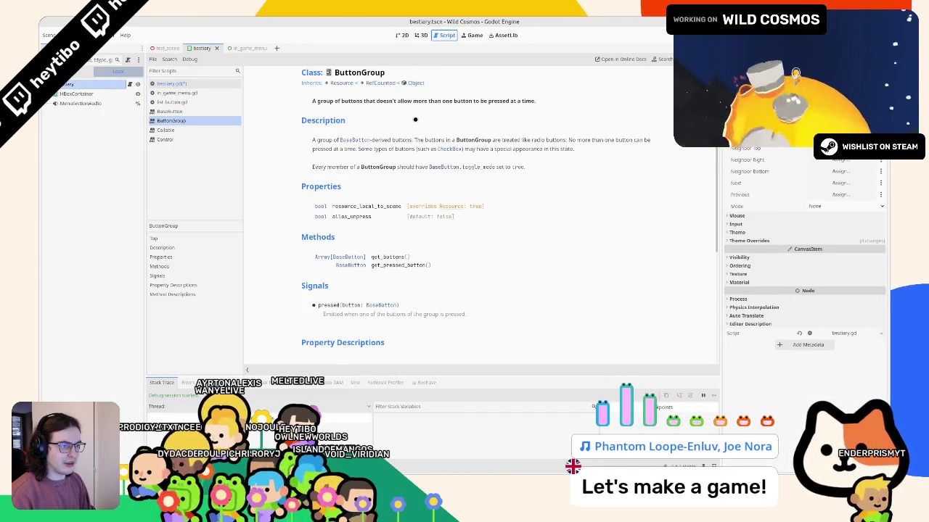
scroll(415, 121, "down", 2)
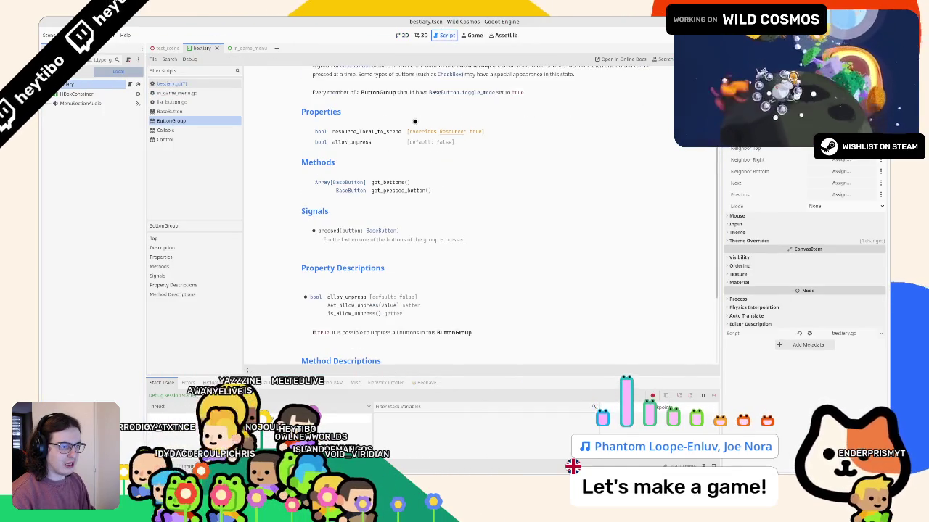
scroll(415, 123, "down", 3)
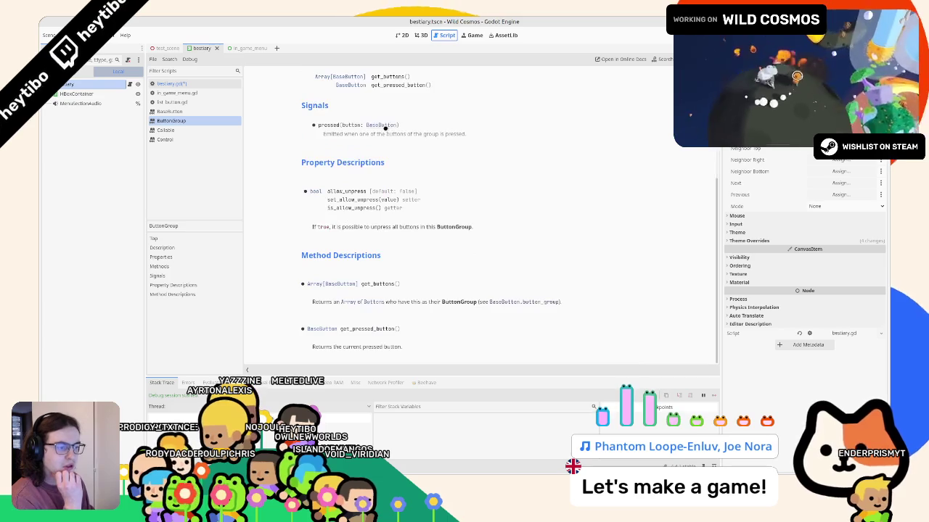
left_click(420, 36)
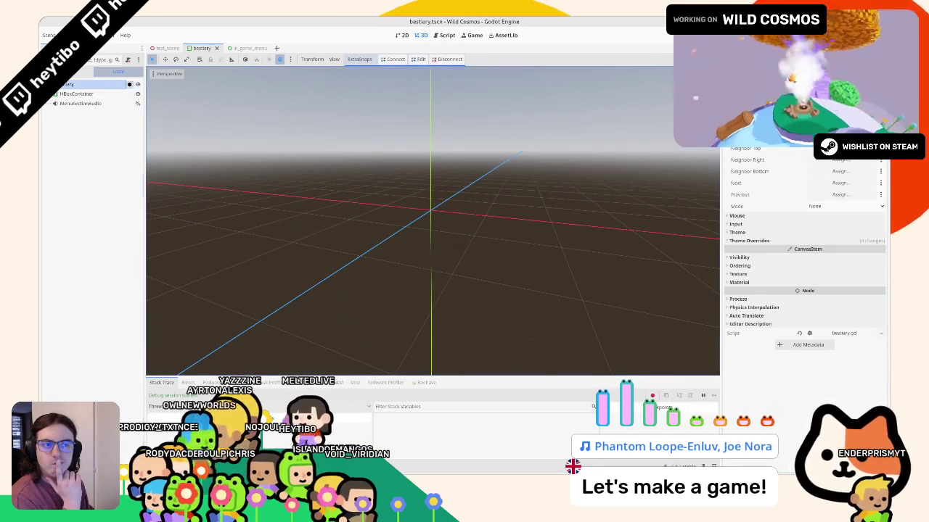
- Open bestiary.gd from the script icon beside the bestiary node in the Scene dock
left_click(129, 84)
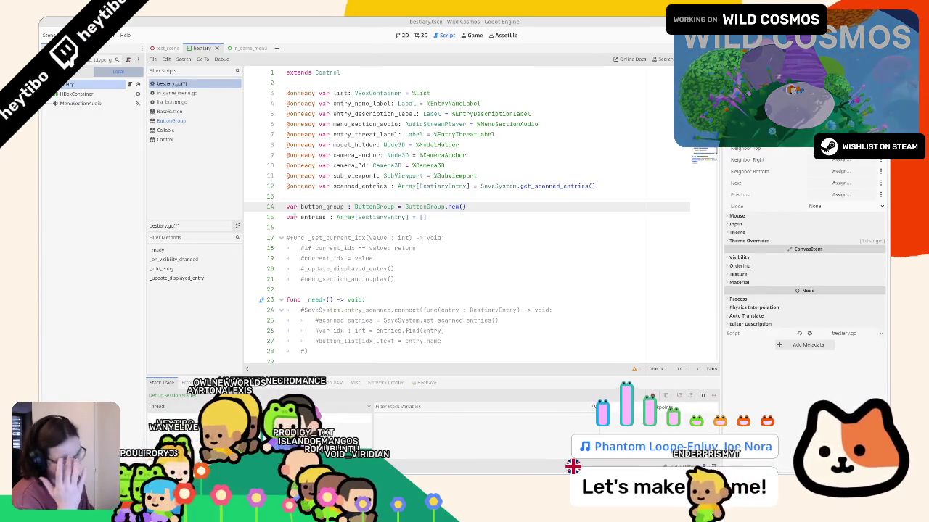
- Delete the commented-out _set_current_idx block on lines 17–21
mouse_move(288, 248)
left_mouse_down()
mouse_move(424, 268)
mouse_move(288, 238)
left_mouse_up()
left_click(423, 267)
mouse_move(399, 279)
left_mouse_down()
mouse_move(304, 263)
mouse_move(287, 238)
left_mouse_up()
key("BackSpace")
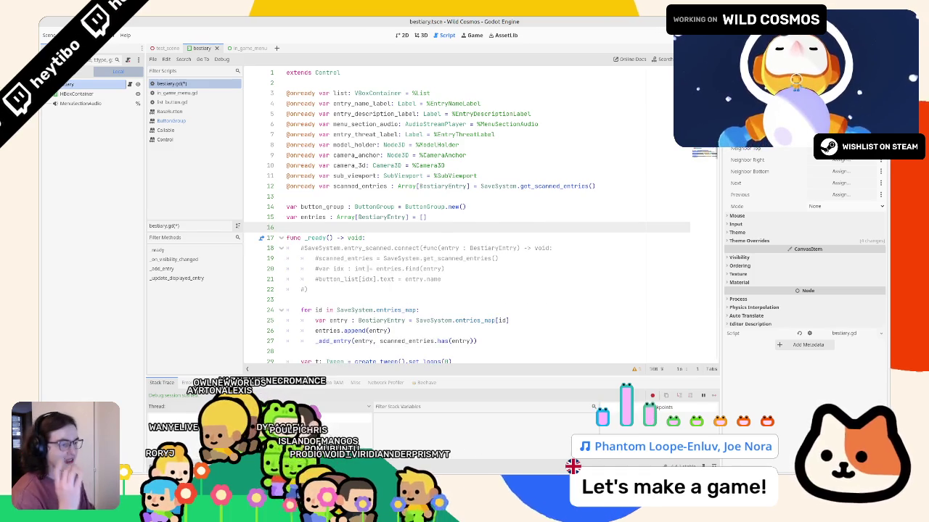
- Replace button_group.changed on line 32 with get_viewport().gui_focus_changed
scroll(390, 287, "down", 6)
left_click(399, 209)
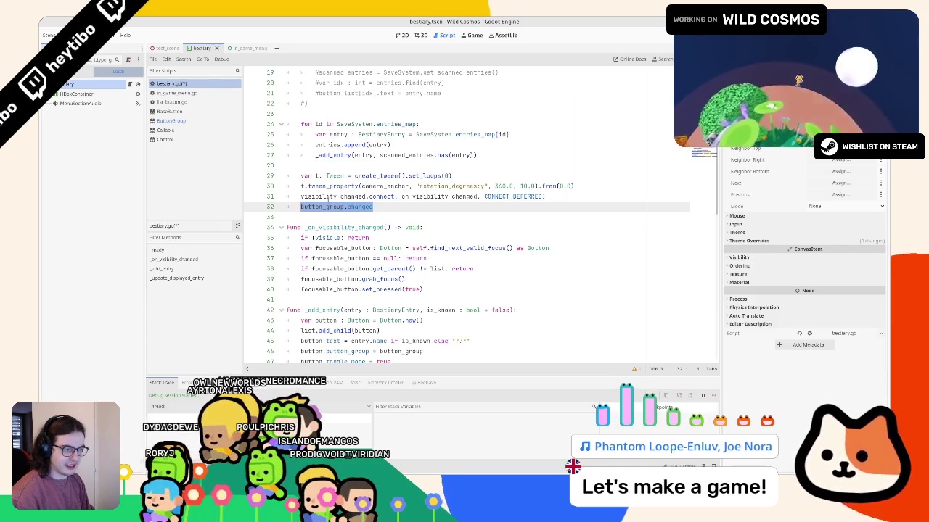
left_click_drag(300, 207, 401, 209)
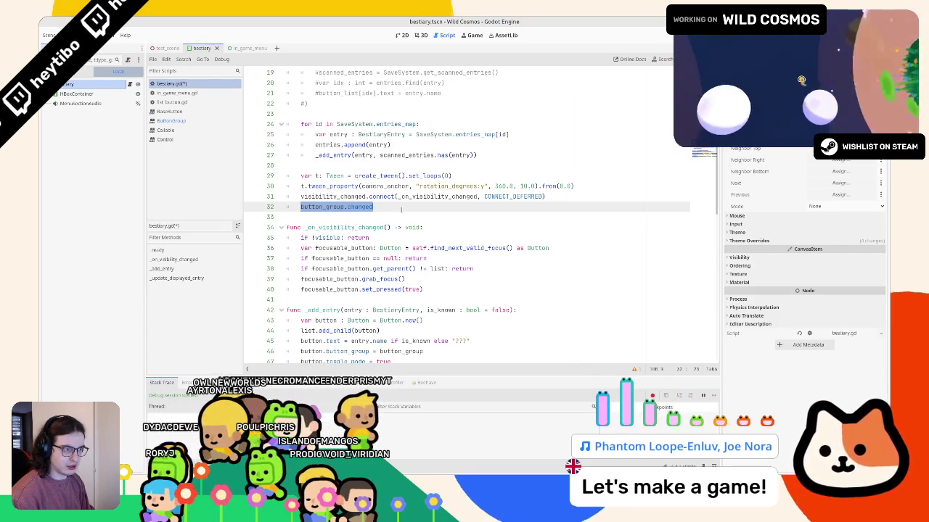
type("focus_chan")
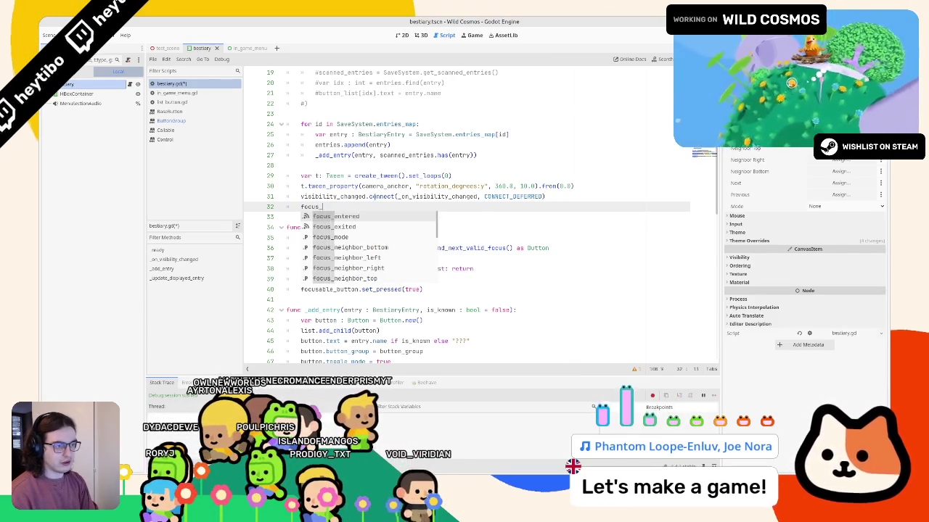
key("BackSpace")
key("BackSpace")
key("BackSpace")
type("get_viewpo")
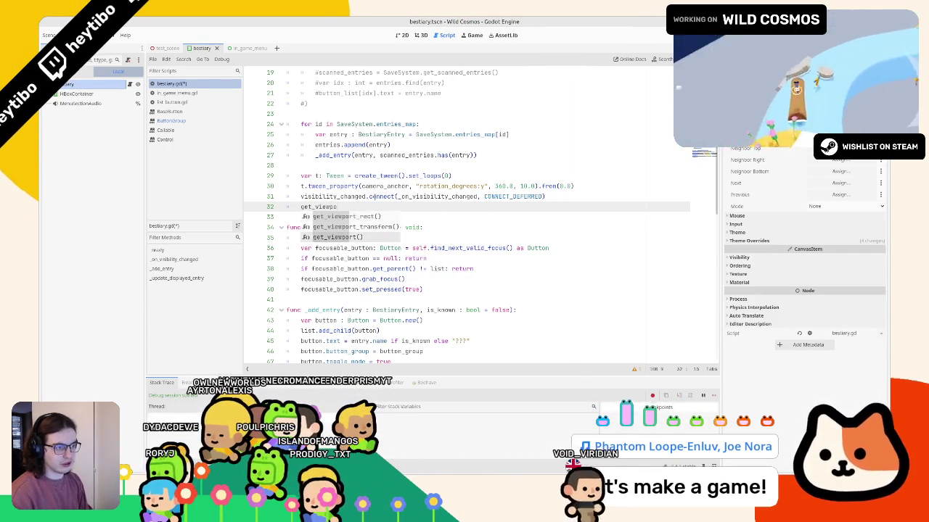
key("Return")
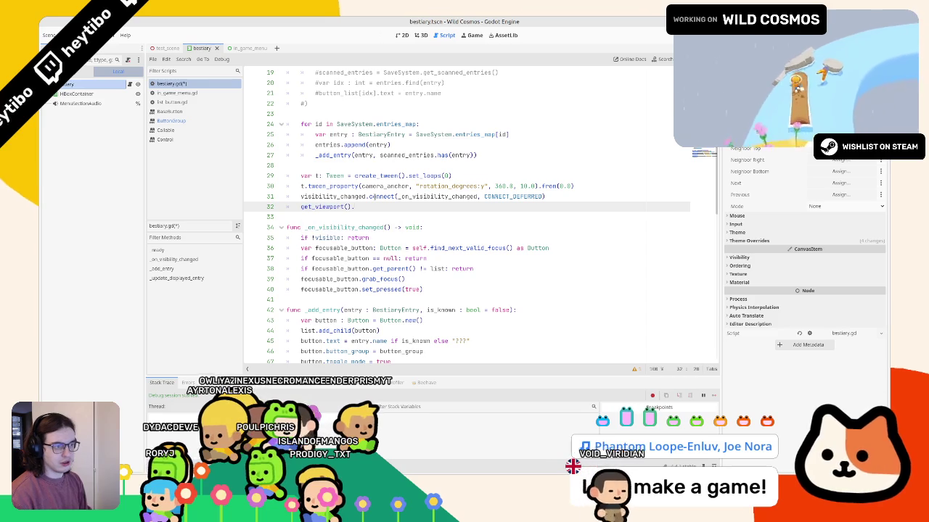
type(".focus")
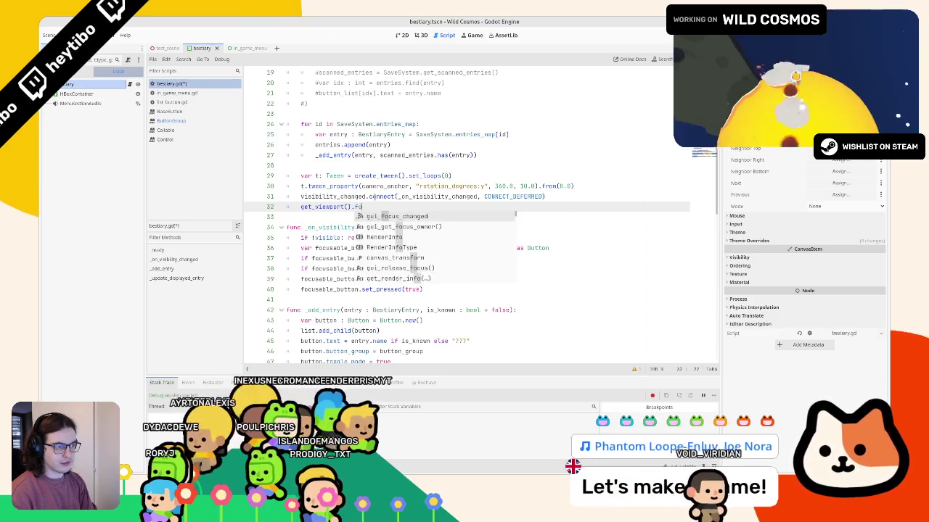
key("Return")
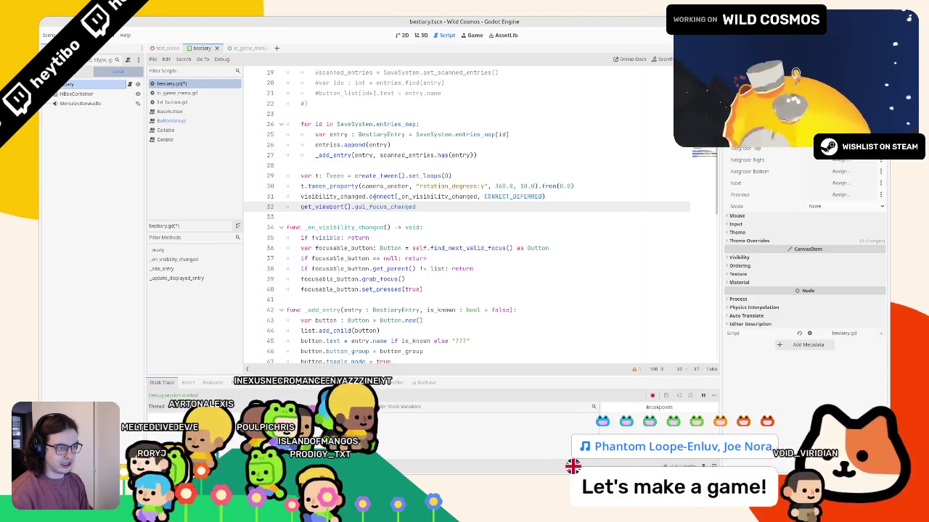
- Add a gui_input line below line 32
key("Return")
type("gui_u")
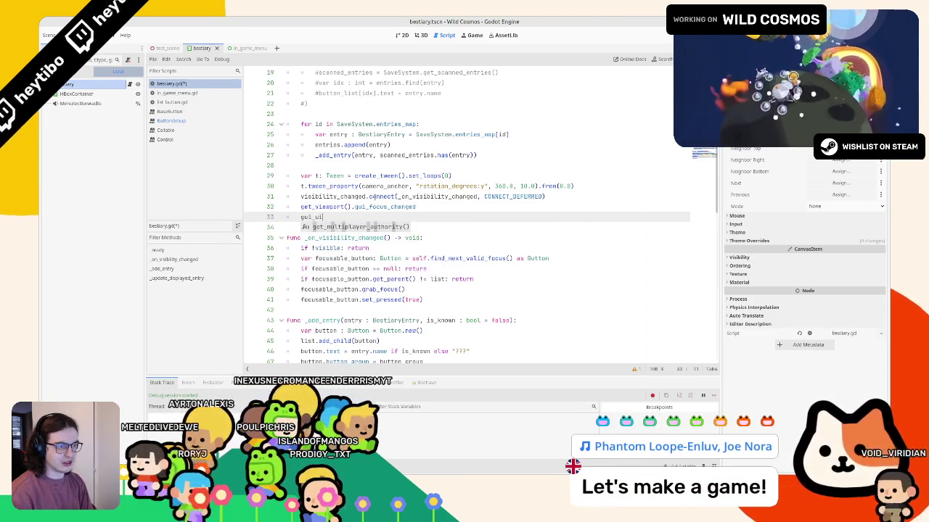
key("BackSpace")
key("BackSpace")
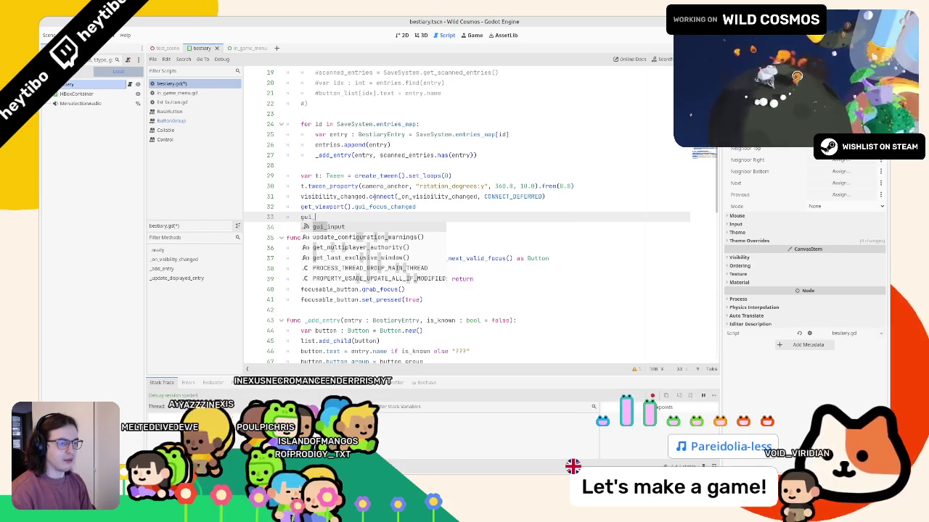
key("Return")
- Check the Control gui_input reference, then restore line 32 to button_group.changed
left_click(318, 217, "ctrl")
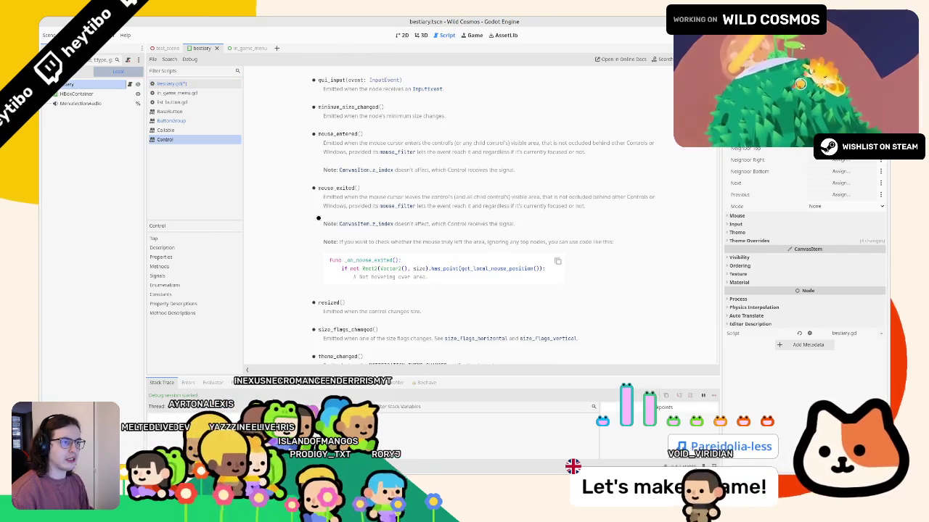
middle_click(215, 137)
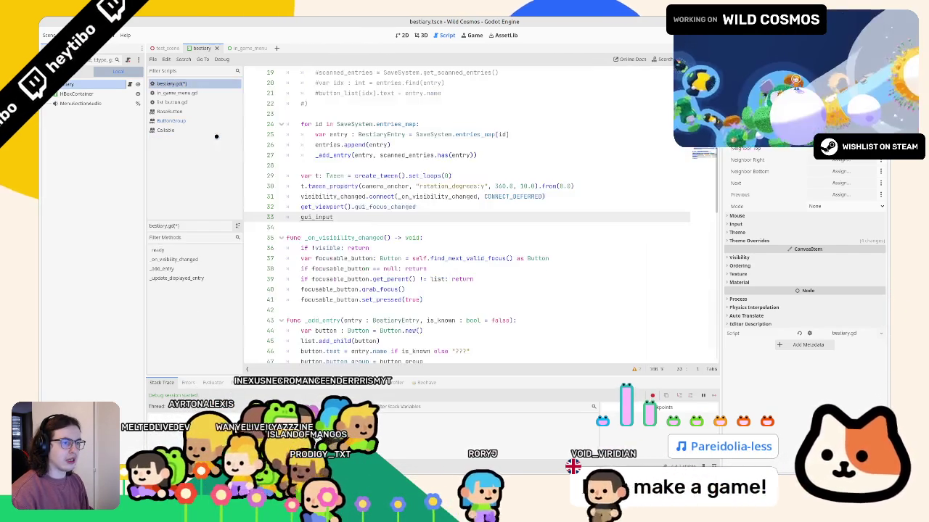
key("ctrl+BackSpace")
key("ctrl+BackSpace")
key("ctrl+BackSpace")
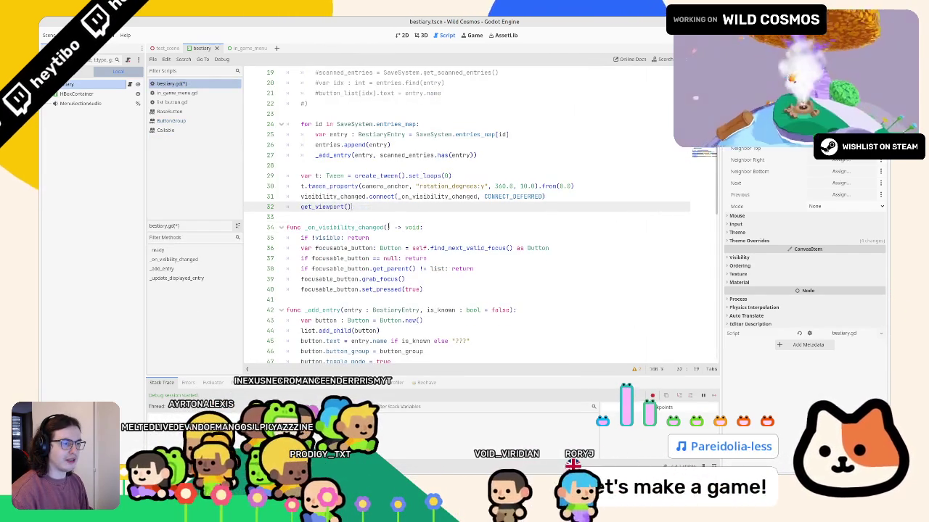
key("ctrl+BackSpace")
key("ctrl+BackSpace")
type("button_group.changed")
- Look through the script and select the _unhandled_input function name
scroll(388, 227, "up", 3)
scroll(388, 227, "down", 2)
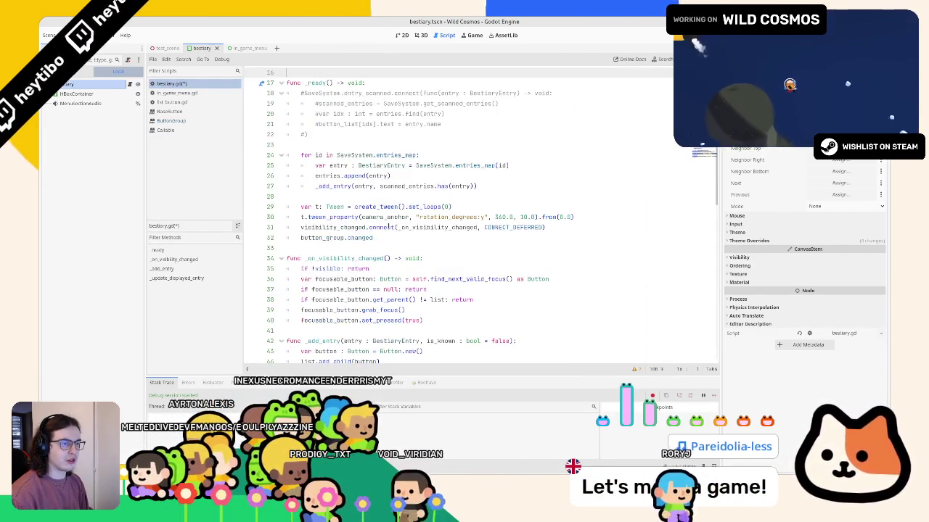
scroll(389, 226, "up", 5)
scroll(399, 229, "down", 4)
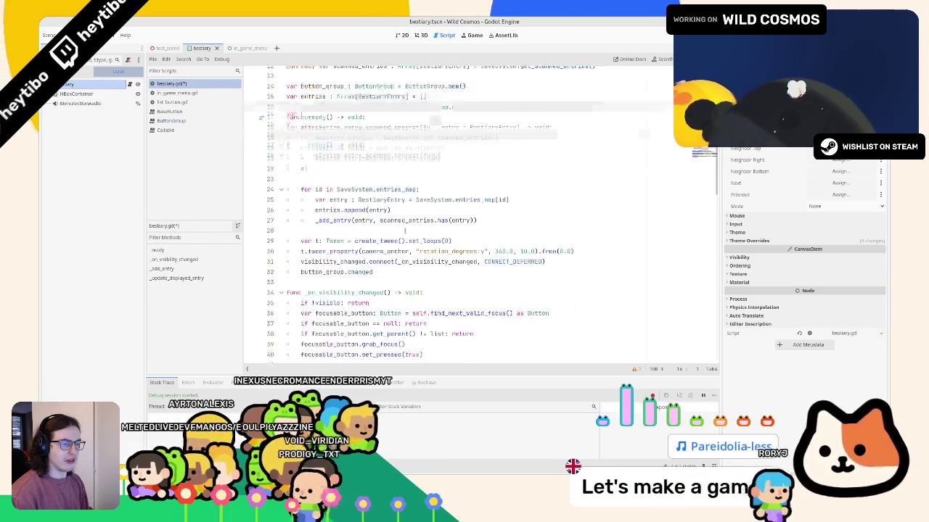
scroll(403, 230, "down", 15)
left_click(332, 383)
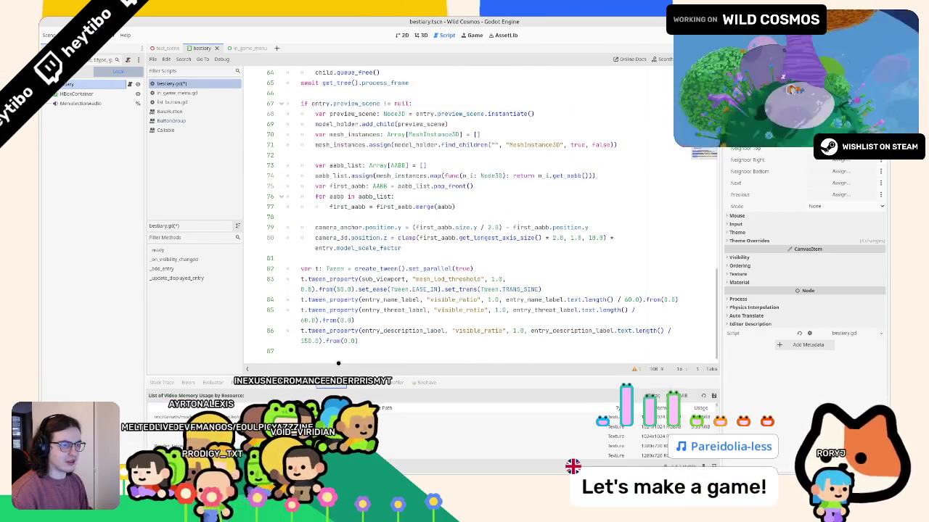
scroll(338, 364, "up", 14)
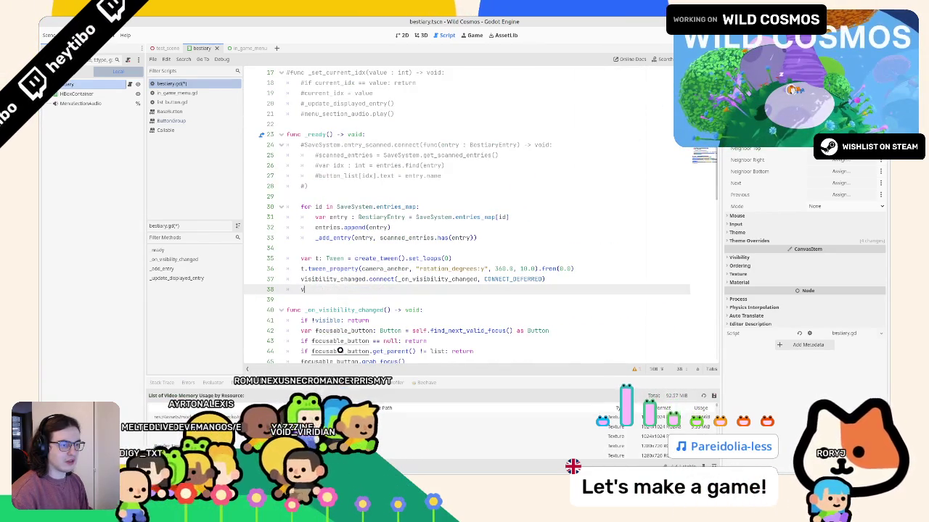
scroll(340, 351, "down", 18)
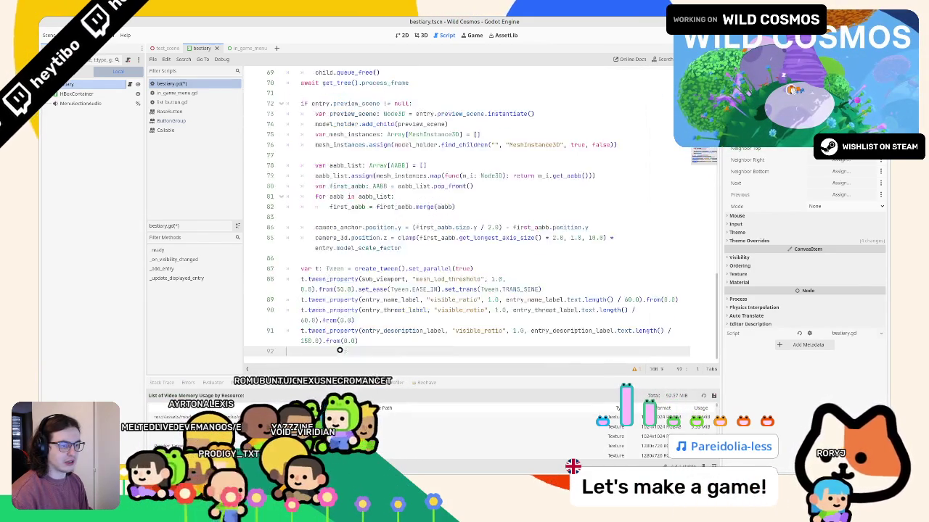
double_click(326, 258)
- Change the signature to _gui_input(event: InputEvent), briefly toggling comments on its body
key("shift+End")
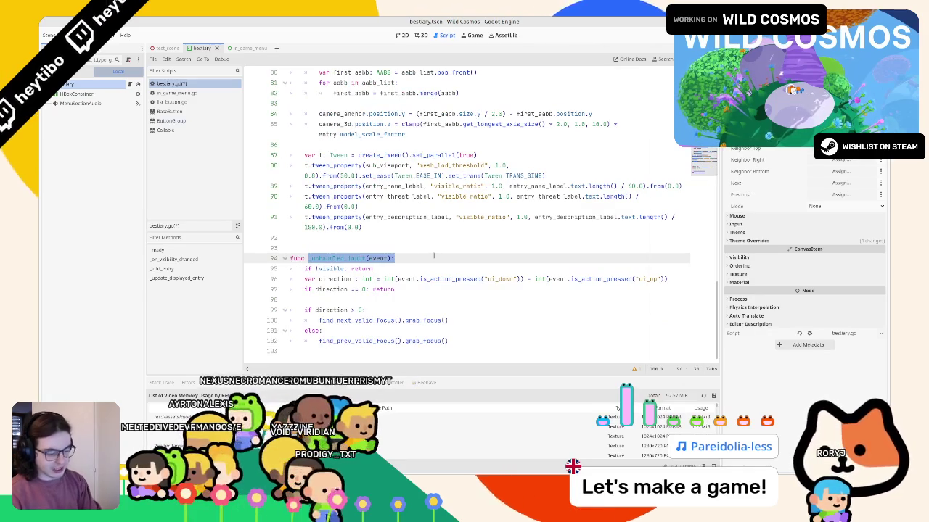
type("_gui")
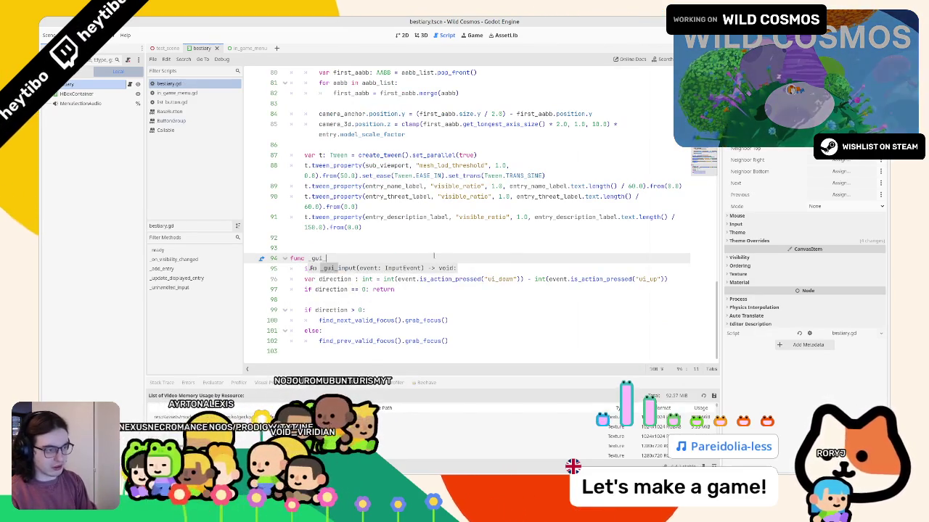
key("Return")
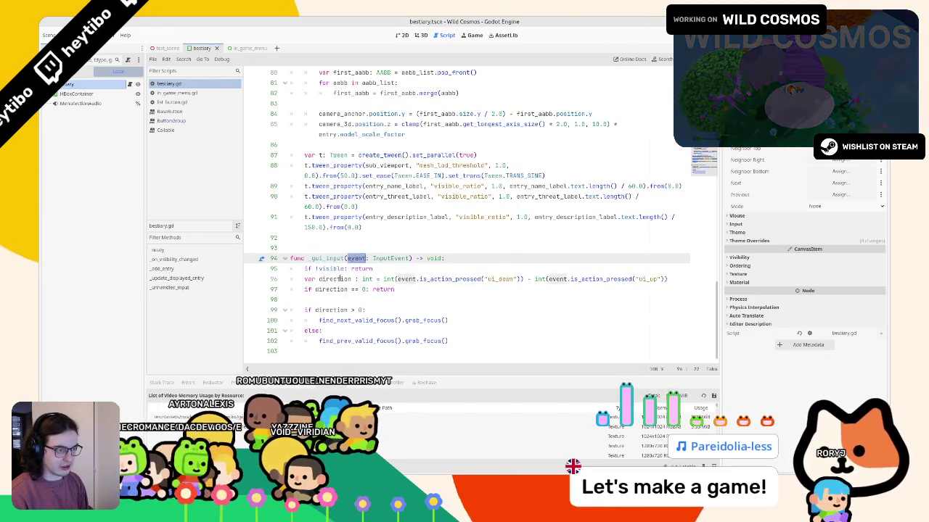
key("Down")
key("Home")
key("ctrl+shift+End")
key("ctrl+k")
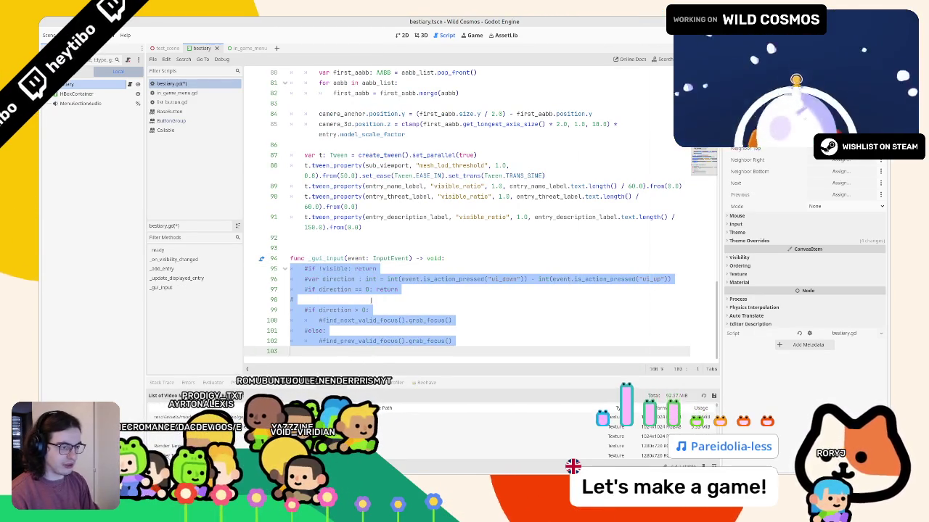
key("ctrl+k")
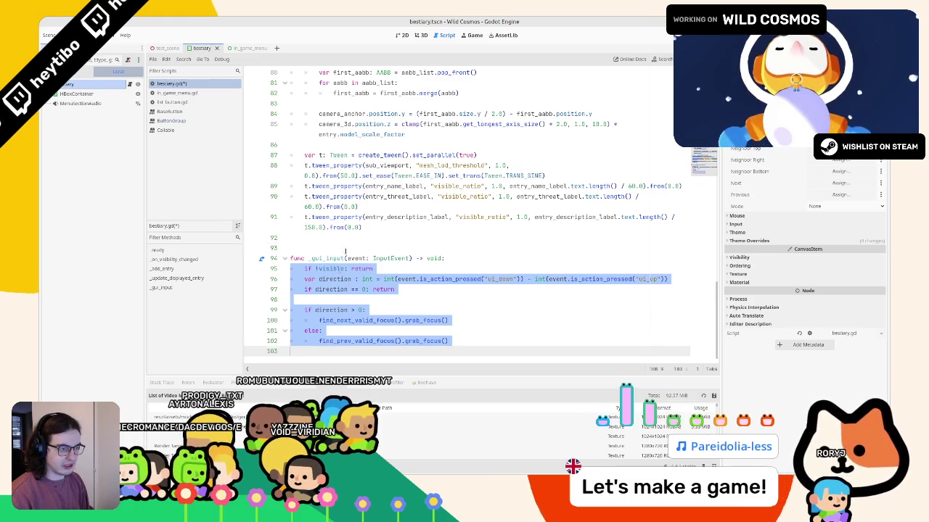
left_click(349, 258)
- Comment out the old if/else focus block with blank lines above it, then run with F5
key("Down")
key("Down")
key("Down")
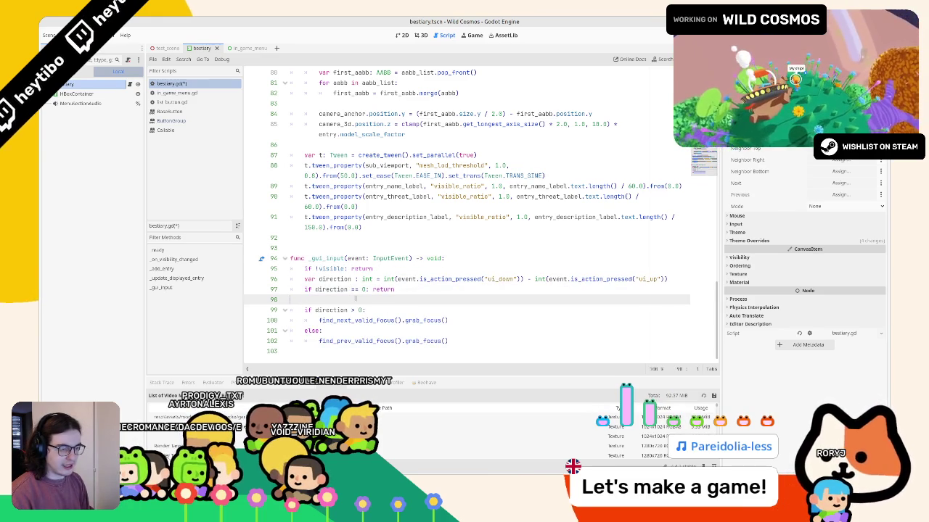
key("shift+Down")
key("shift+Down")
key("shift+Down")
key("BackSpace")
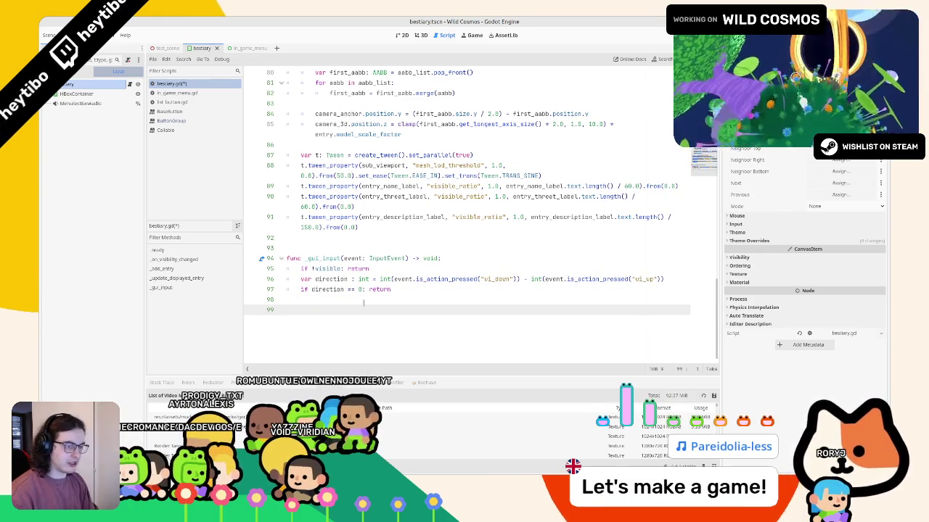
key("BackSpace")
key("ctrl+z")
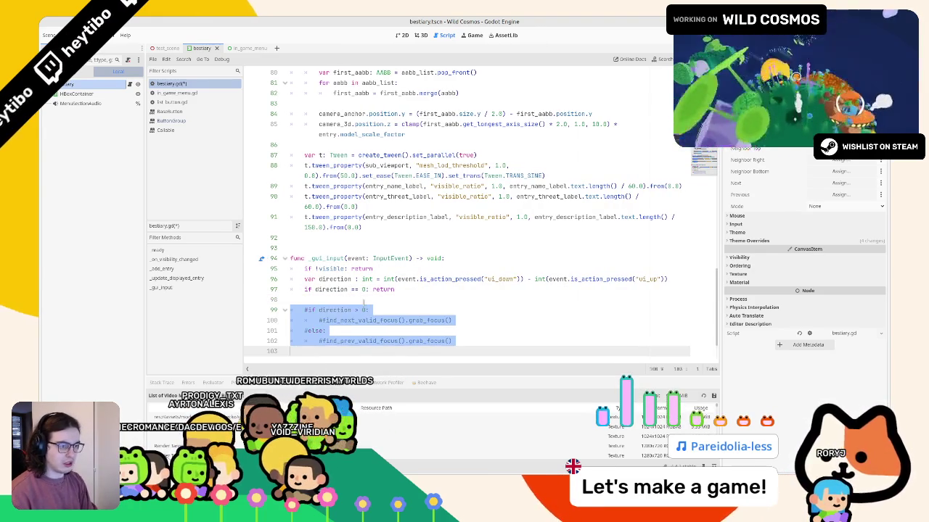
key("Up")
key("Up")
key("Down")
key("Up")
key("Up")
key("Up")
key("Up")
key("Return")
key("Return")
key("Up")
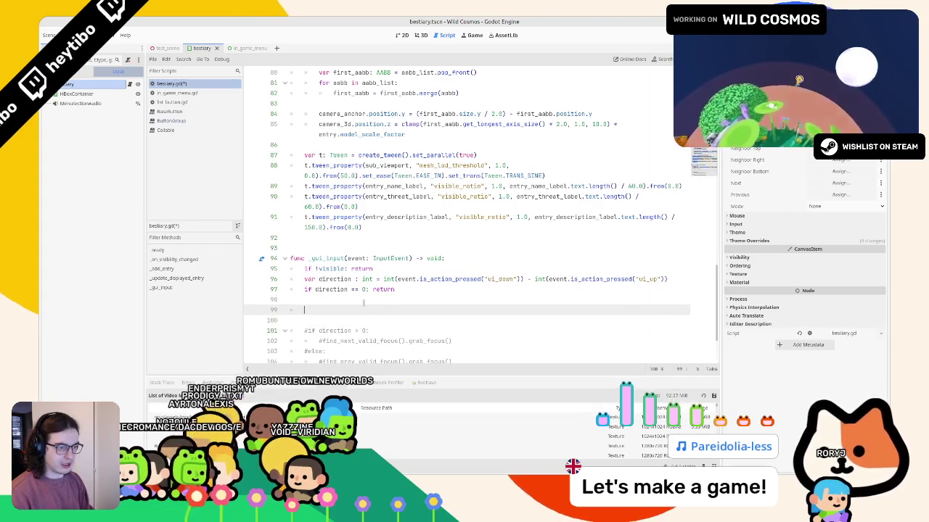
key("F5")
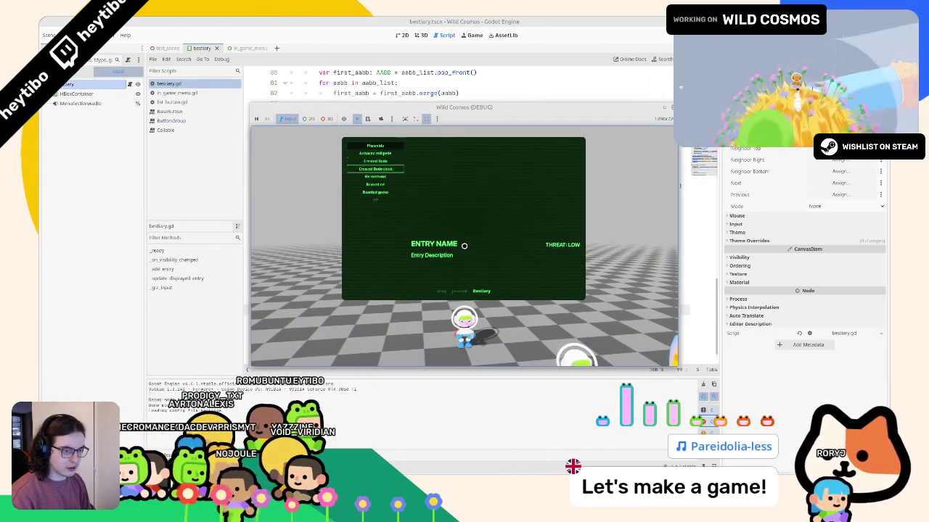
- Add a print(event) line and rerun, stepping Up/Down through the bestiary to log events
key("Up")
key("Up")
key("F8")
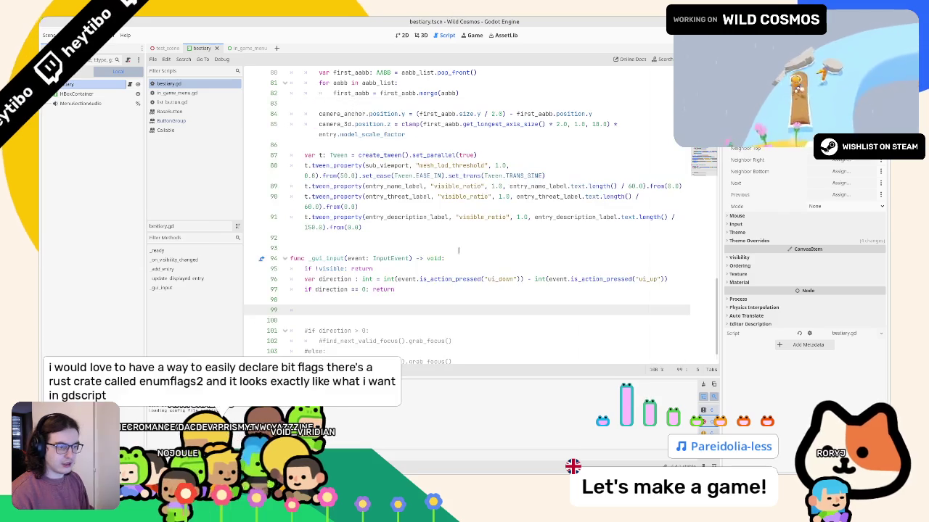
type("vent)")
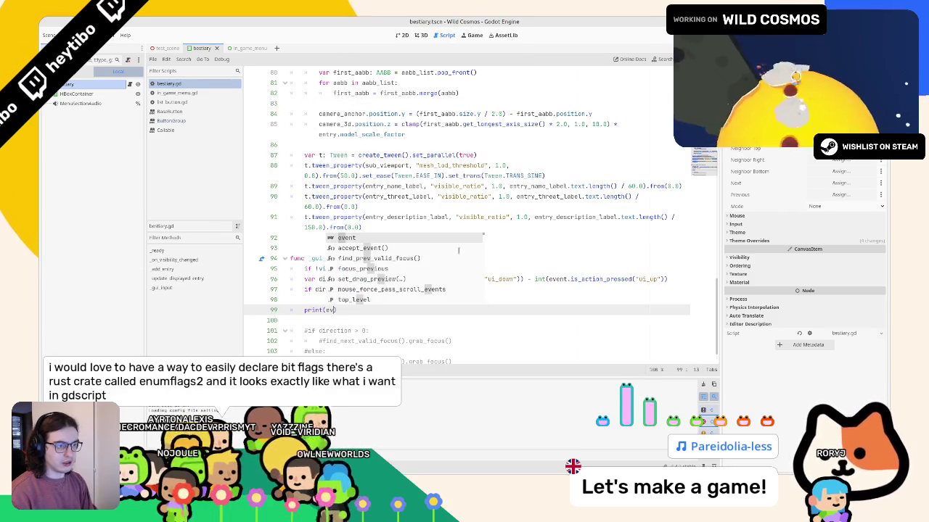
key("F5")
key("Down")
key("Down")
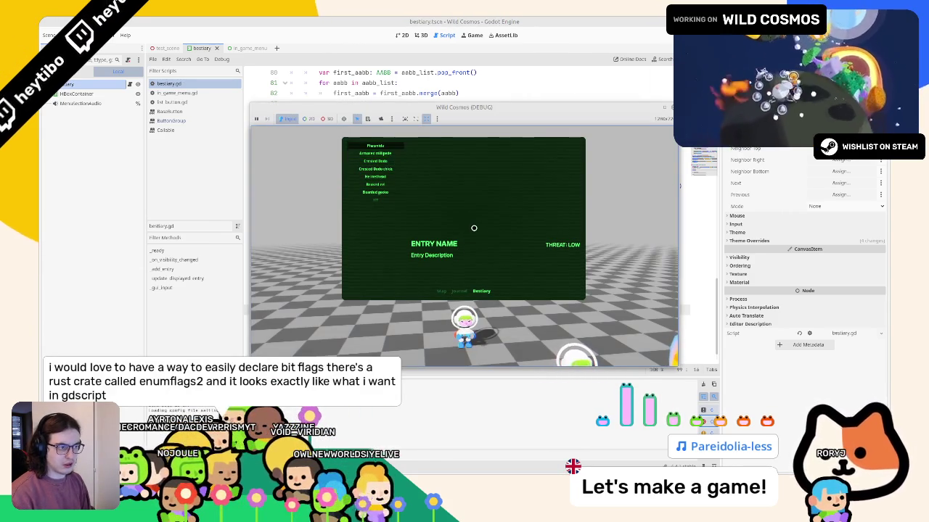
key("Down")
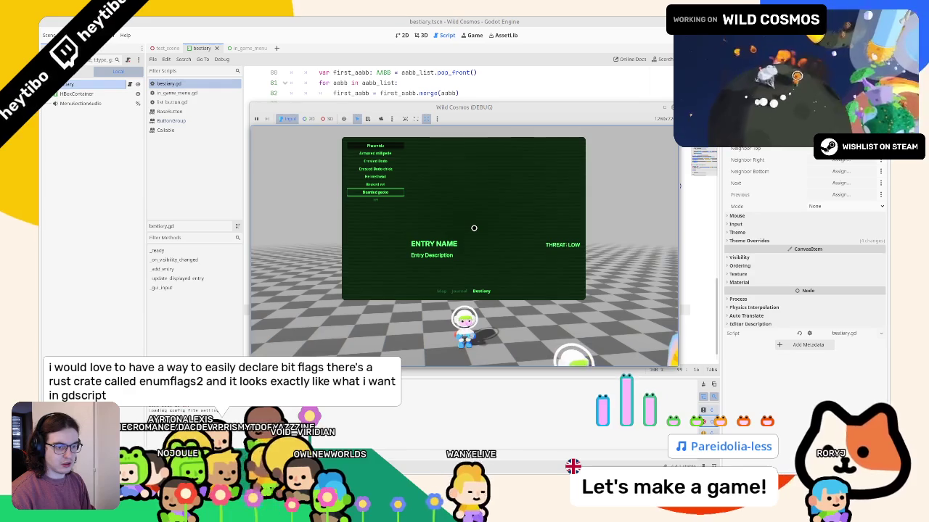
key("Up")
key("Up")
key("Up")
key("F8")
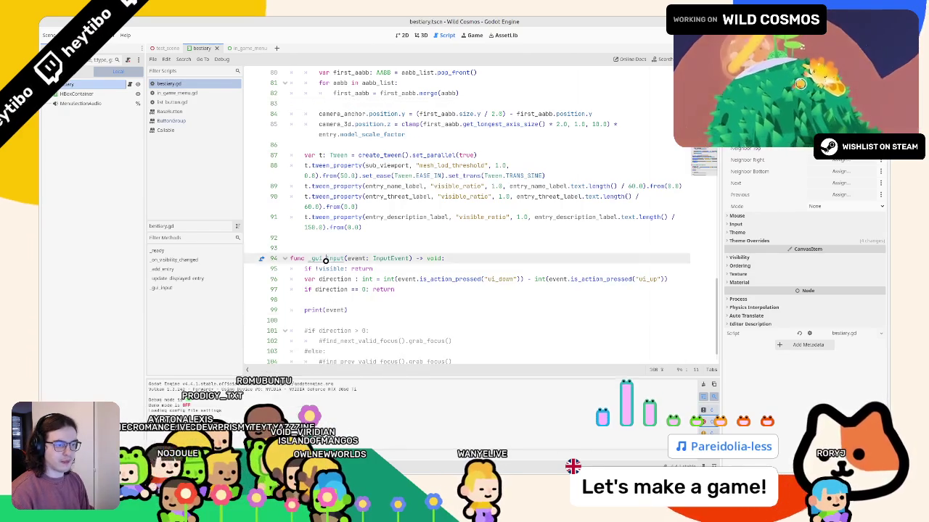
- Read the _gui_input docs, move print(event) to the top of the function, and retest
left_click(322, 259, "ctrl")
middle_click(187, 140)
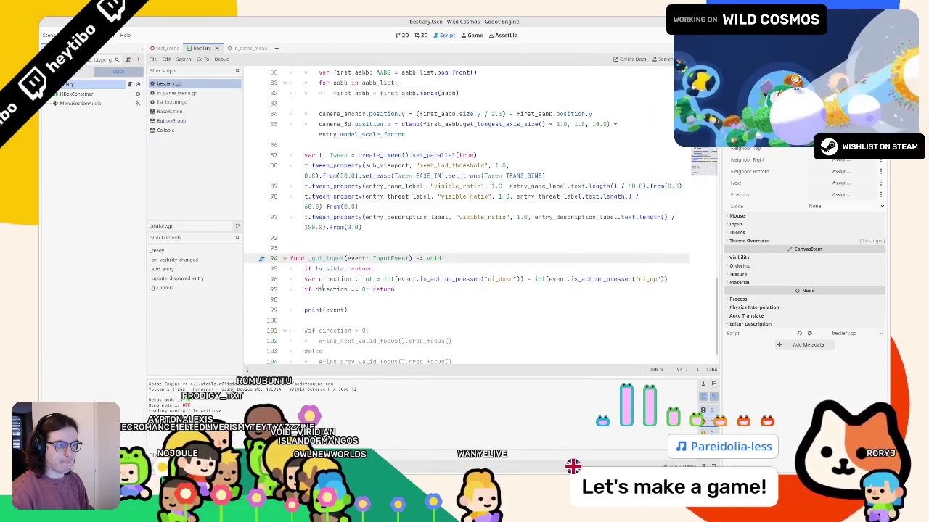
left_click(351, 309)
key("alt+Up")
key("alt+Up")
key("alt+Up")
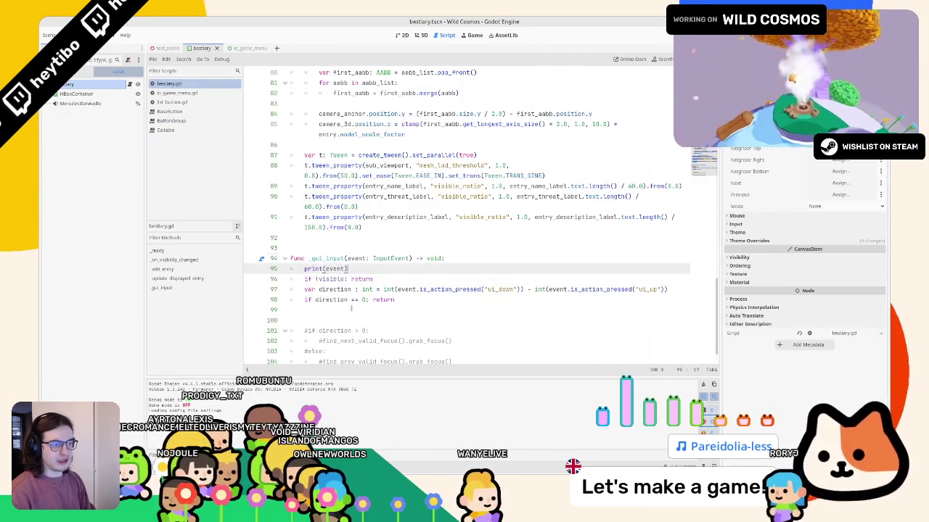
key("F5")
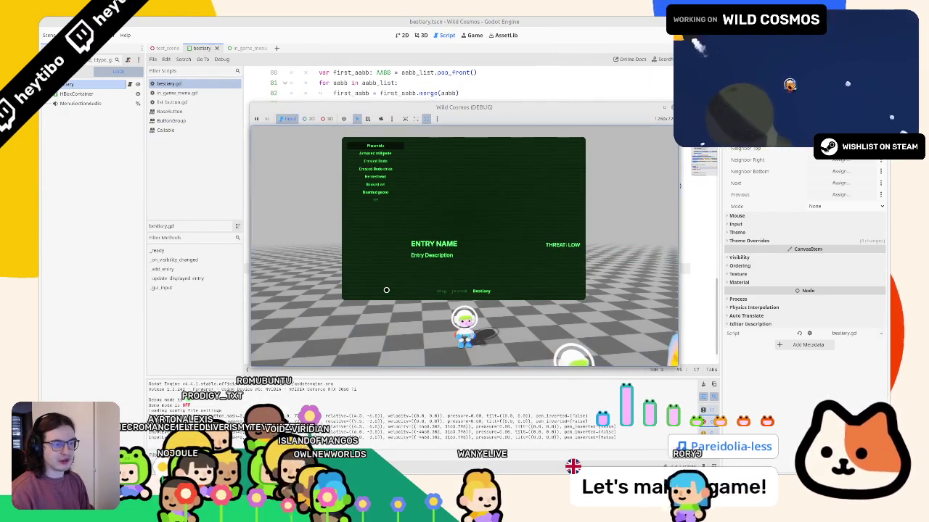
left_click(406, 282)
key("F8")
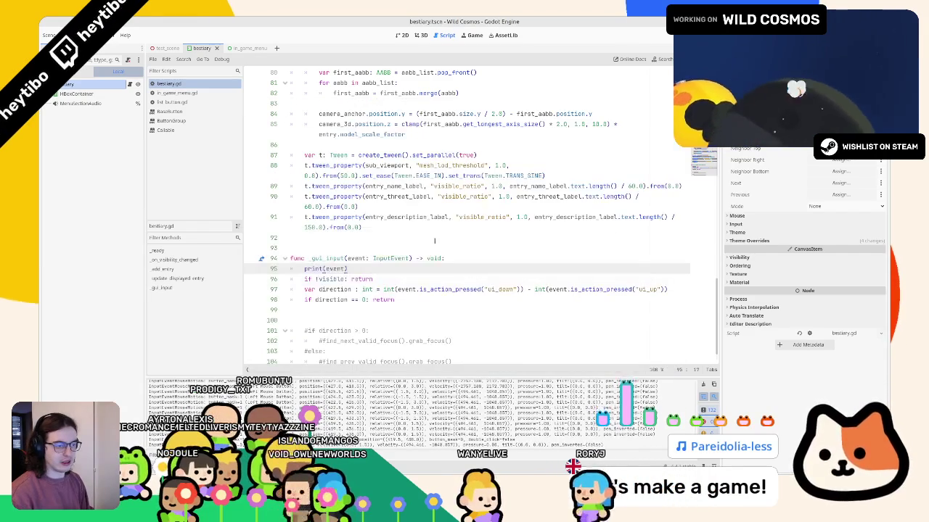
- Change the line to print(direction) and place it right below the direction computation
key("alt+Down")
key("alt+Down")
key("alt+Down")
key("alt+Down")
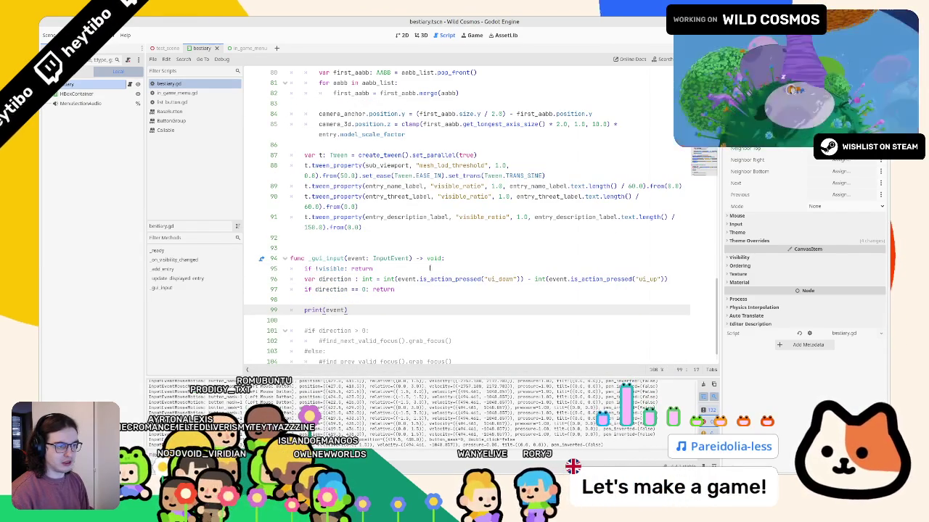
left_click(318, 279)
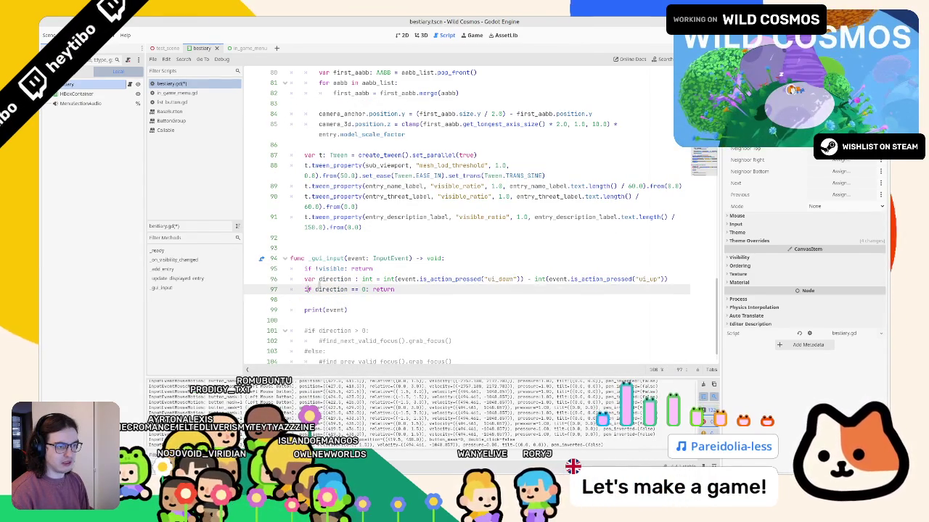
double_click(330, 289)
key("ctrl+c")
double_click(336, 309)
key("ctrl+v")
key("alt+Up")
key("alt+Up")
key("alt+Up")
- Run the game and step Down/Up through the bestiary to check the printed directions
key("F5")
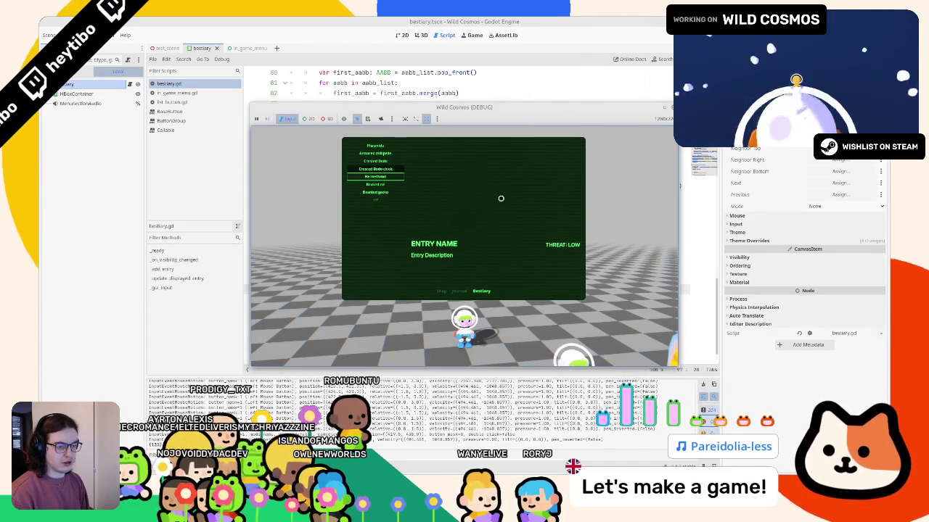
key("Down")
key("Up")
key("Up")
key("Up")
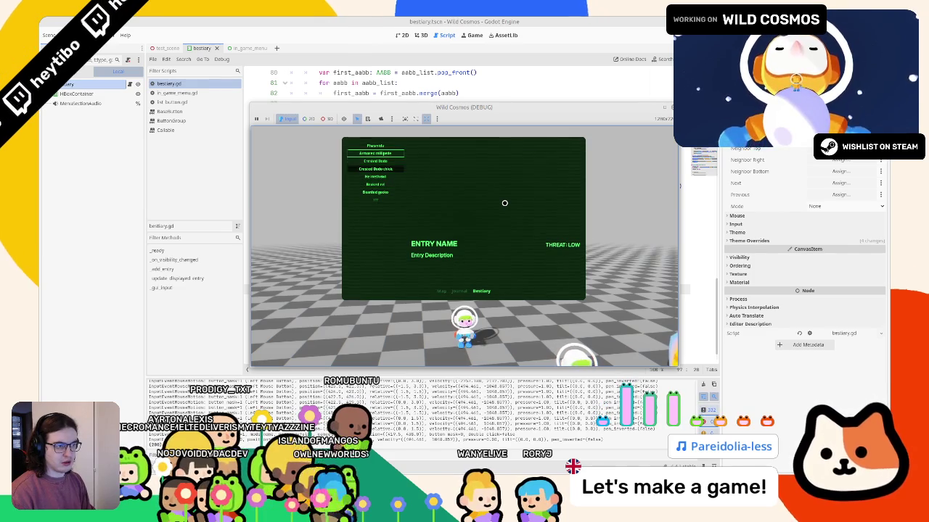
key("Down")
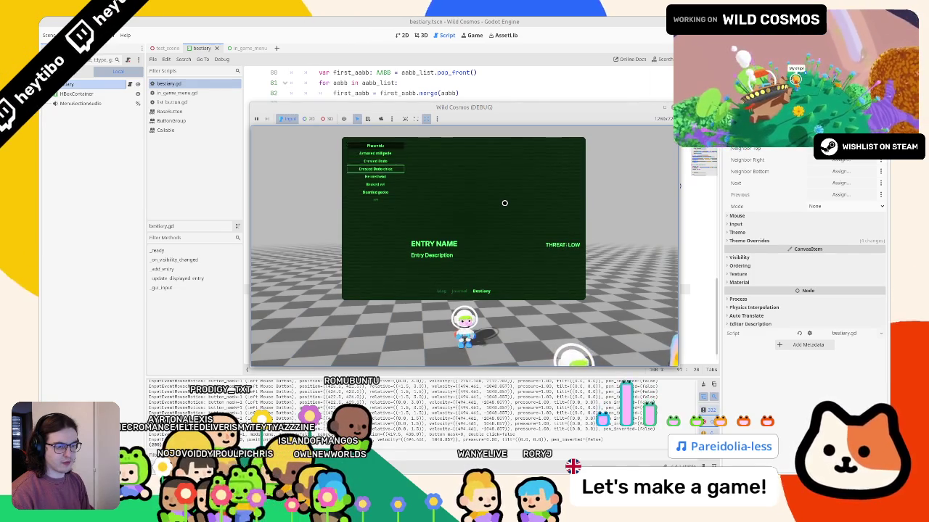
key("F8")
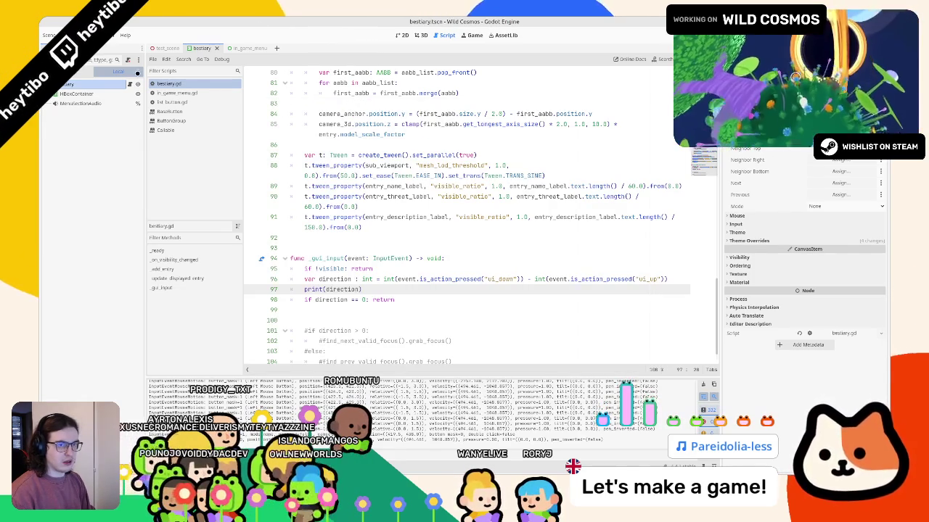
left_click(205, 48)
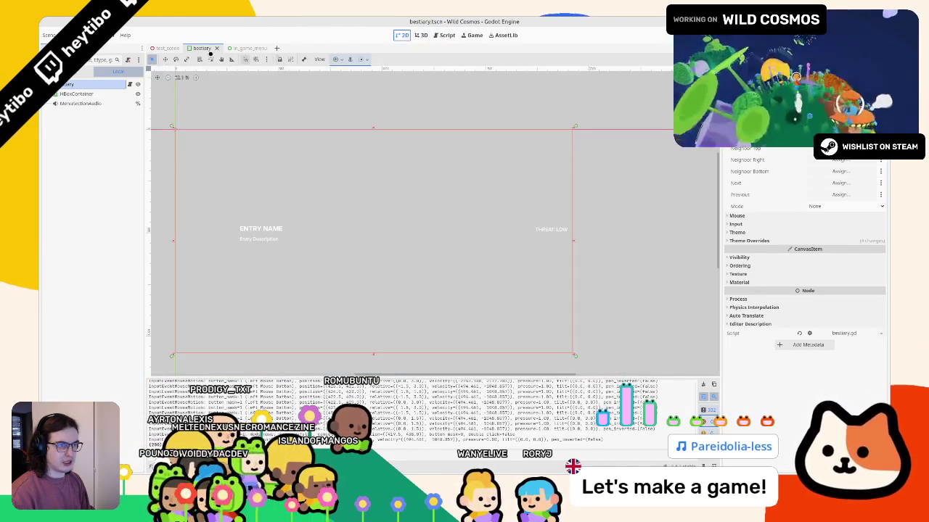
- Inspect the bestiary node's focus mode and mouse settings, and the in_game_menu panel's input settings
left_click(809, 206)
left_click(809, 207)
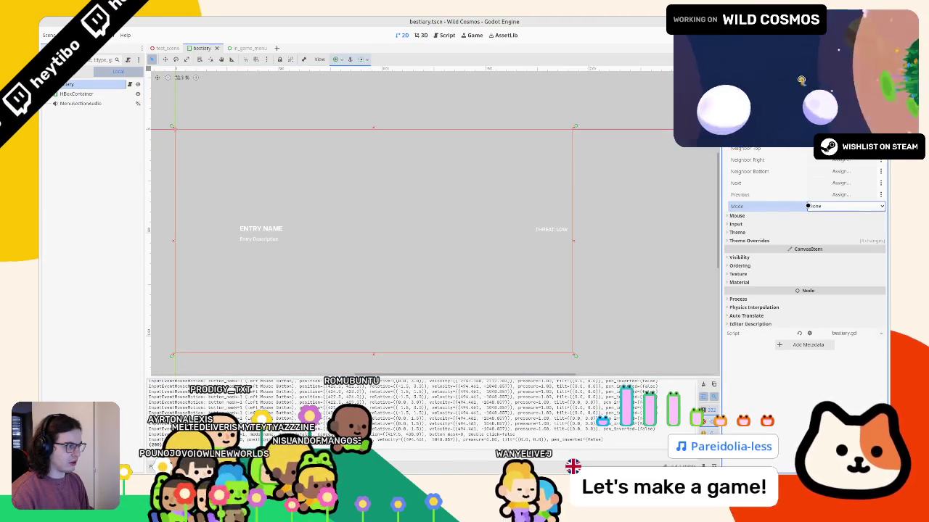
left_click(773, 216)
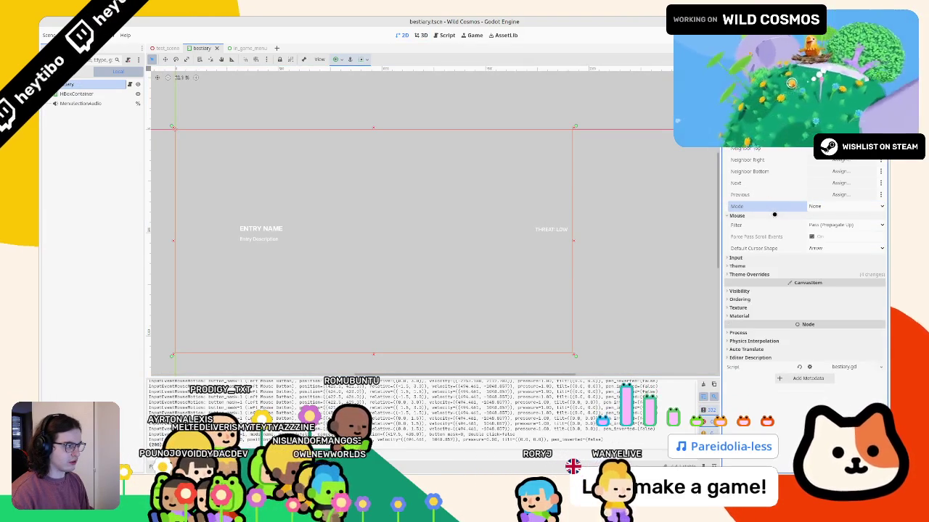
scroll(774, 214, "down", 3)
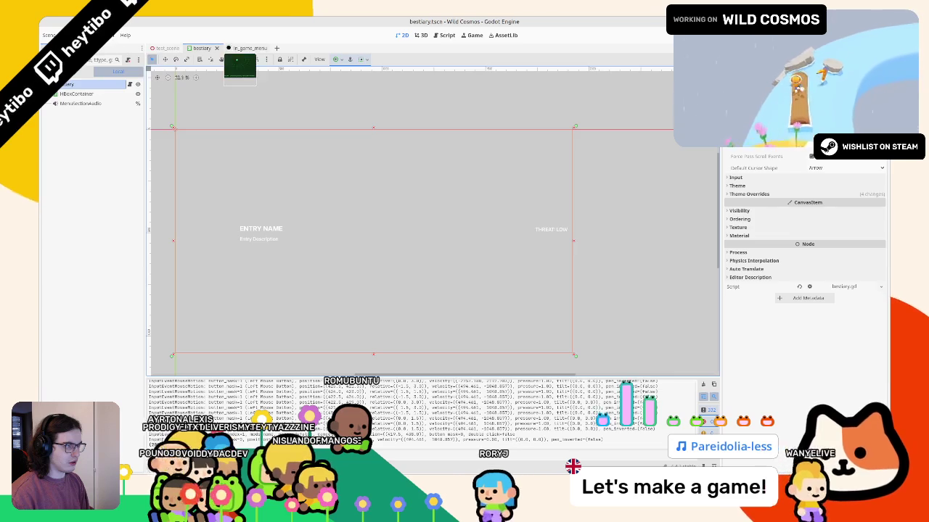
left_click(229, 48)
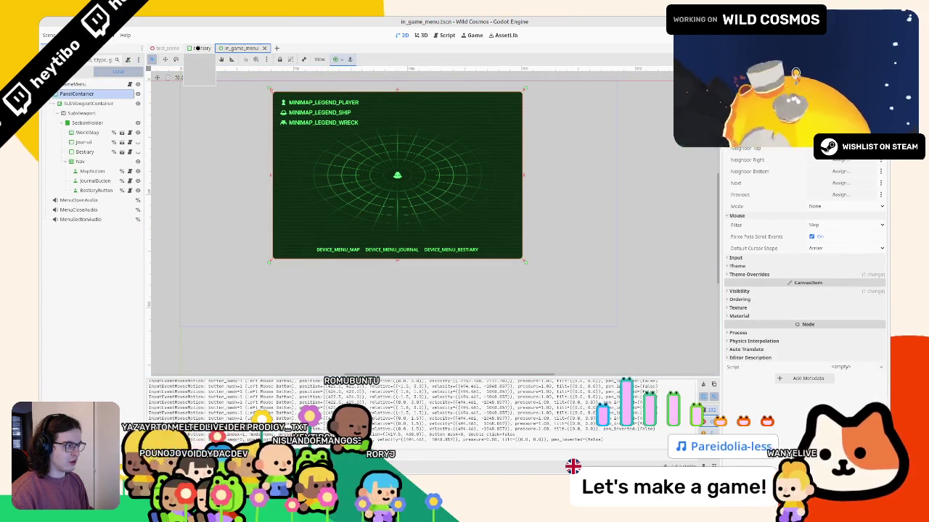
left_click(737, 257)
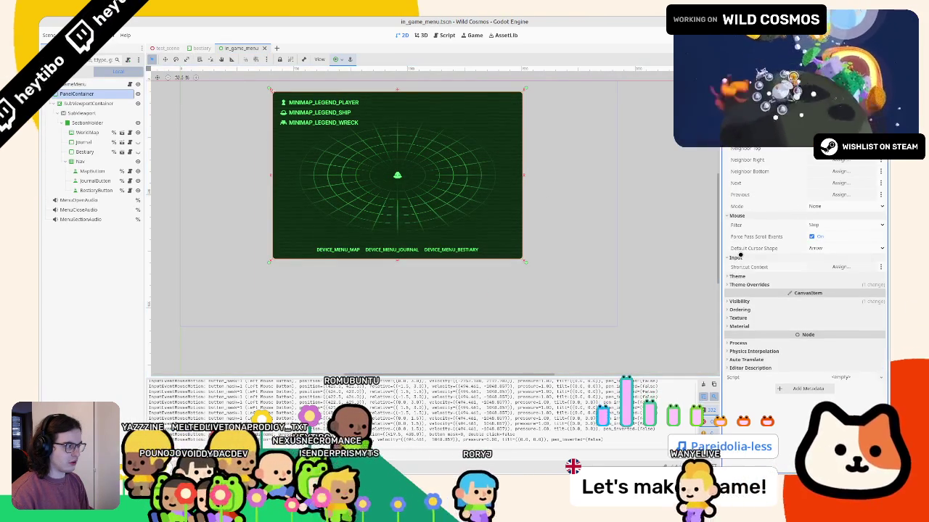
left_click(198, 49)
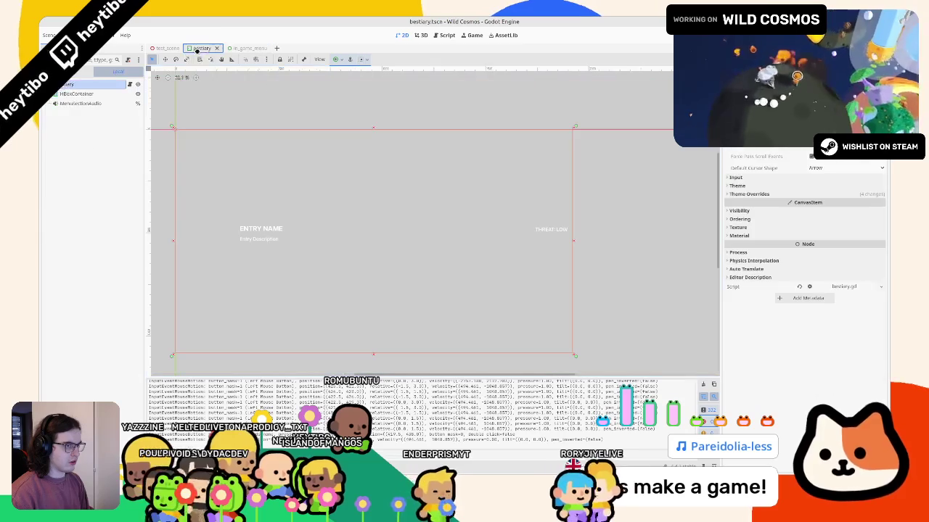
- Run the game, cycle the menu with Q/E back to the Bestiary page, and press Down
key("F5")
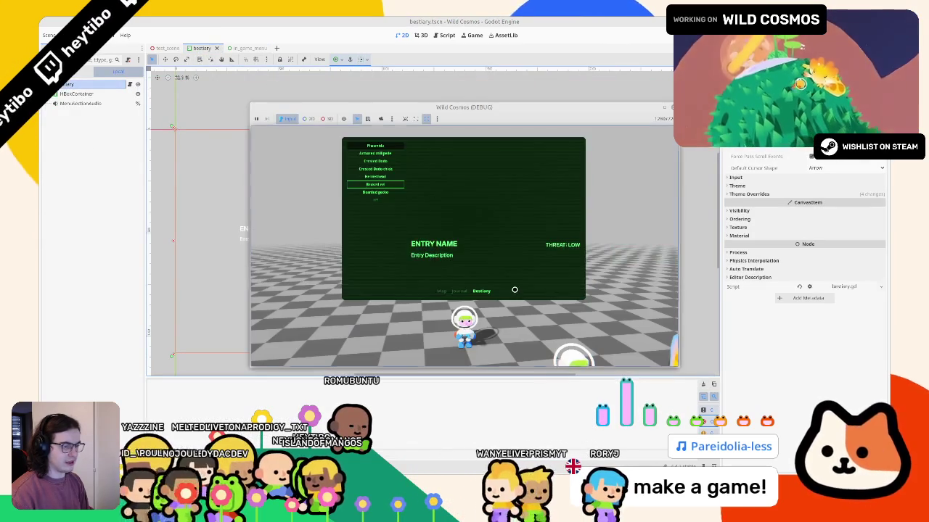
key("q")
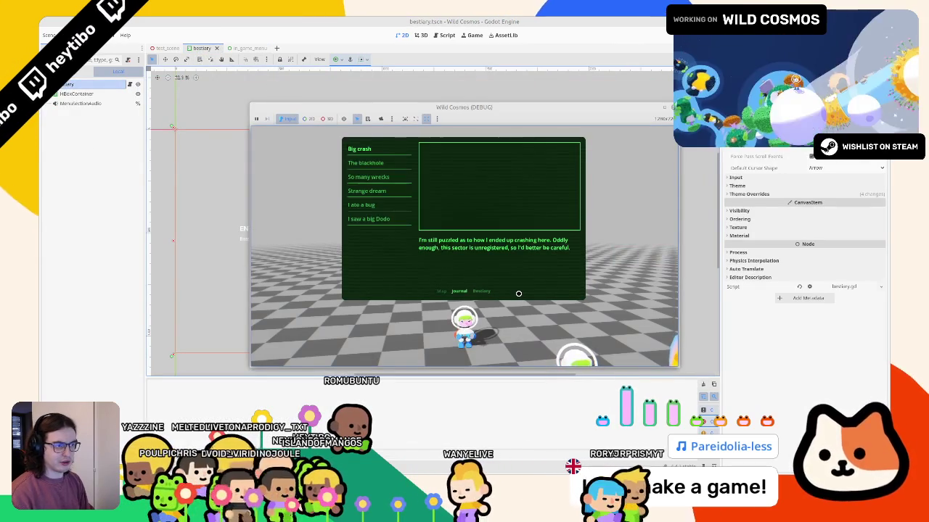
key("q")
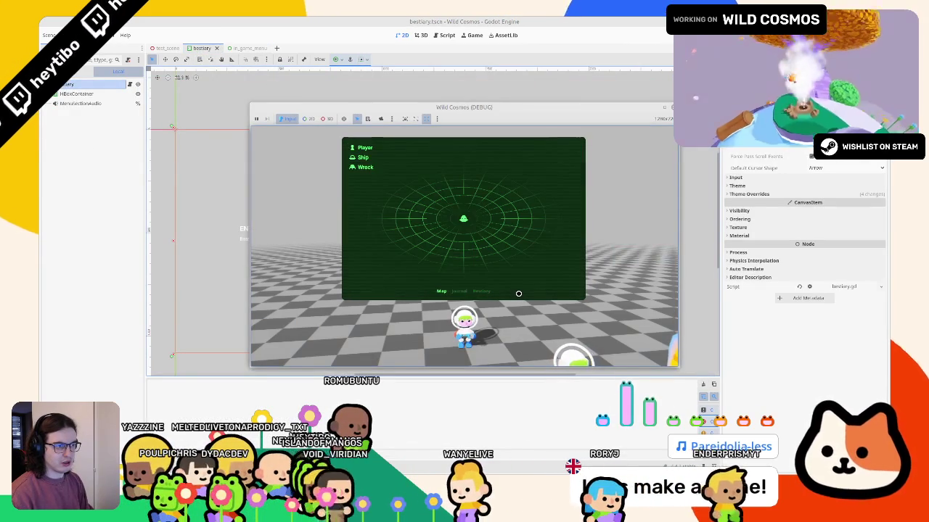
key("e")
key("e")
key("Down")
key("Down")
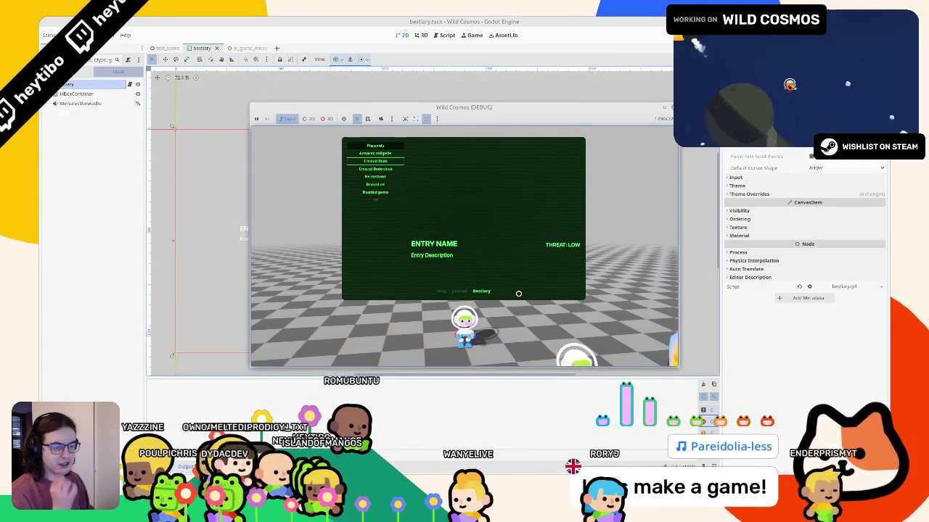
left_click(433, 35)
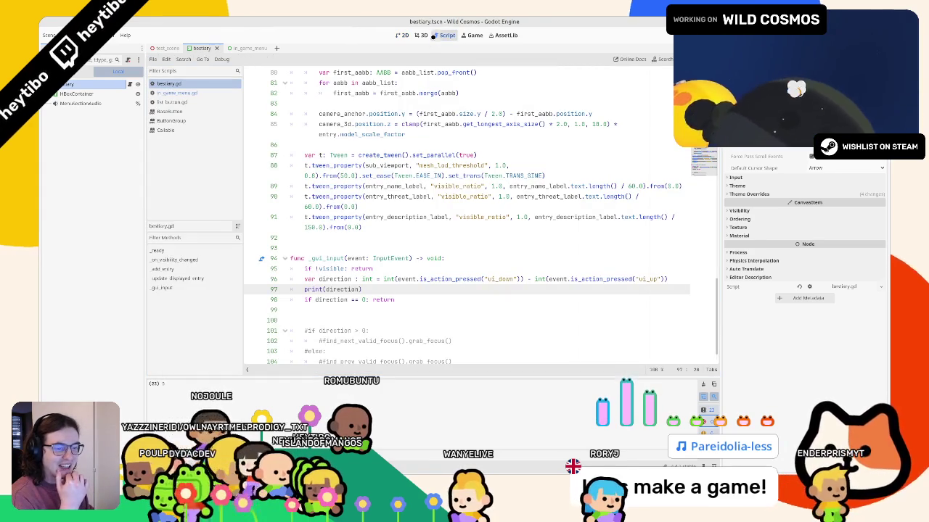
- After reading the Control _gui_input docs, insert print(event) on new line 95, then stop the test run
scroll(431, 233, "down", 1)
left_click(325, 238, "ctrl")
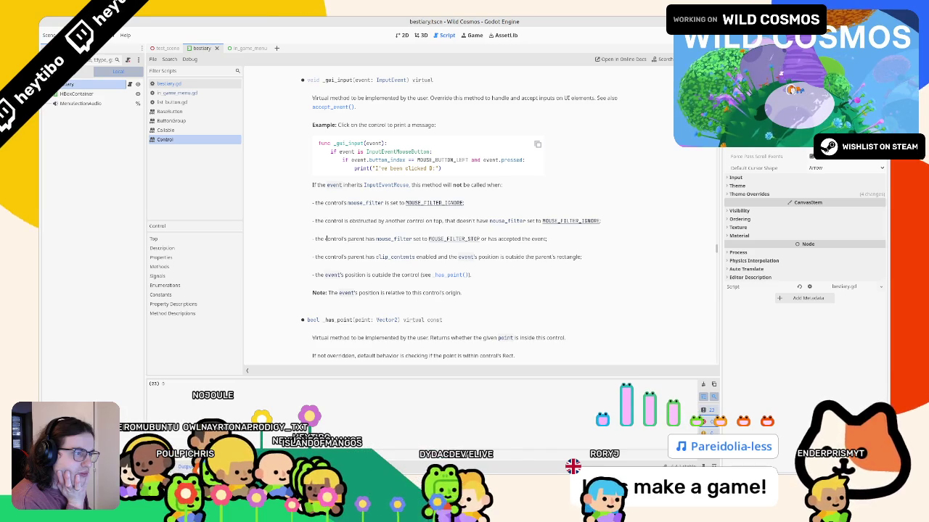
middle_click(204, 140)
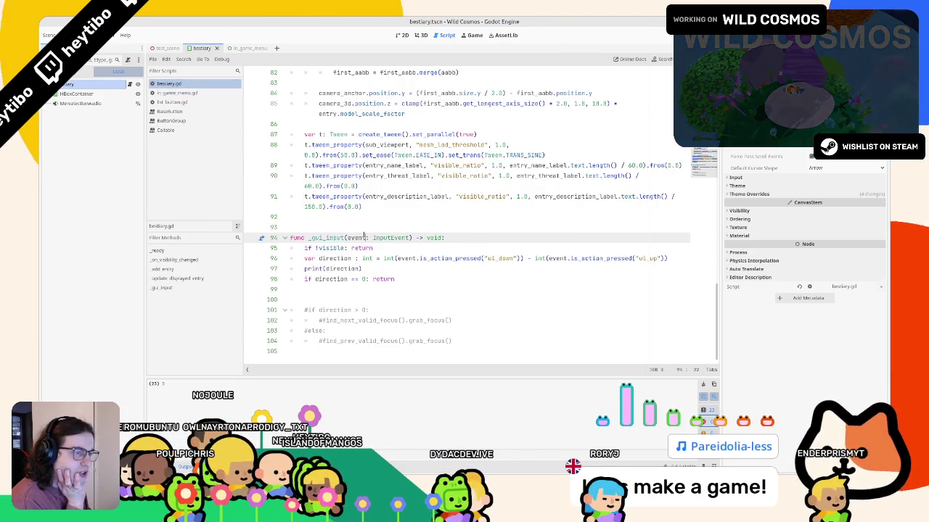
key("Return")
type("p")
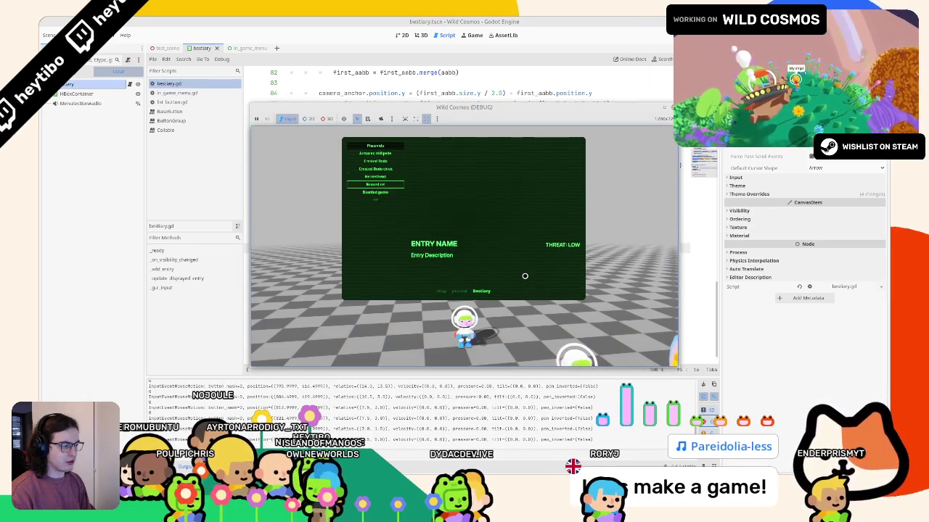
type("ee")
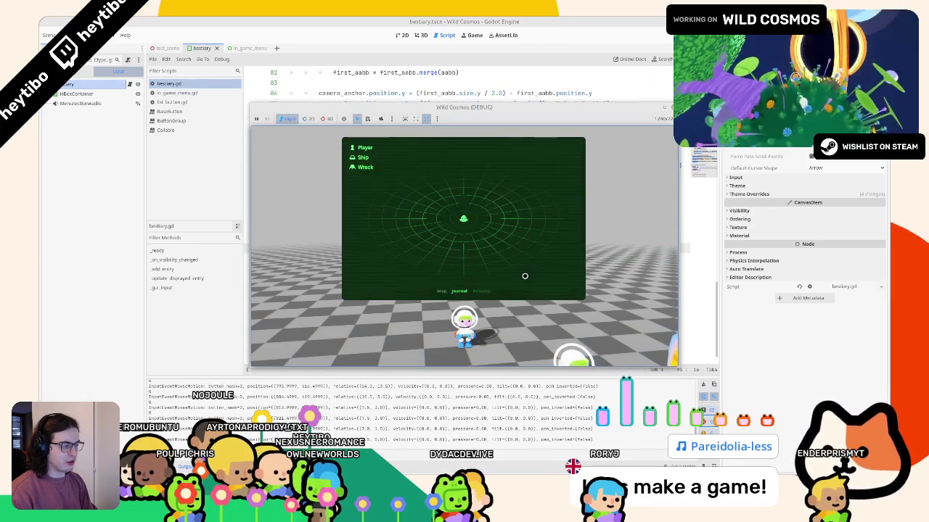
type("eqe")
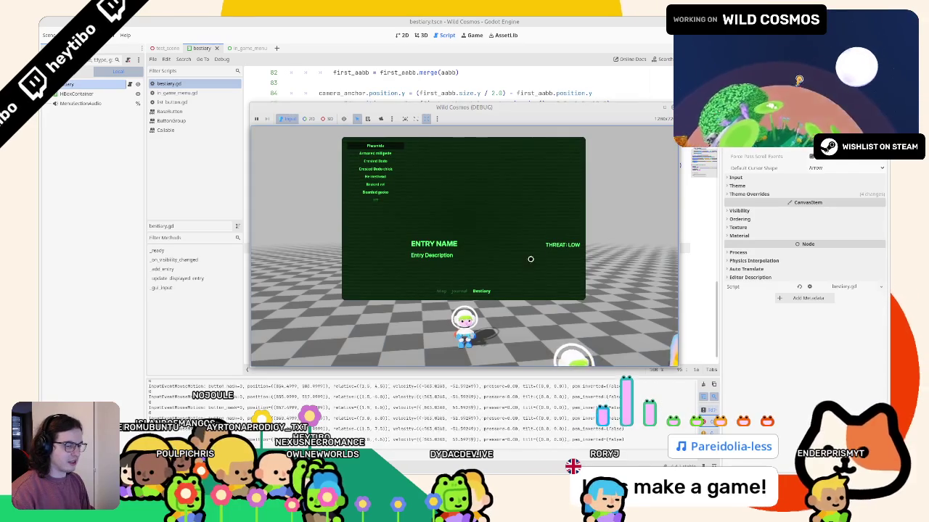
key("F8")
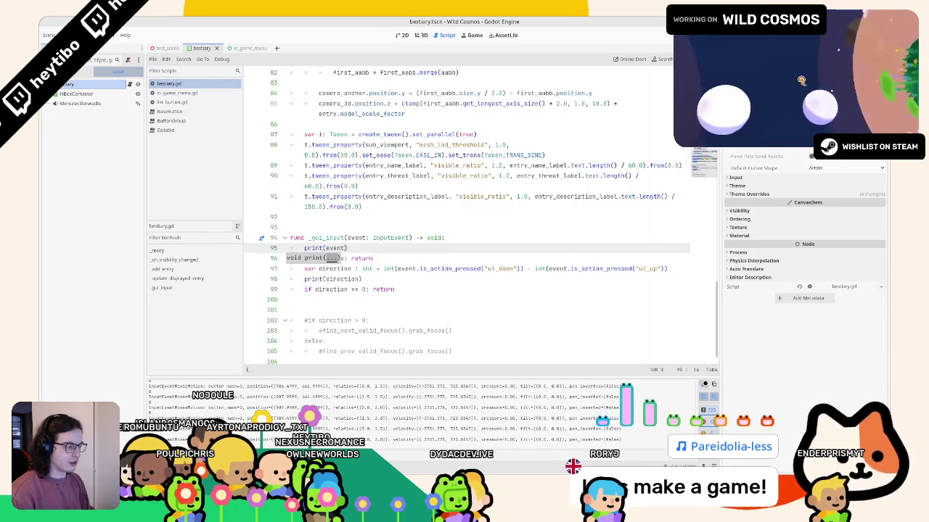
left_click(588, 340)
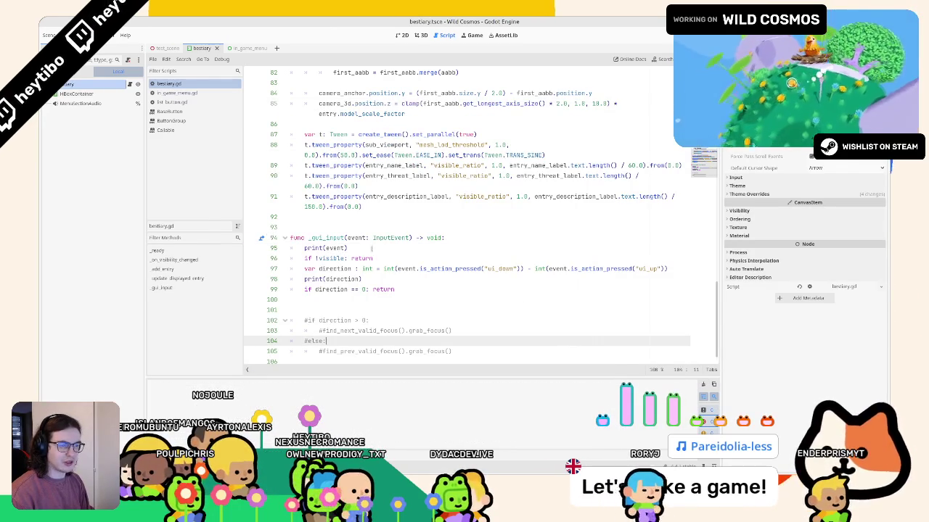
left_click(334, 238, "ctrl")
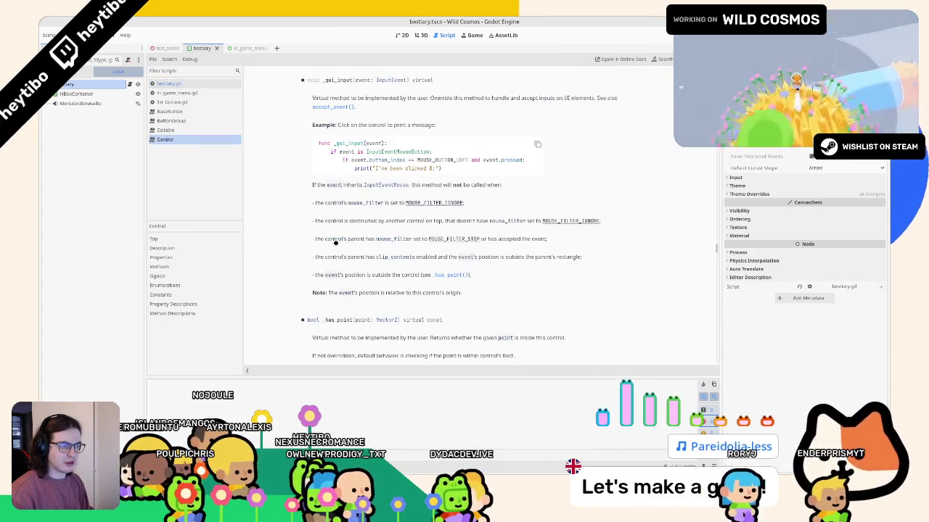
left_click_drag(347, 277, 341, 245)
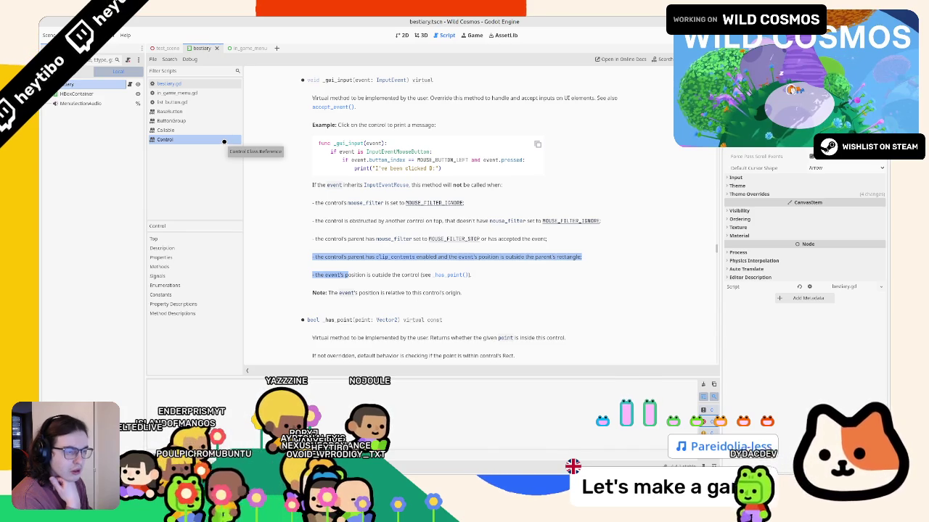
middle_click(216, 138)
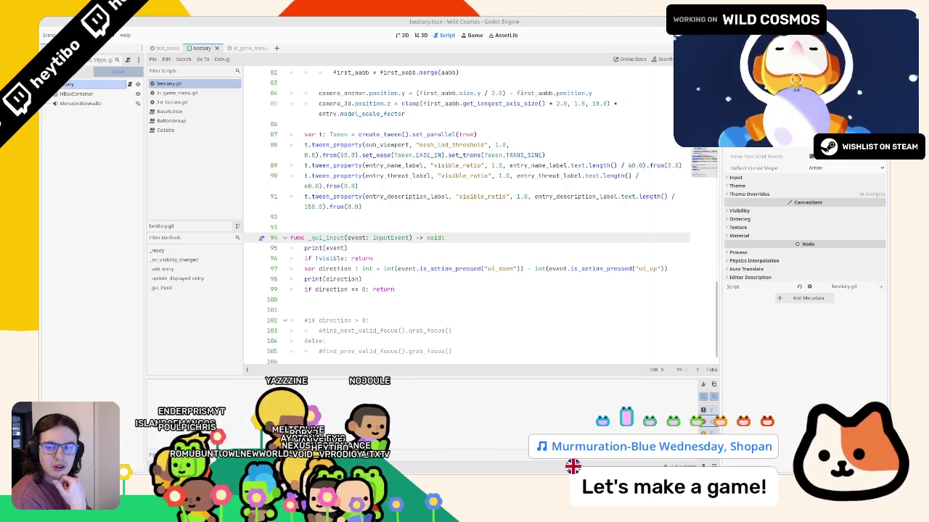
- Glance at the ButtonGroup documentation, then go back to the bestiary.gd code
left_click(145, 93)
key("Down")
key("Down")
key("Down")
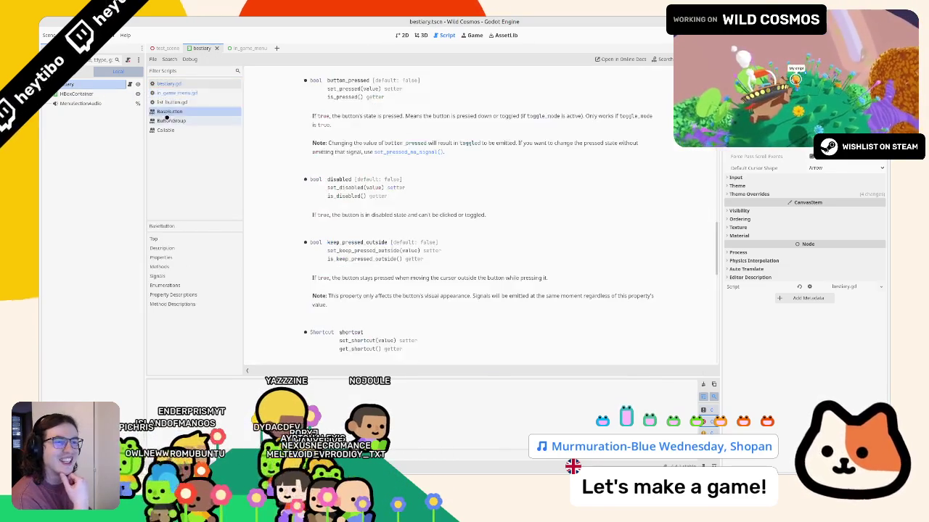
key("Up")
key("Up")
key("Up")
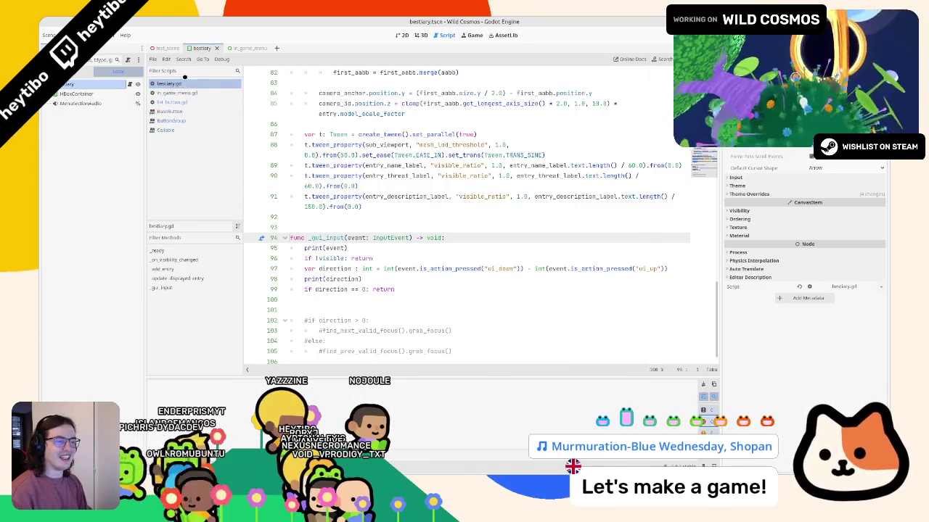
left_click(365, 217)
key("Down")
key("Down")
key("Down")
- Remove the print debug lines, undo back to the _unhandled_input version, and start a print(direction) line
key("ctrl+shift+k")
key("Down")
key("Down")
key("ctrl+shift+k")
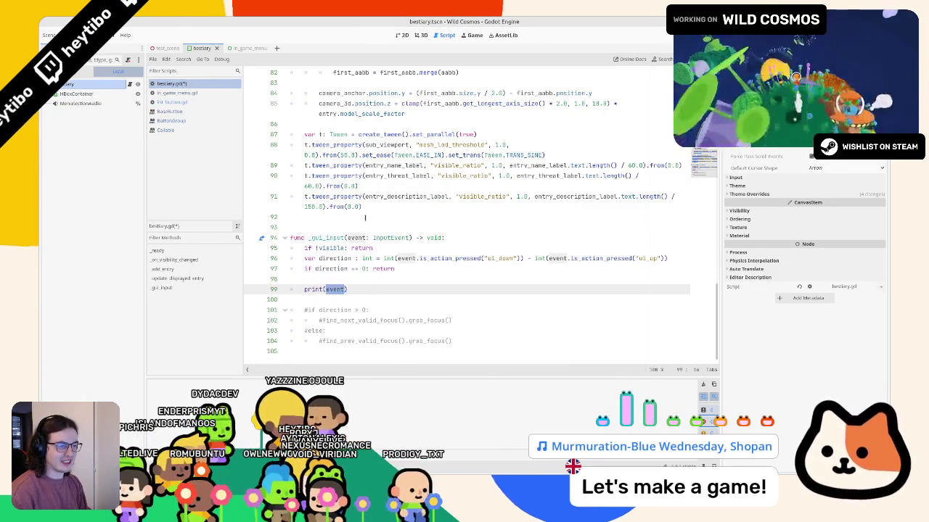
key("ctrl+shift+k")
key("shift+Down")
key("shift+Down")
key("shift+Down")
key("ctrl+k")
key("ctrl+z")
key("ctrl+z")
key("ctrl+z")
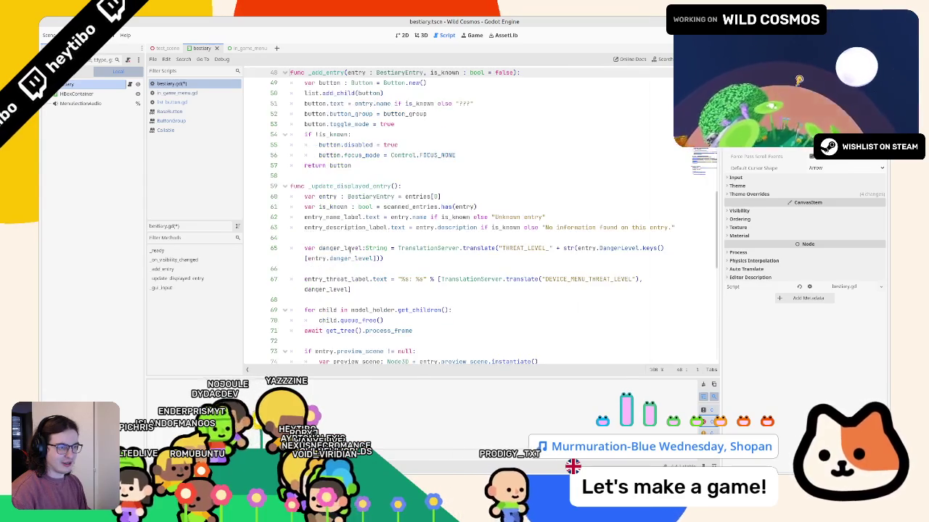
key("ctrl+y")
key("ctrl+y")
key("ctrl+y")
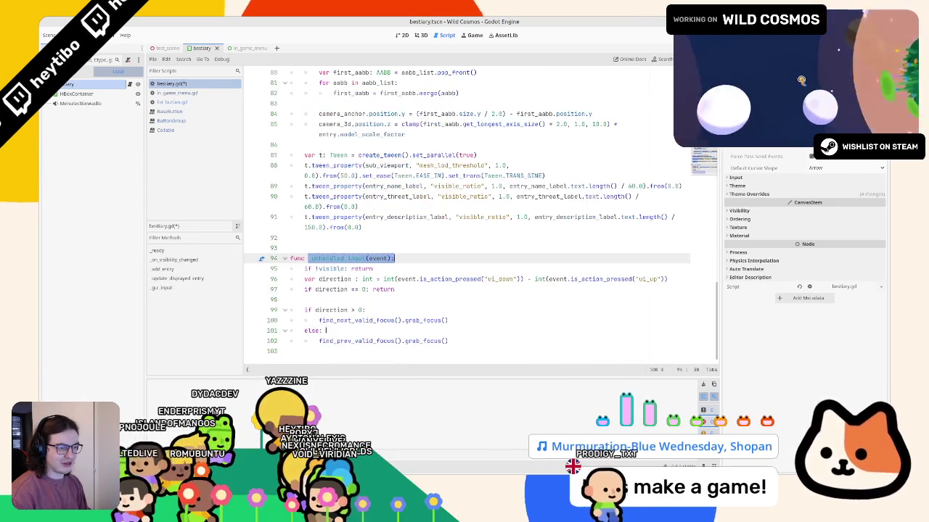
key("ctrl+z")
key("ctrl+z")
key("ctrl+z")
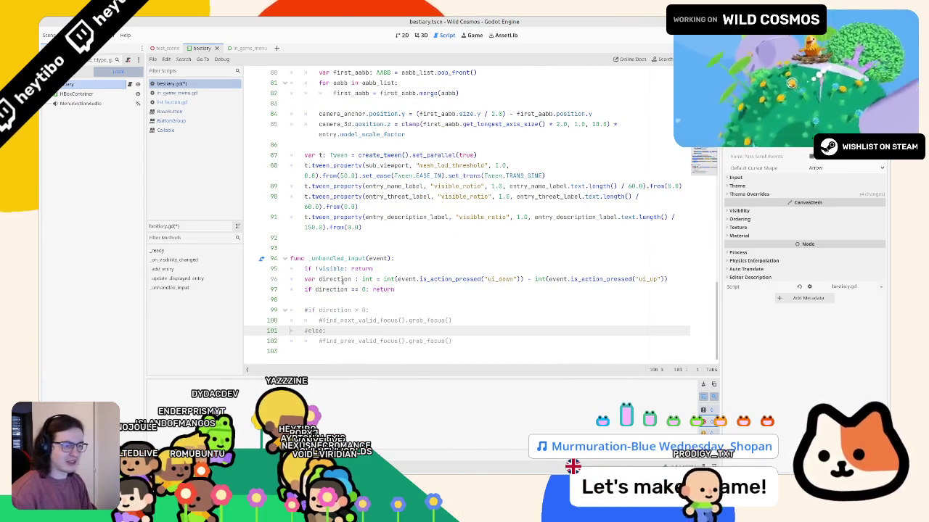
key("Up")
type("print(di")
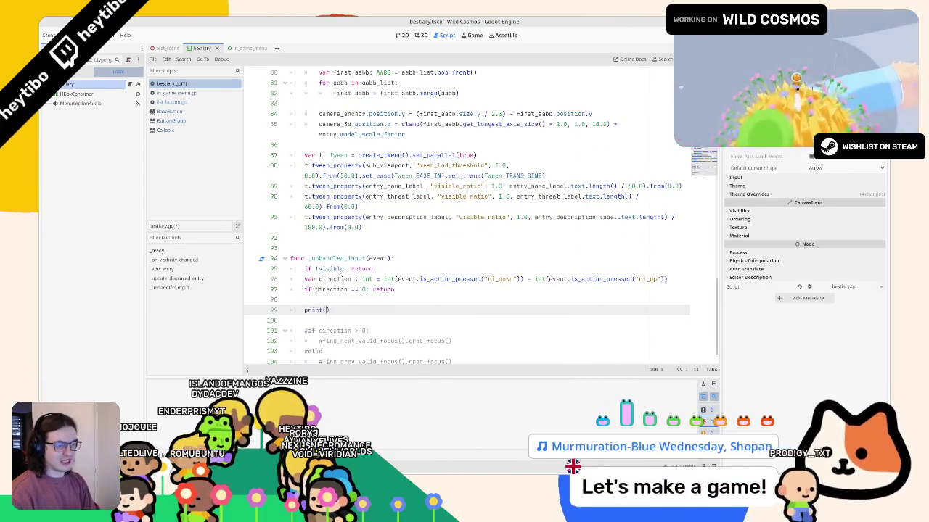
type("rection")
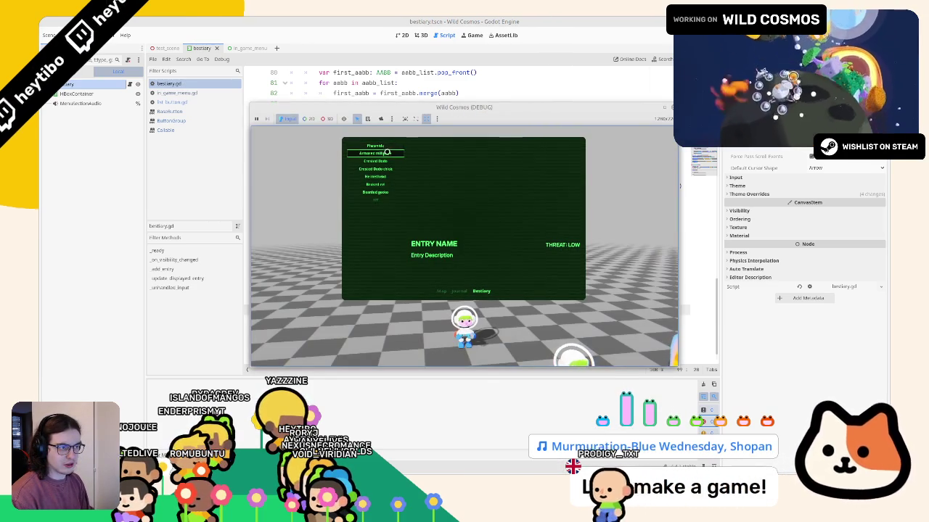
- Test stepping down the bestiary entries in the running game, restarting it once
key("Down")
key("Down")
key("Down")
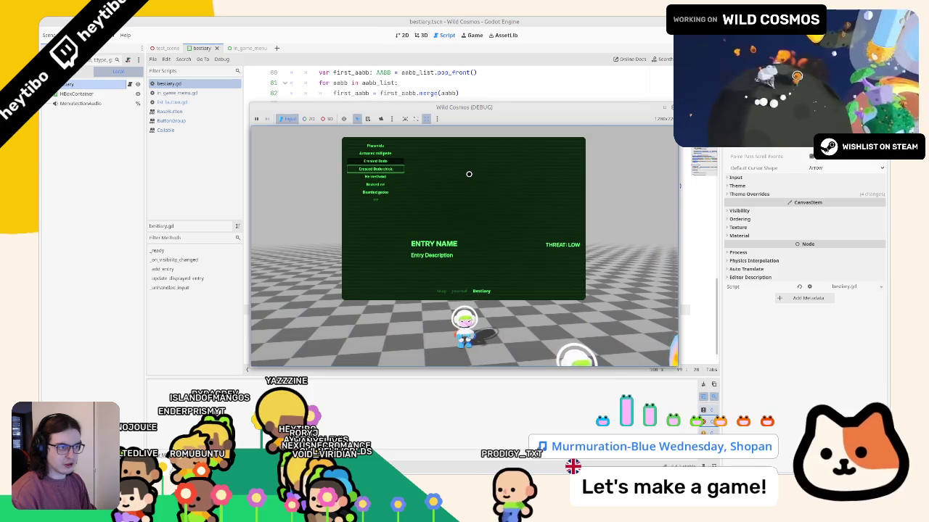
key("F5")
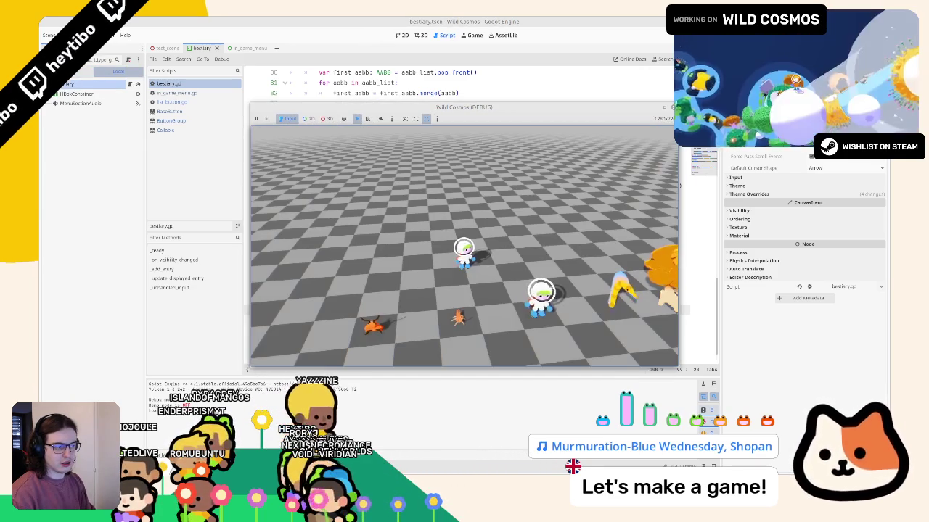
key("Tab")
key("Down")
key("Down")
key("Down")
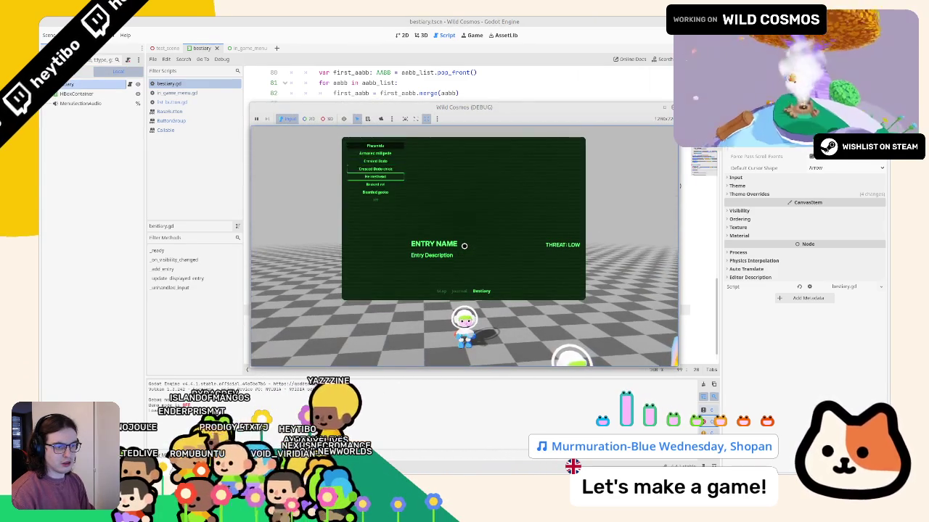
key("F8")
- Add a print(direction) debug line under the direction line and run the game to check it
type("print(direction)")
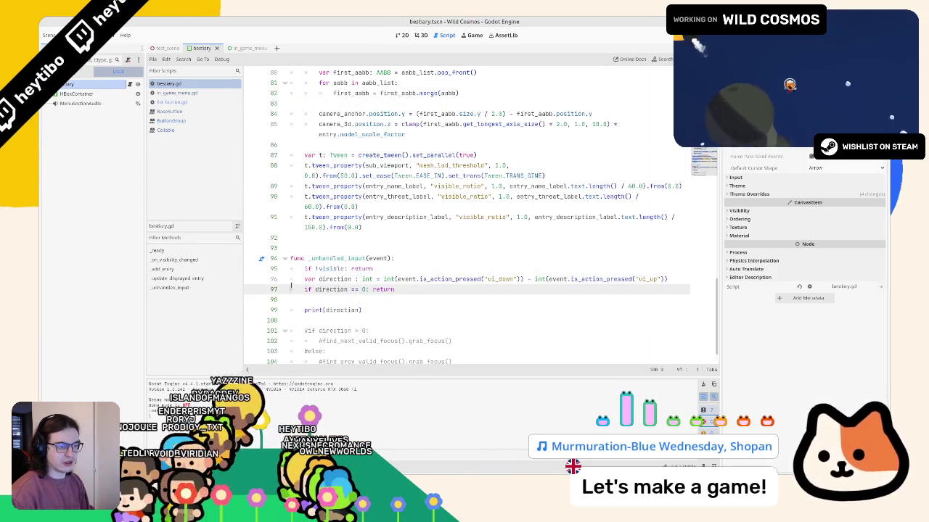
key("alt+Up")
key("alt+Up")
key("F6")
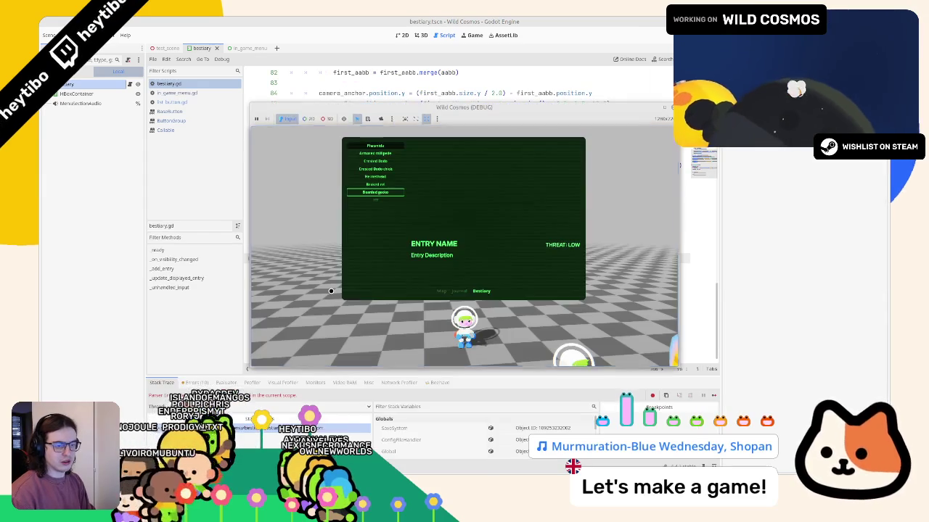
key("alt+Tab")
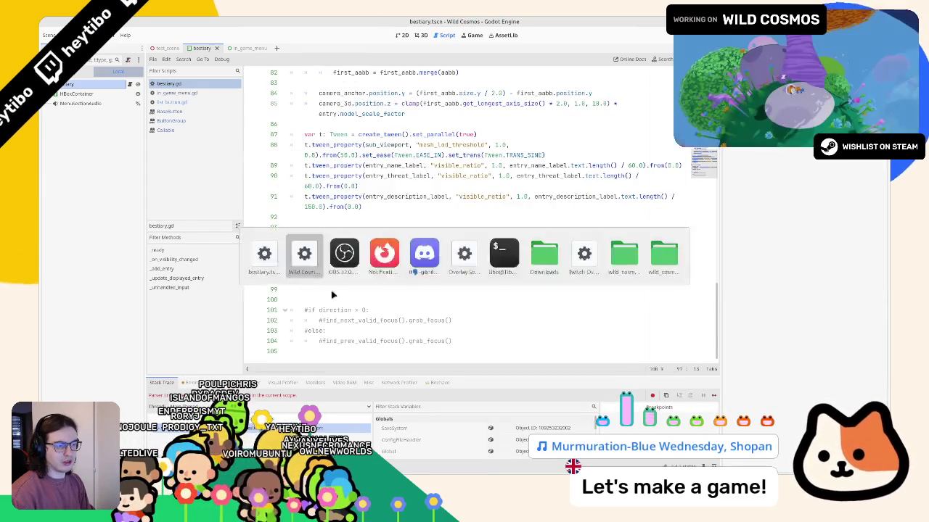
key("F8")
- Move print(direction) back below the early return and add print(event) at the top of the function
key("alt+Down")
key("alt+Down")
key("alt+Down")
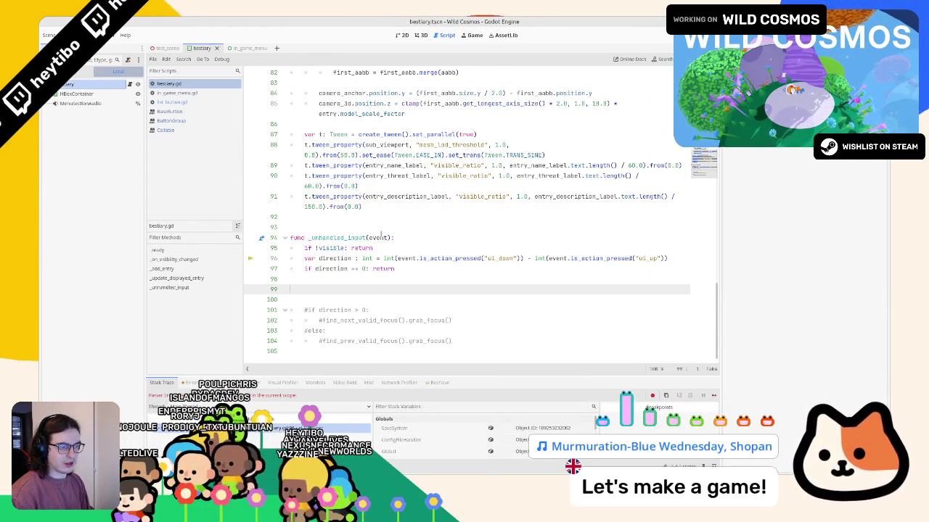
double_click(380, 237)
left_click(410, 247)
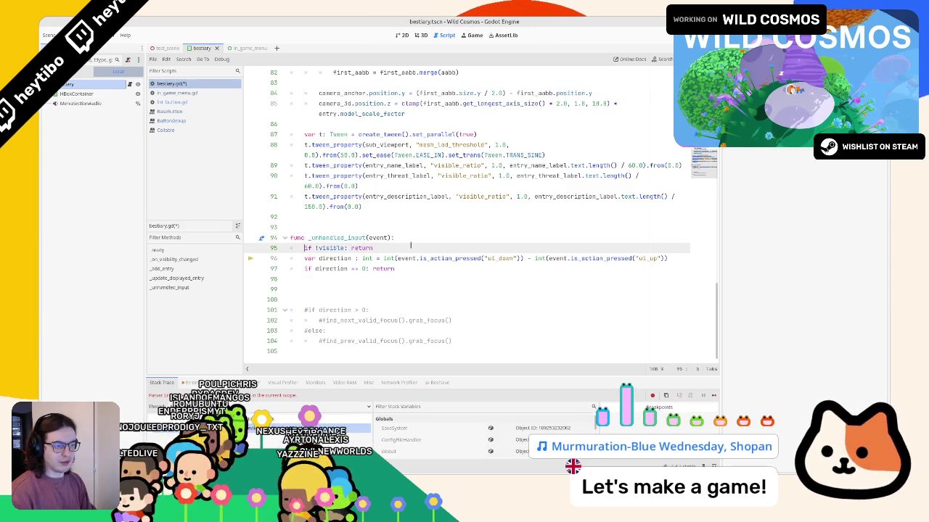
key("Return")
key("Up")
type("r")
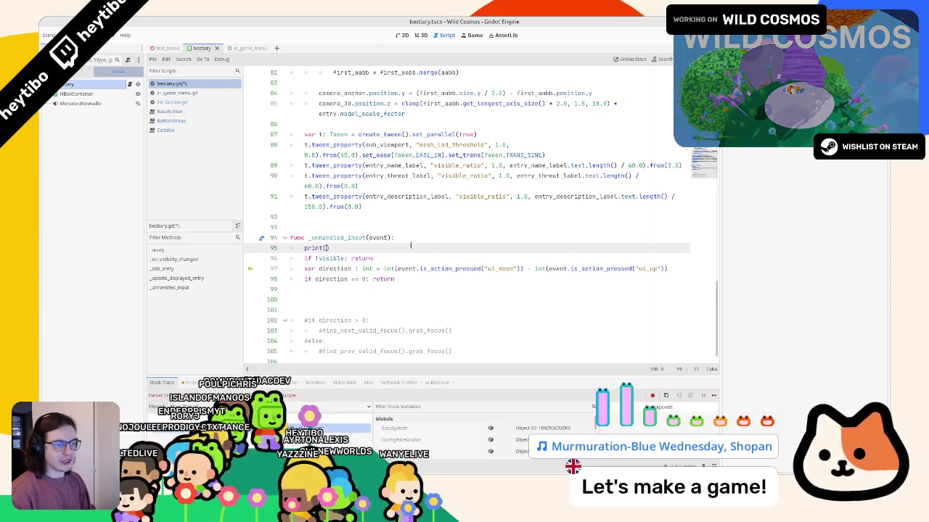
type("nt(event)")
- Run the game and move down, then back up, the bestiary list to log events
key("F5")
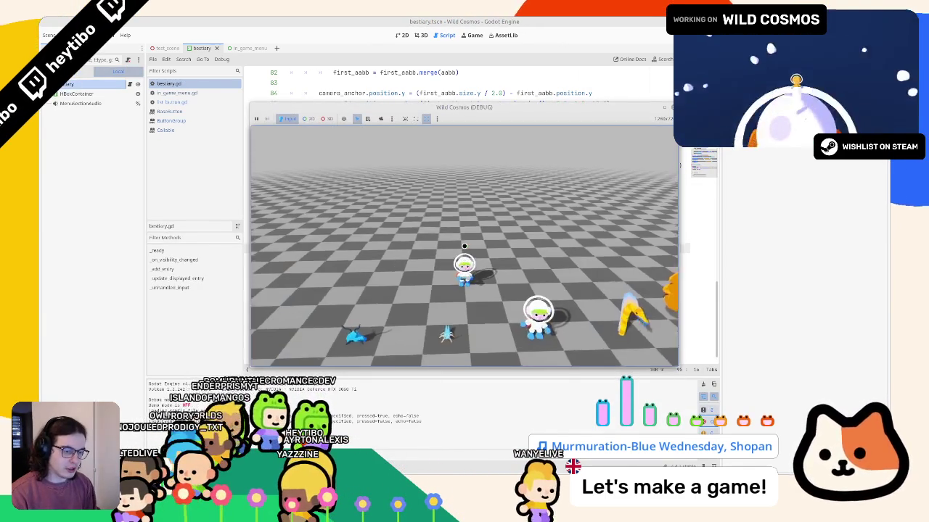
key("Tab")
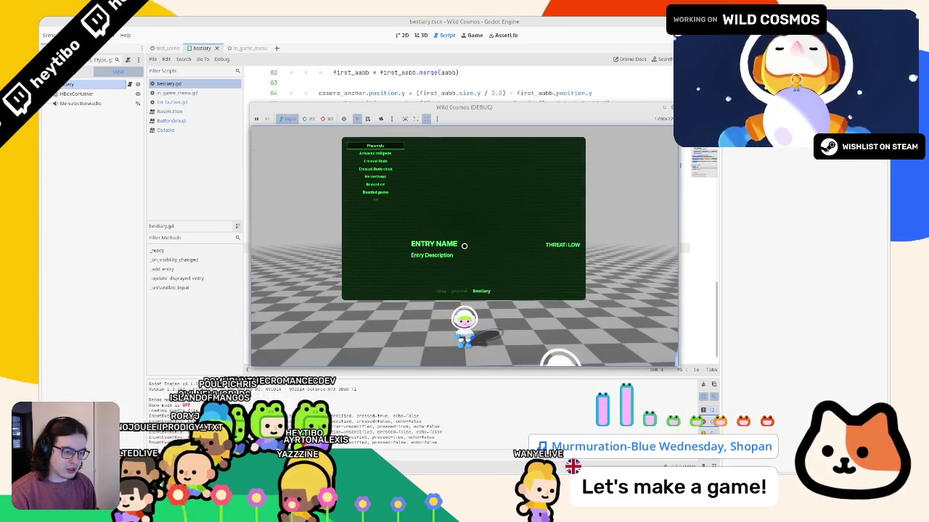
key("Down")
key("Down")
key("Down")
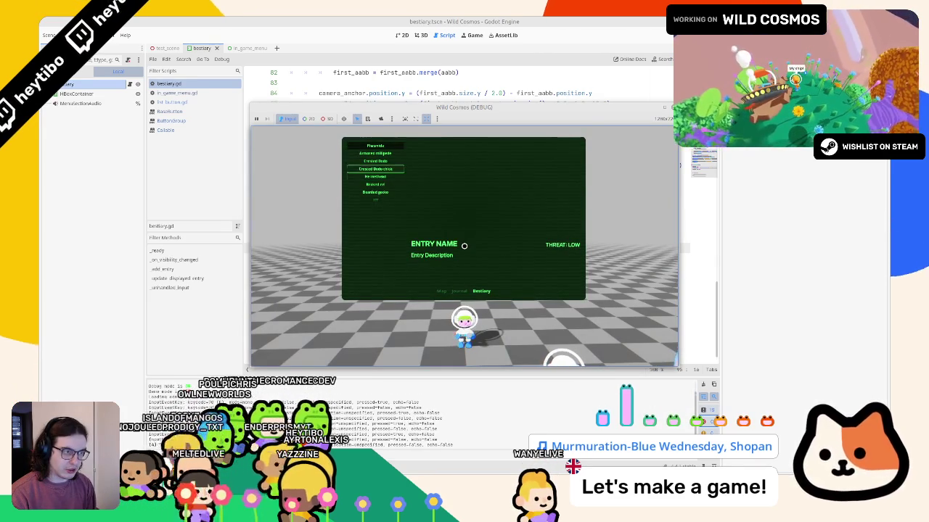
key("Up")
key("Up")
key("Up")
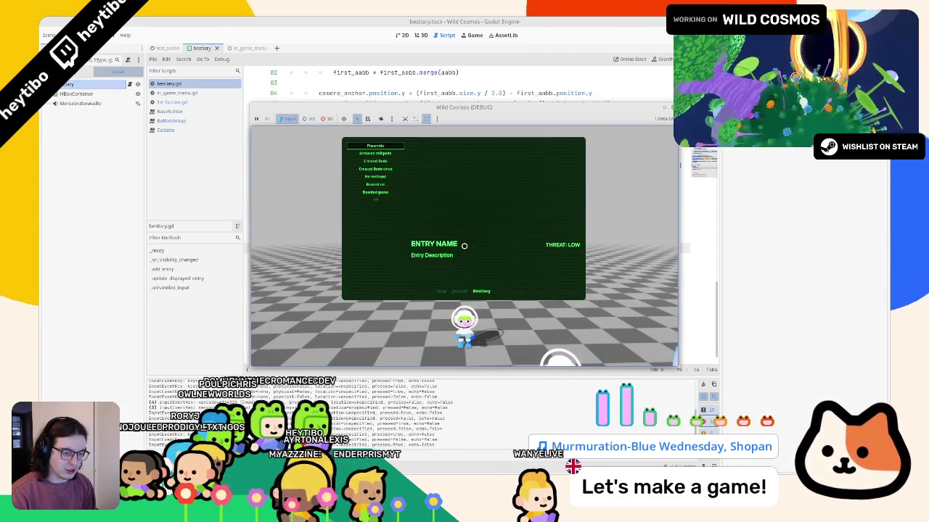
key("F8")
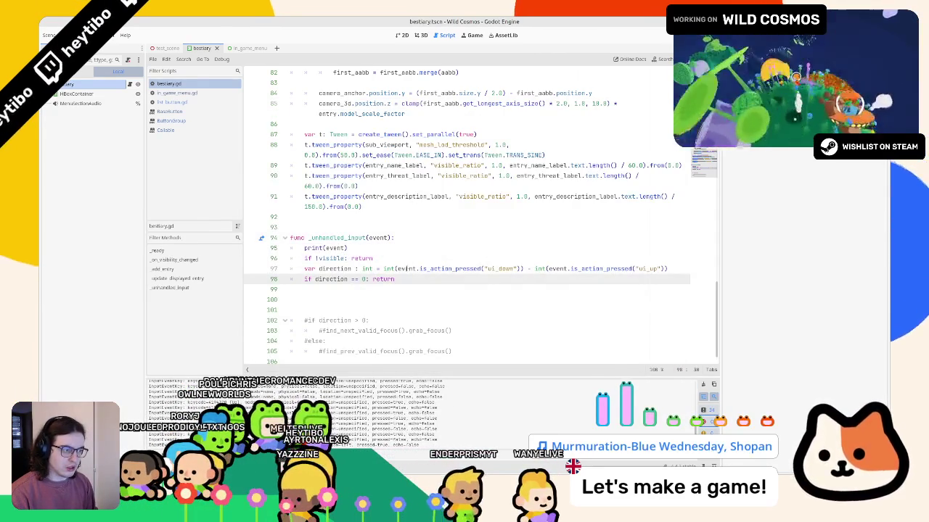
- Move the print below the direction line, make it print direction, and test-run
double_click(406, 269)
left_click(323, 248)
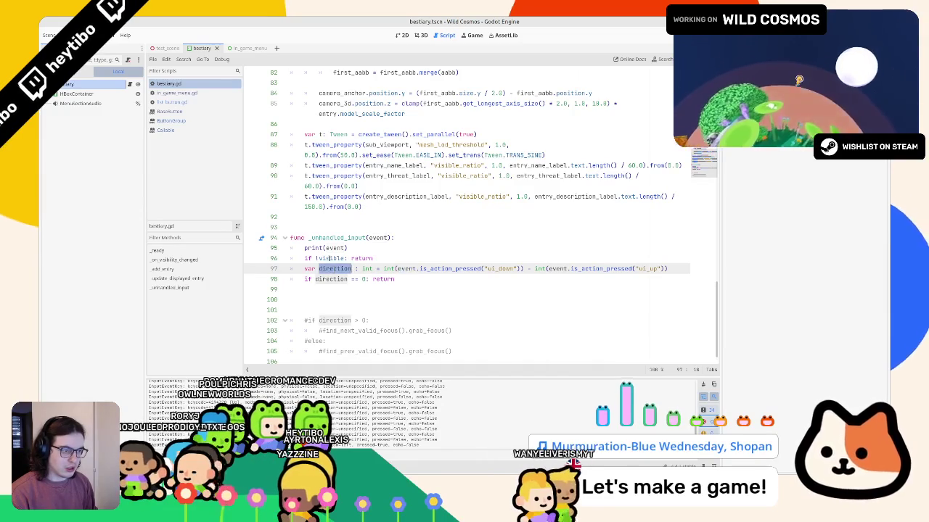
key("alt+Down")
key("alt+Down")
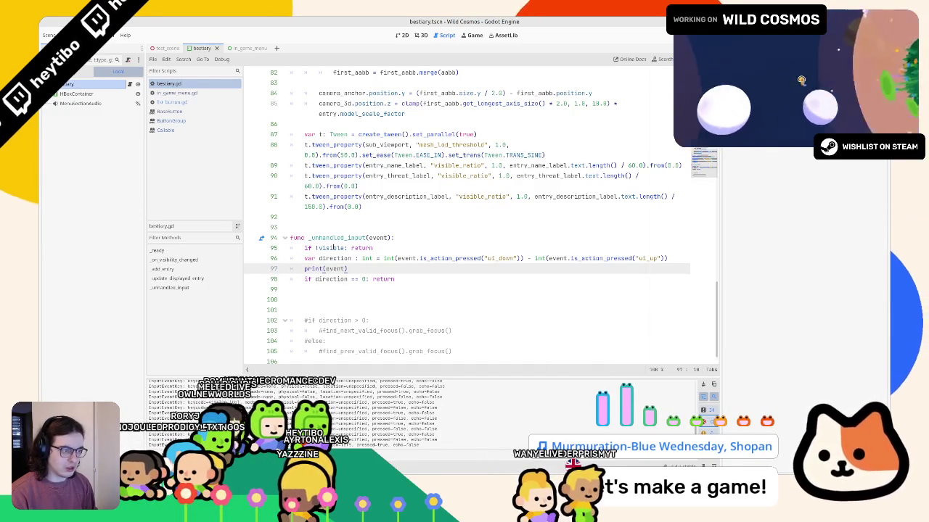
double_click(335, 268)
type("direction")
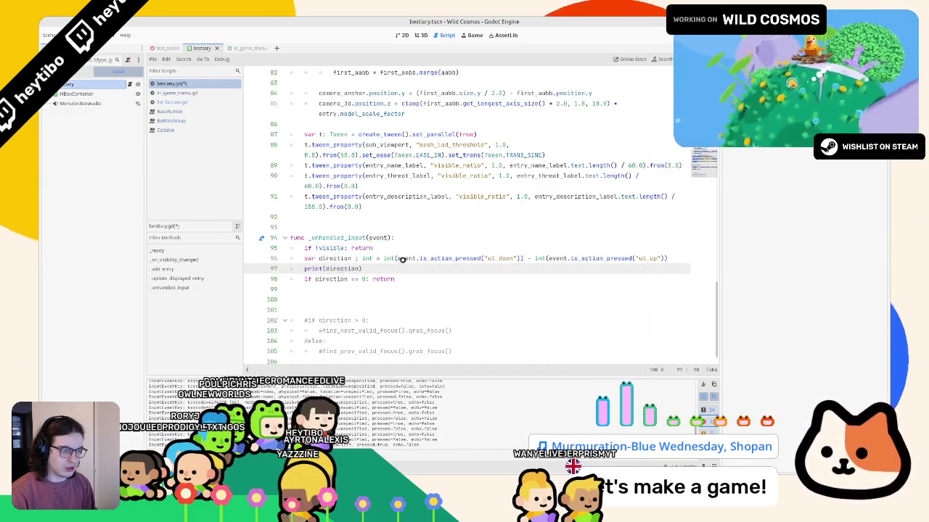
key("F5")
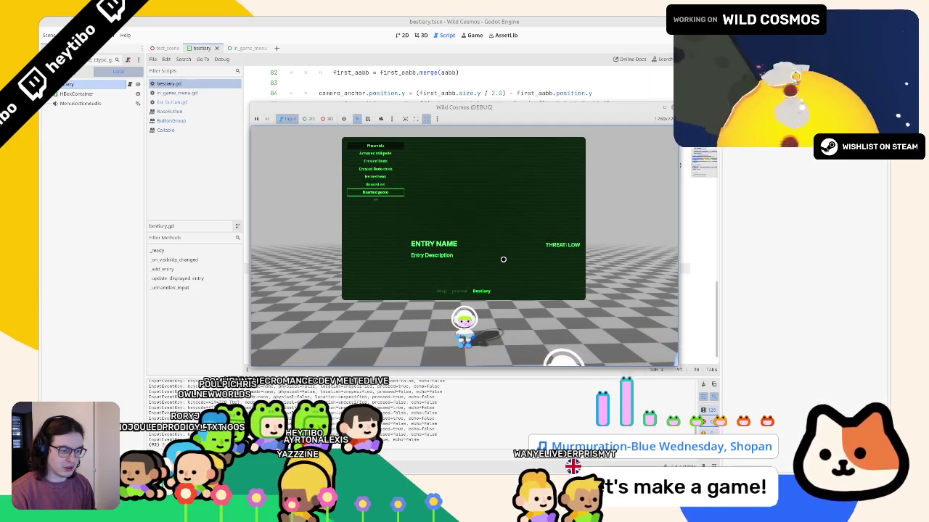
key("F8")
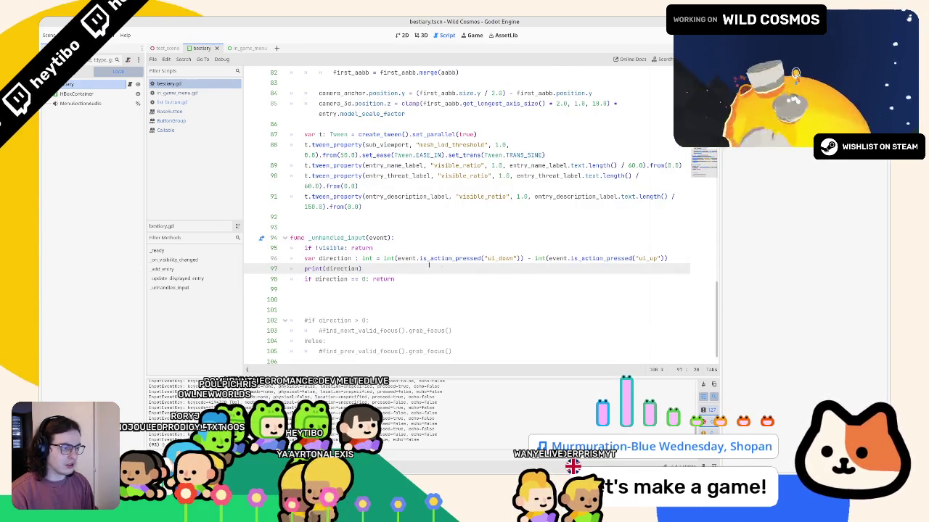
- Print event.is_action_pressed("ui_up") instead and test moving down the bestiary in game
left_click_drag(398, 258, 484, 260)
left_click_drag(397, 258, 665, 259)
key("ctrl+c")
double_click(346, 268)
key("ctrl+v")
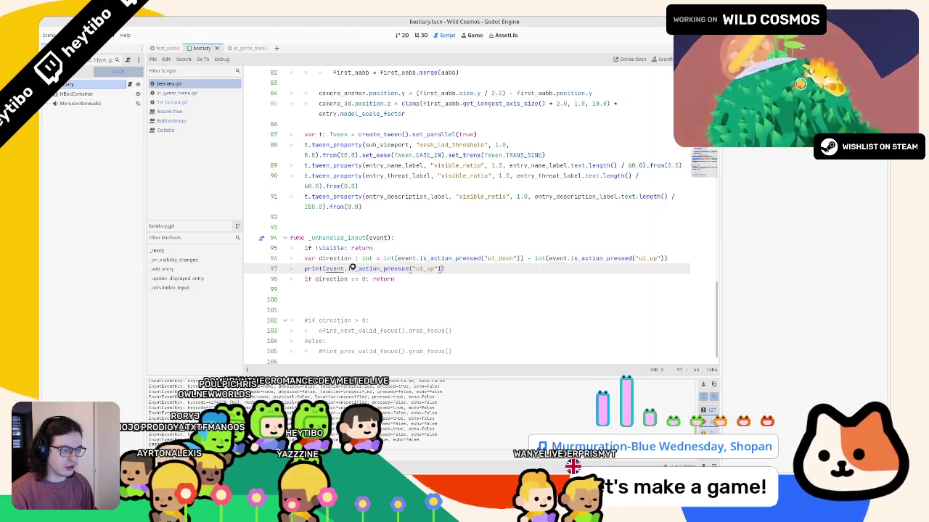
key("F5")
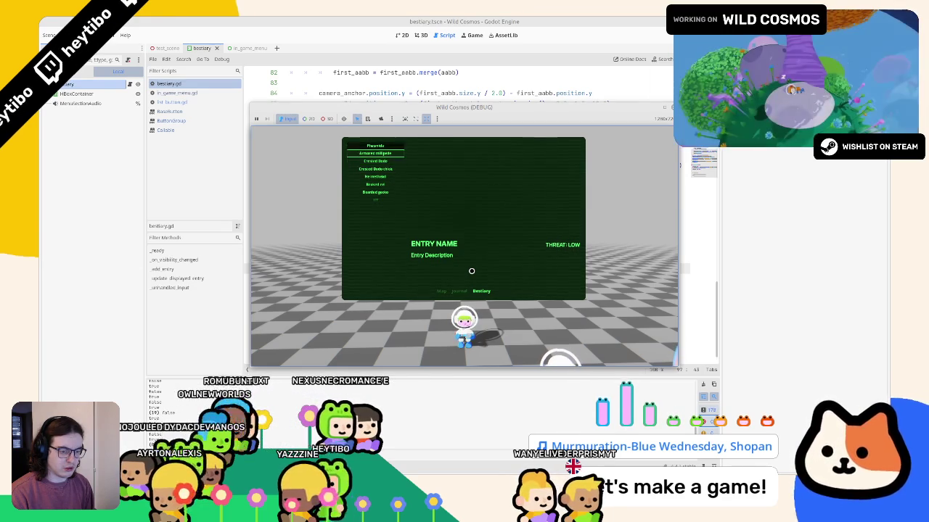
key("Down")
key("Down")
key("Down")
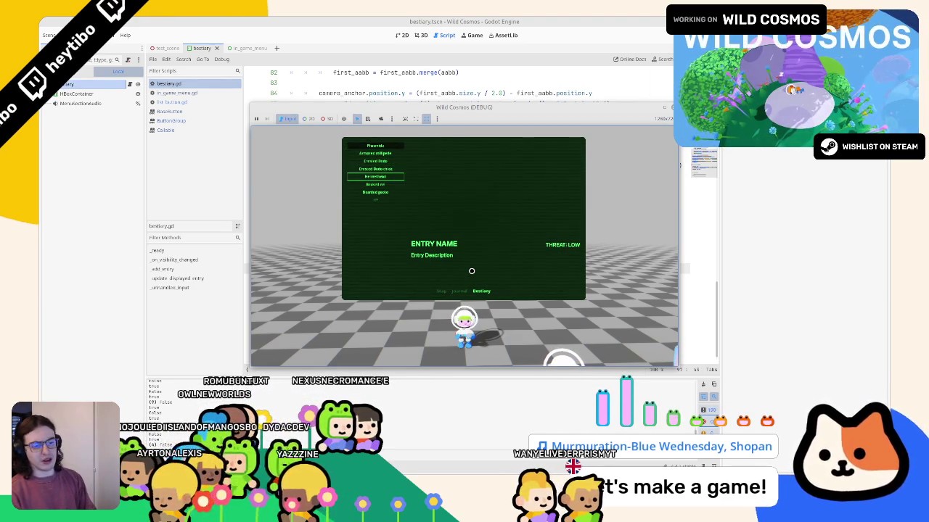
key("F8")
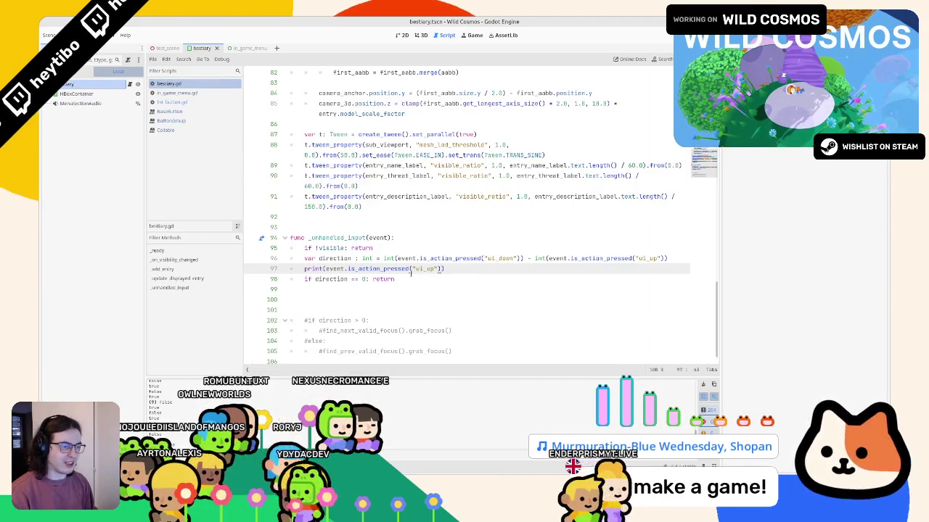
- Revert the debug line to print(event), kept below the direction line
double_click(425, 268)
double_click(385, 269)
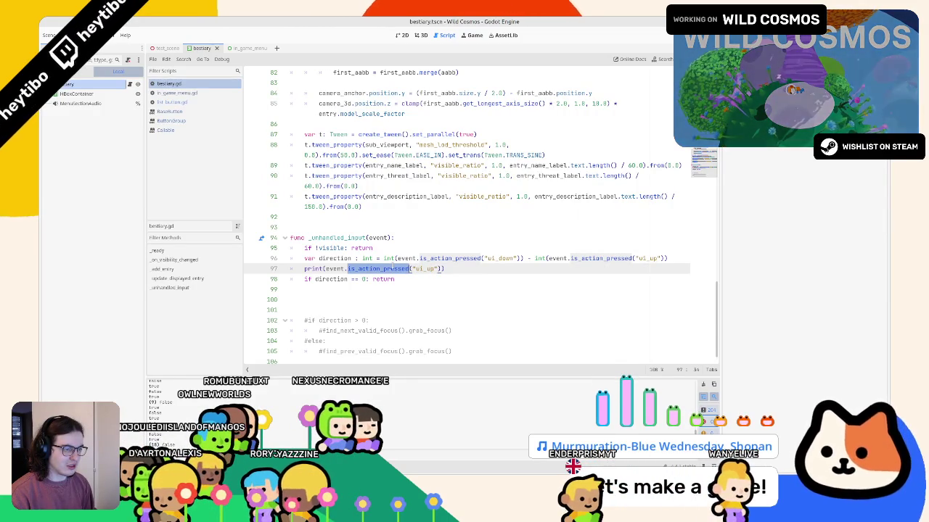
key("BackSpace")
key("ctrl+BackSpace")
key("ctrl+BackSpace")
key("ctrl+BackSpace")
key("alt+Up")
key("alt+Up")
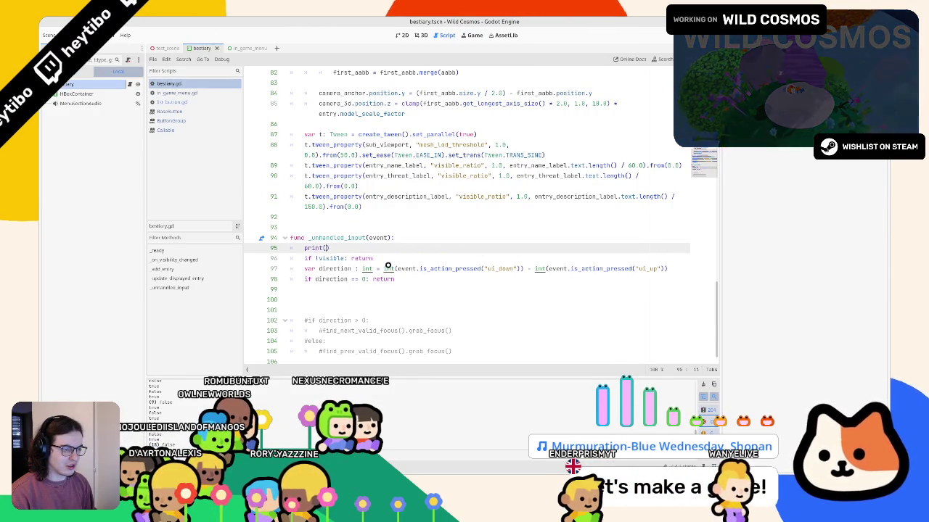
key("alt+Down")
key("alt+Down")
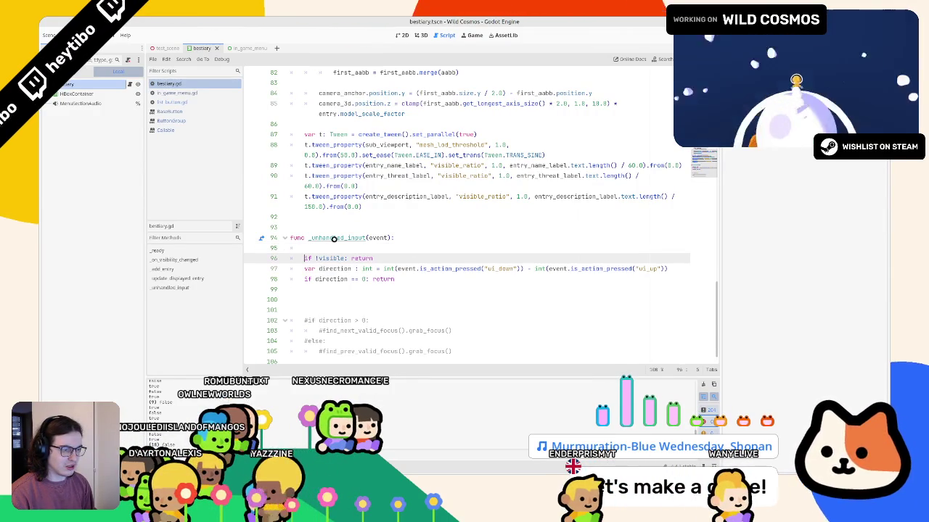
type("print(event.is_action_pressed(\"ui_up")
- Rename _unhandled_input to _input using the autocomplete suggestion
double_click(335, 237)
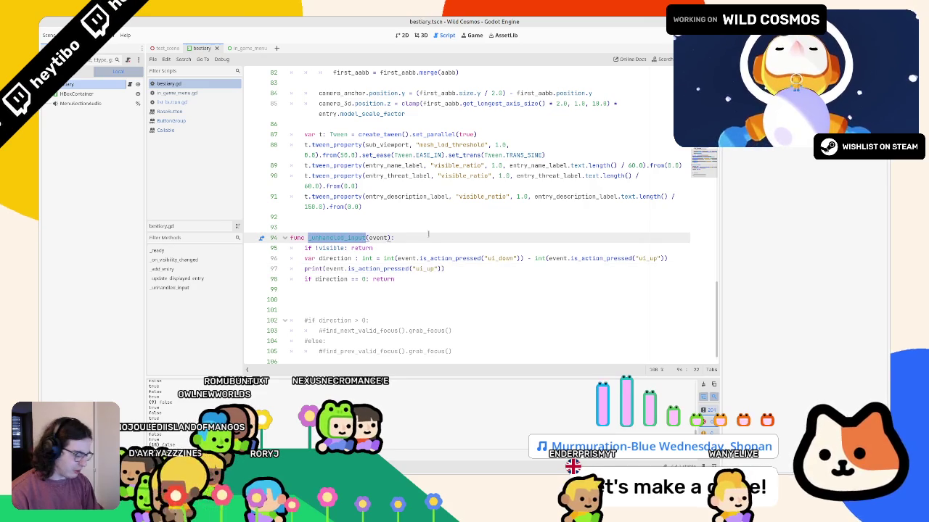
type("inp")
key("Return")
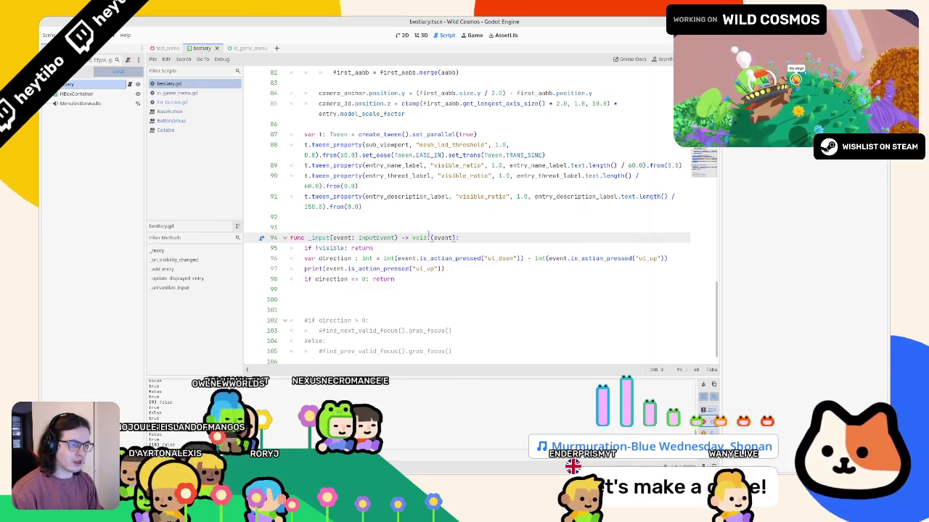
- Restore the _input(event: InputEvent) -> void signature and test the bestiary menu in game
key("ctrl+z")
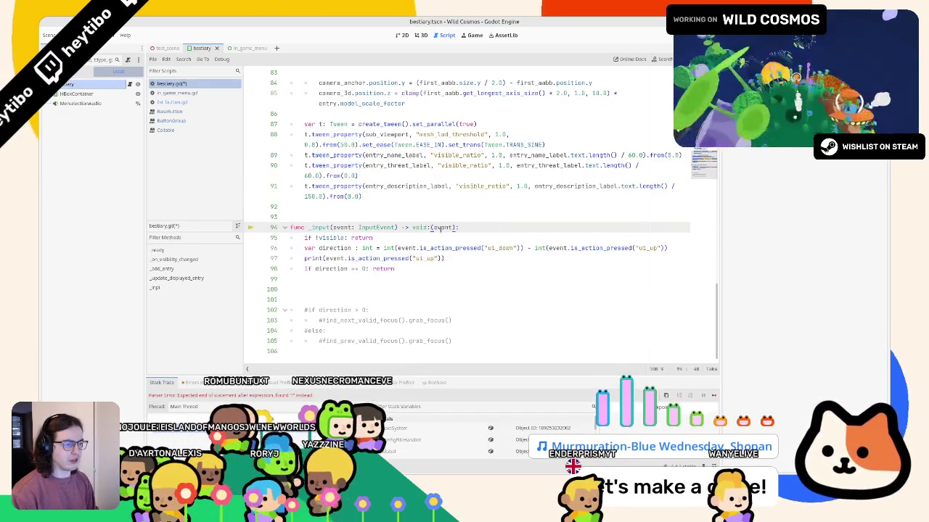
key("F5")
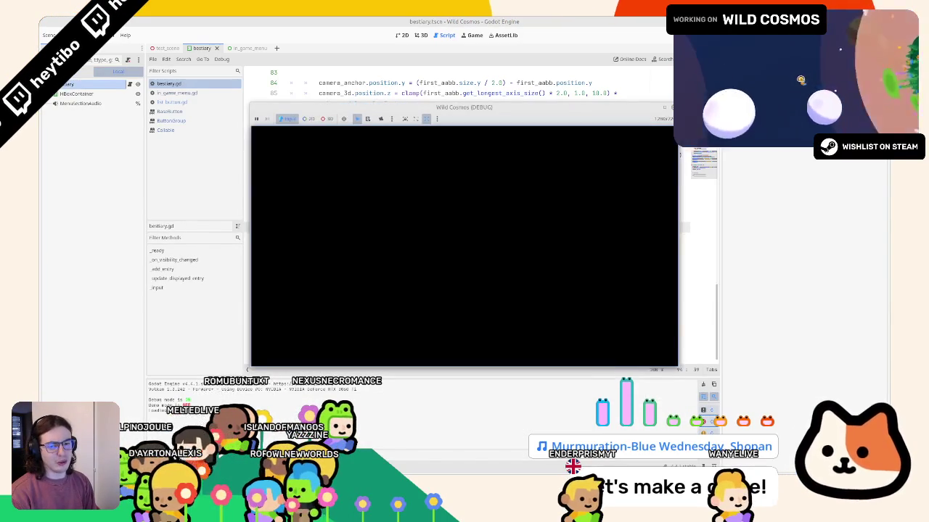
key("Tab")
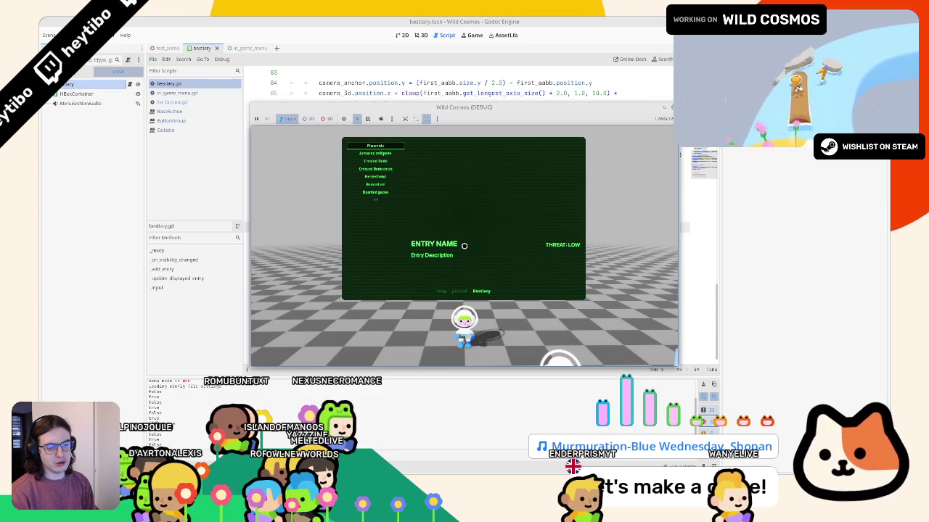
key("F8")
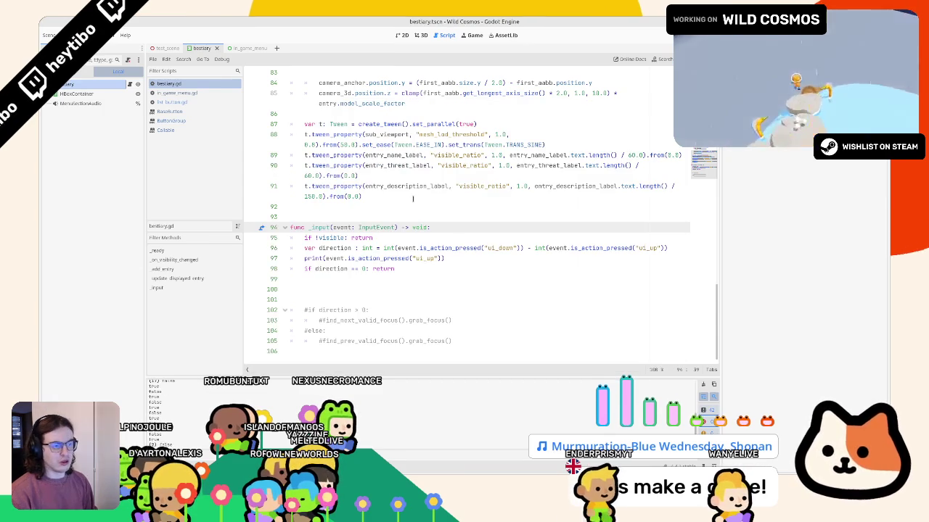
- Change the debug print to print(direction)
left_click(345, 274)
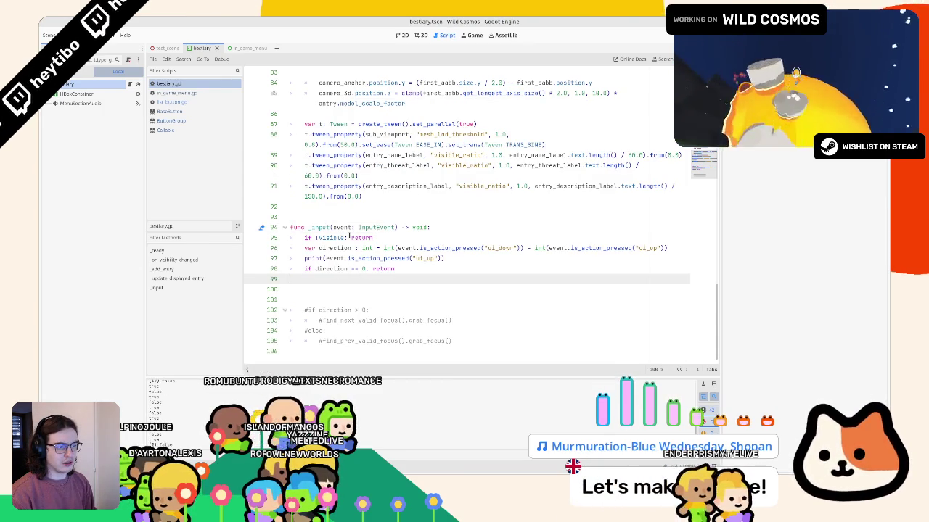
double_click(336, 227)
left_click_drag(397, 248, 523, 248)
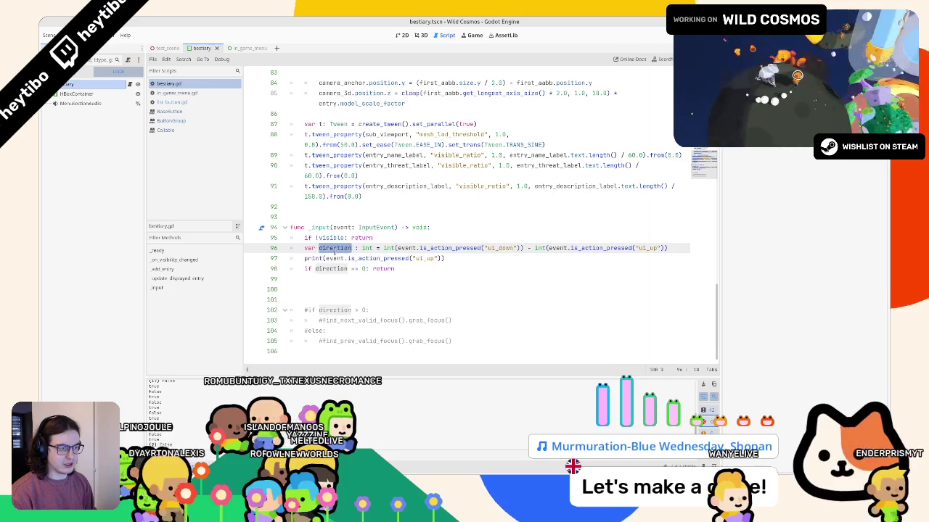
double_click(334, 248)
key("ctrl+c")
left_click_drag(325, 258, 444, 258)
key("ctrl+v")
- Run the game, move down the bestiary list, then select the print(direction) line
key("F5")
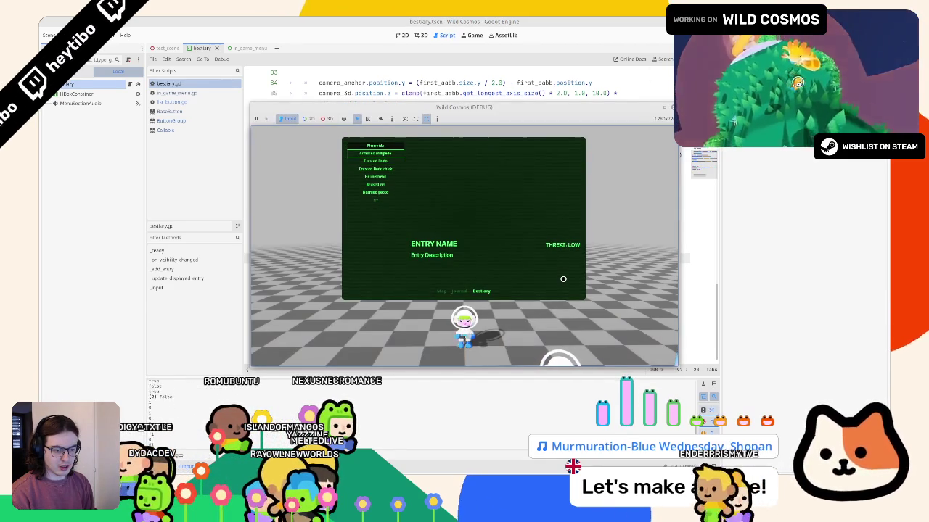
key("Down")
key("Down")
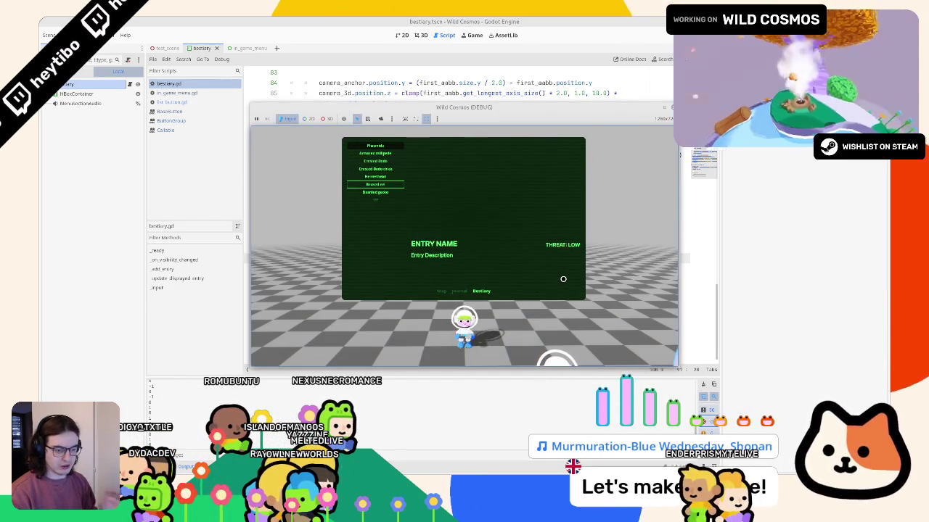
key("F8")
triple_click(335, 258)
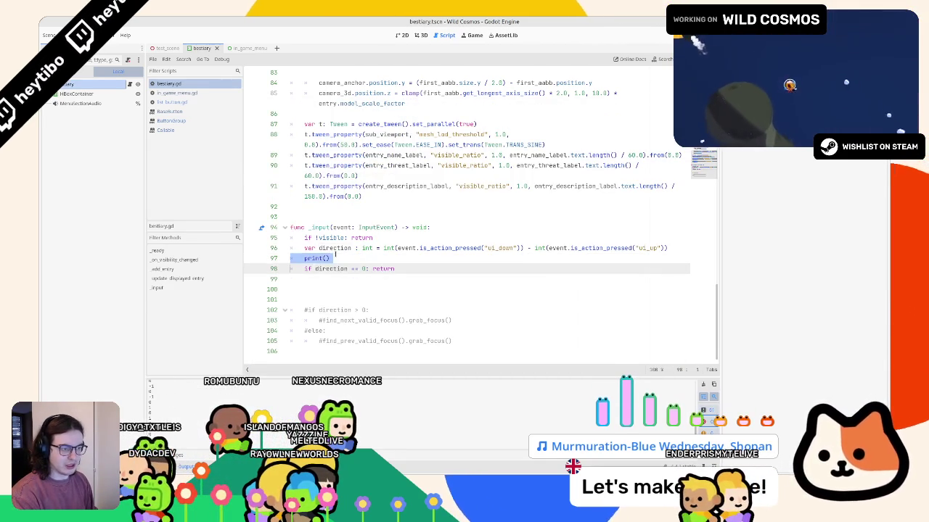
- Delete the print(direction) debug line and look up _input in the documentation
key("BackSpace")
left_click(333, 270)
left_click(317, 227, "ctrl")
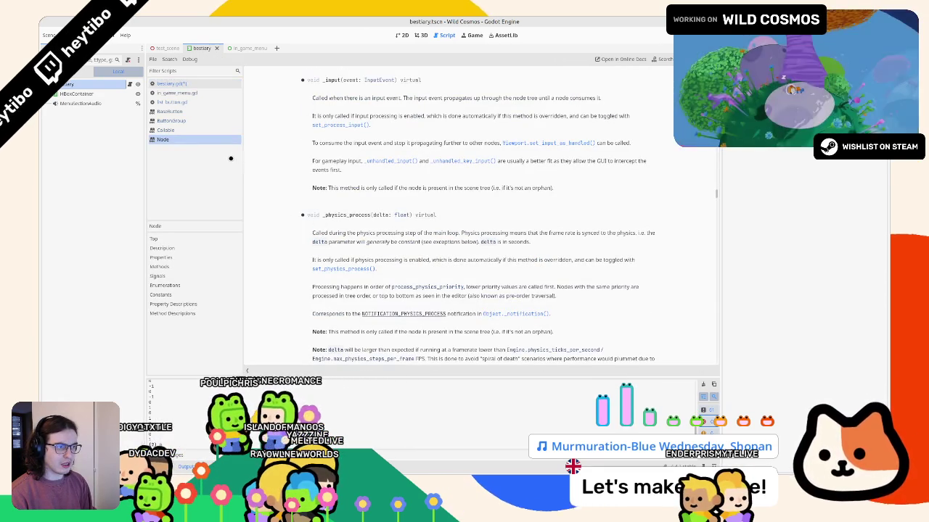
key("alt+Left")
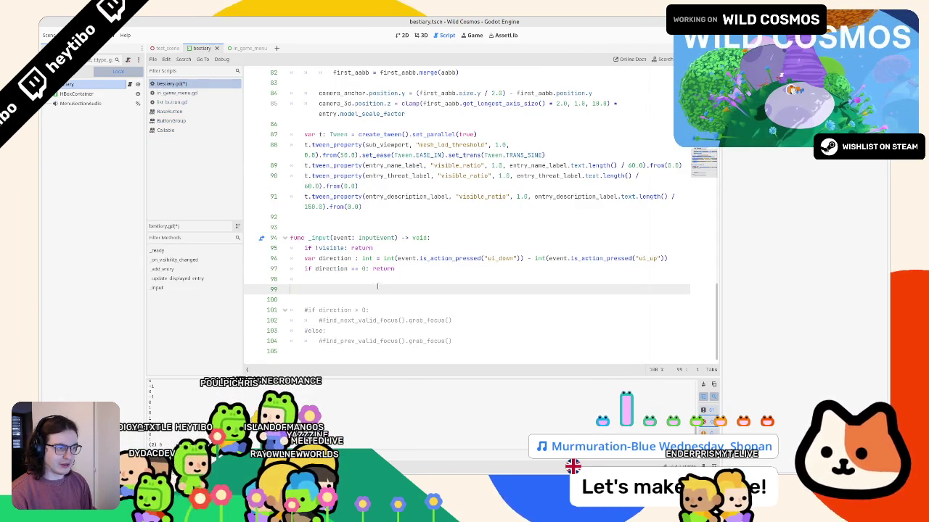
- Add a _gui_input(event: InputEvent) -> void stub on line 93 above _input
left_click(327, 225)
key("Return")
key("Up")
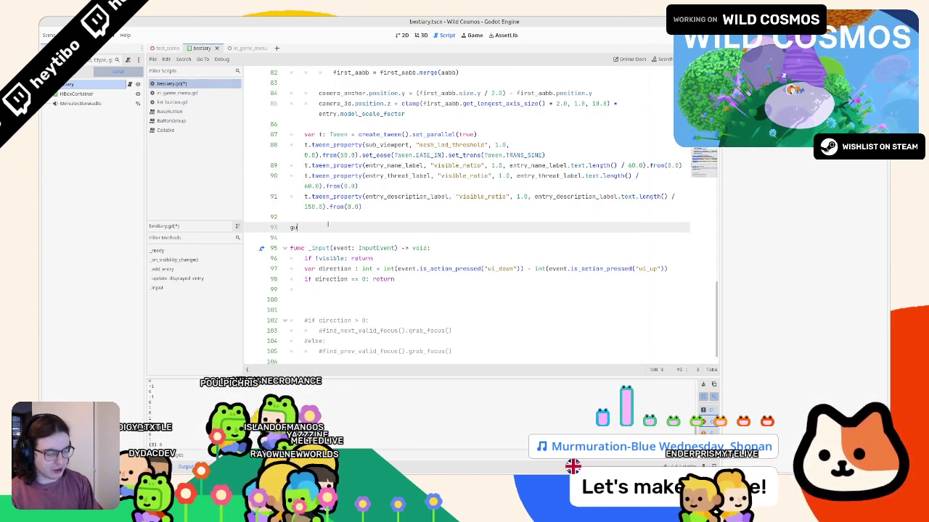
type("gui_")
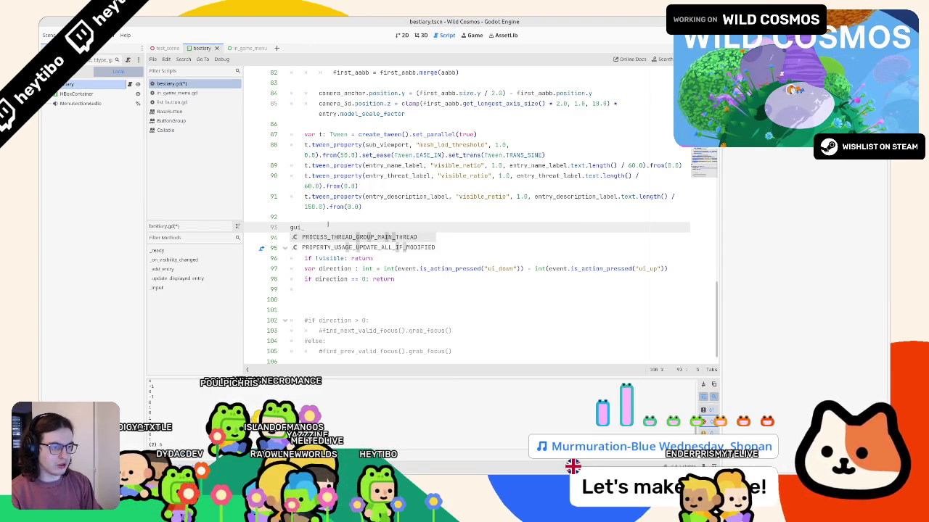
key("BackSpace")
key("BackSpace")
key("BackSpace")
type("#unc _fu")
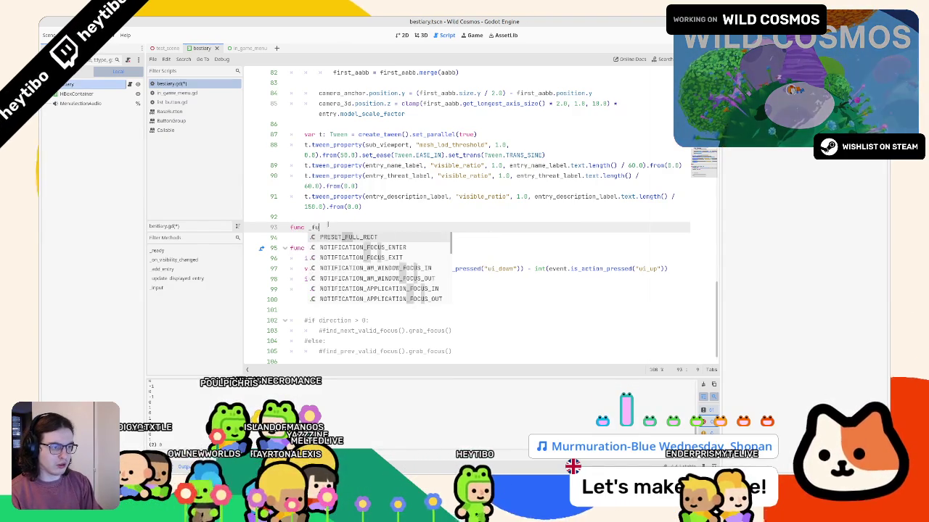
type("i")
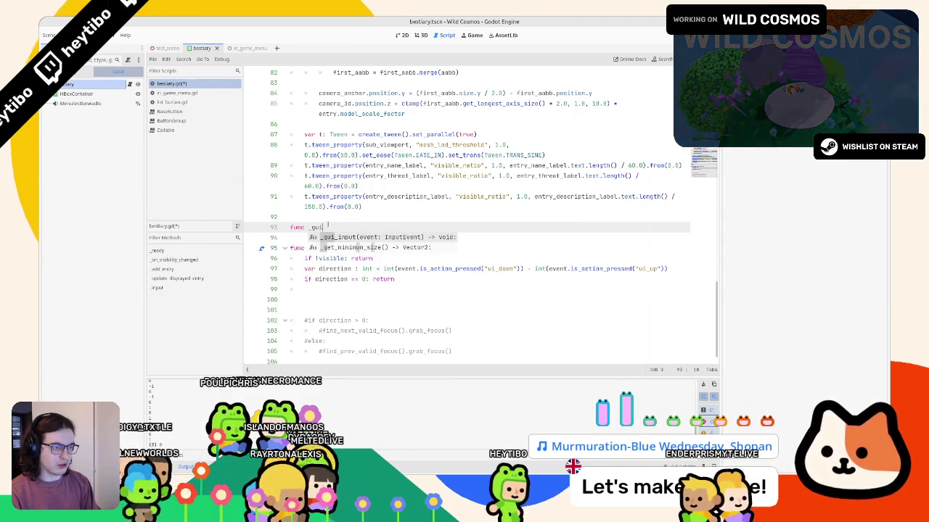
key("Return")
- Read the Control documentation for _gui_input, then return to bestiary.gd
left_click(321, 227, "ctrl")
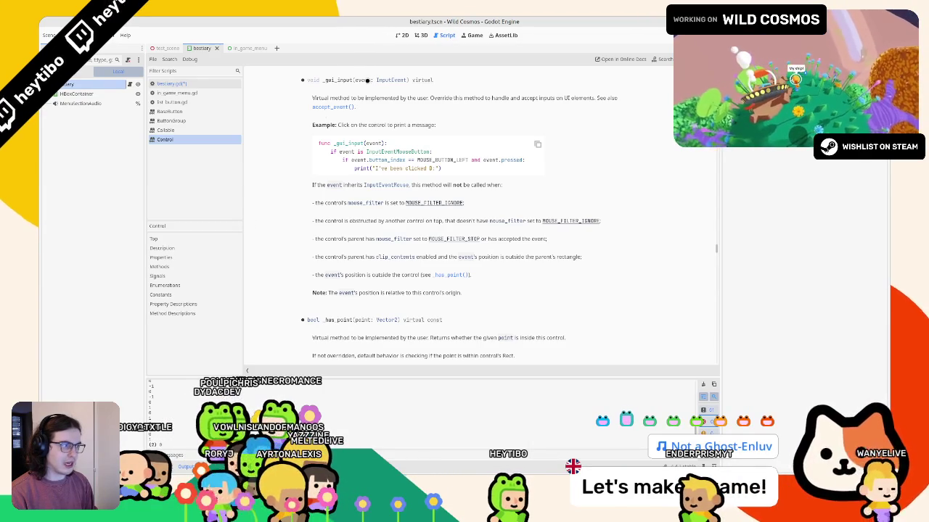
scroll(327, 123, "down", 10)
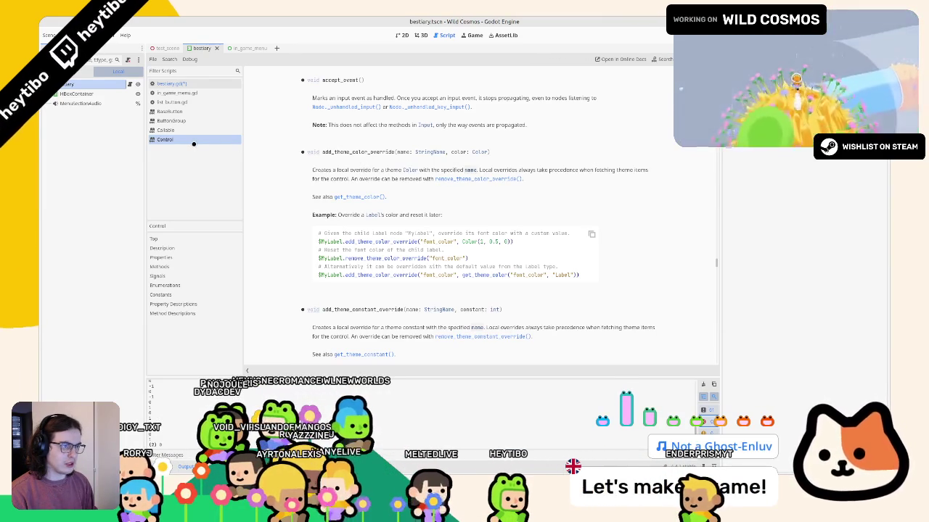
left_click(208, 86)
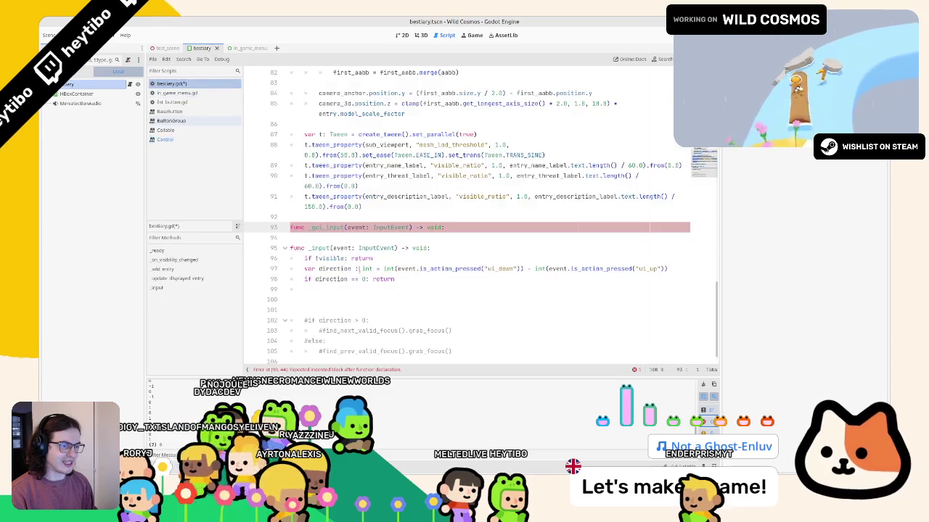
- Remove the _gui_input stub and call accept_event() on line 98, then test-run
key("ctrl+shift+k")
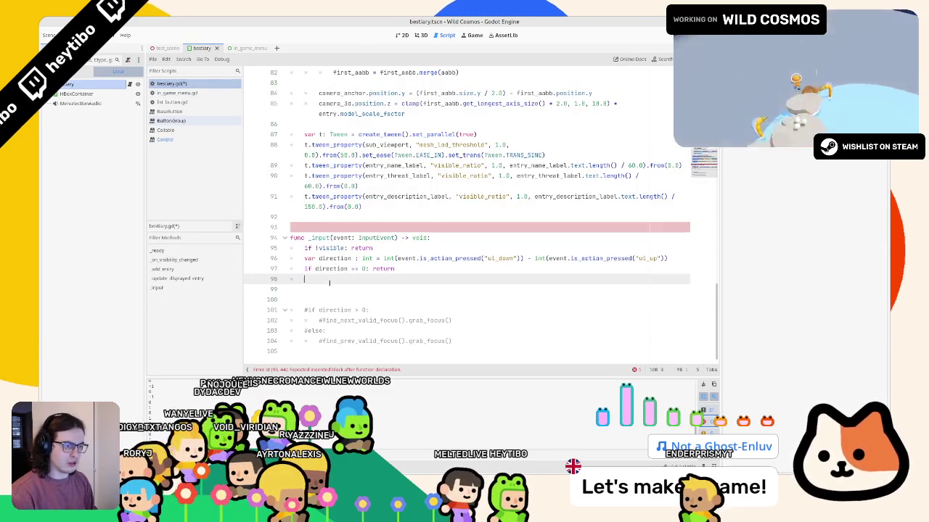
left_click(329, 283)
type("dccept_event(")
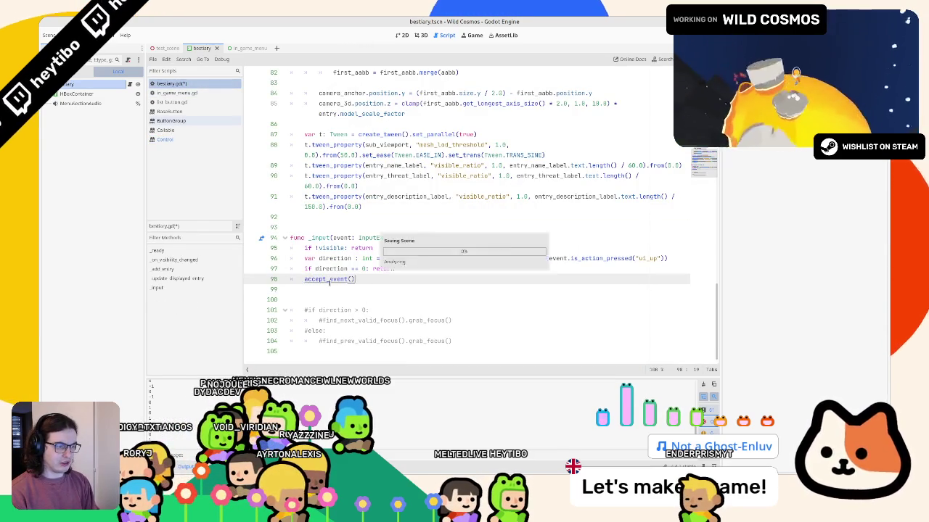
key("F5")
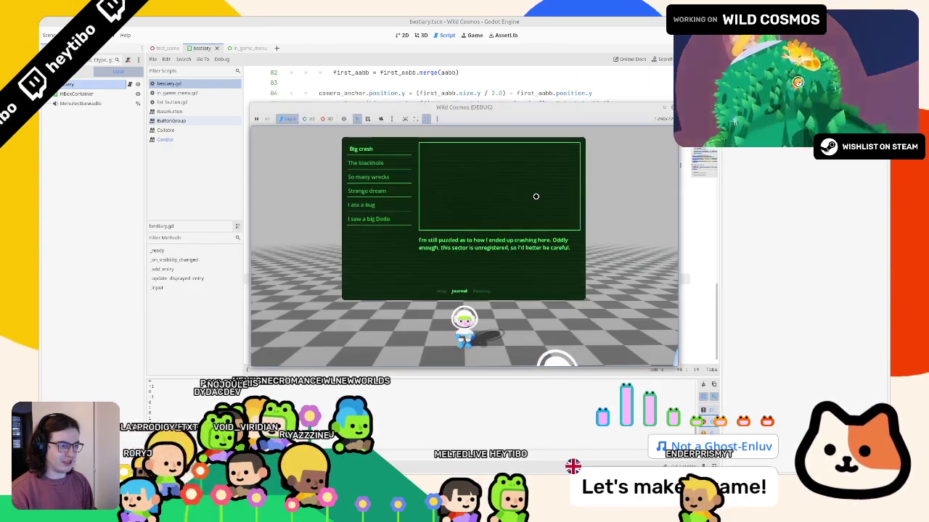
key("F8")
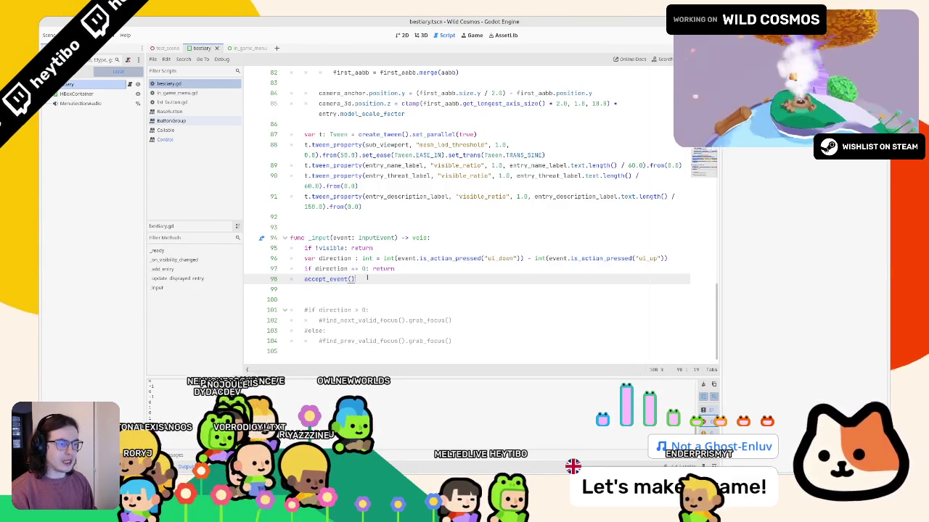
- Test Up, Left and Right navigation in game starting from the Crested Dodo chick entry
left_click(395, 291)
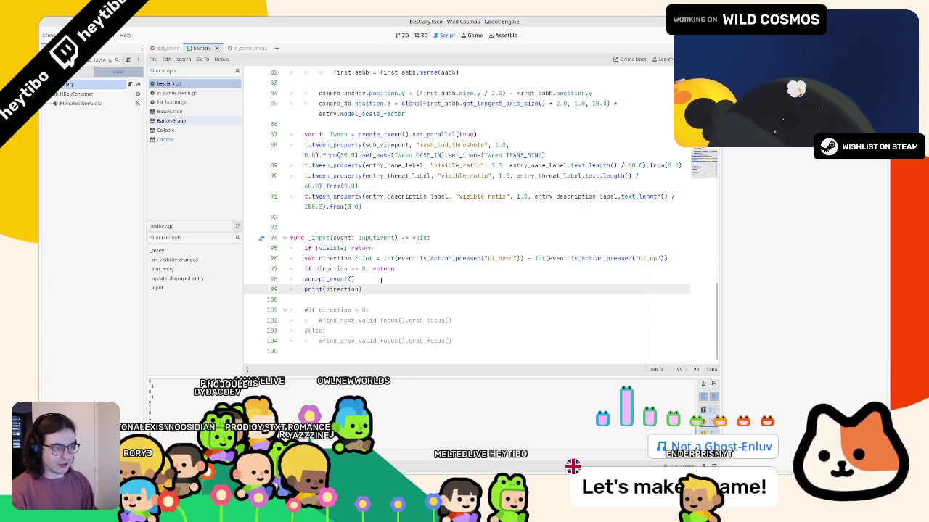
key("F5")
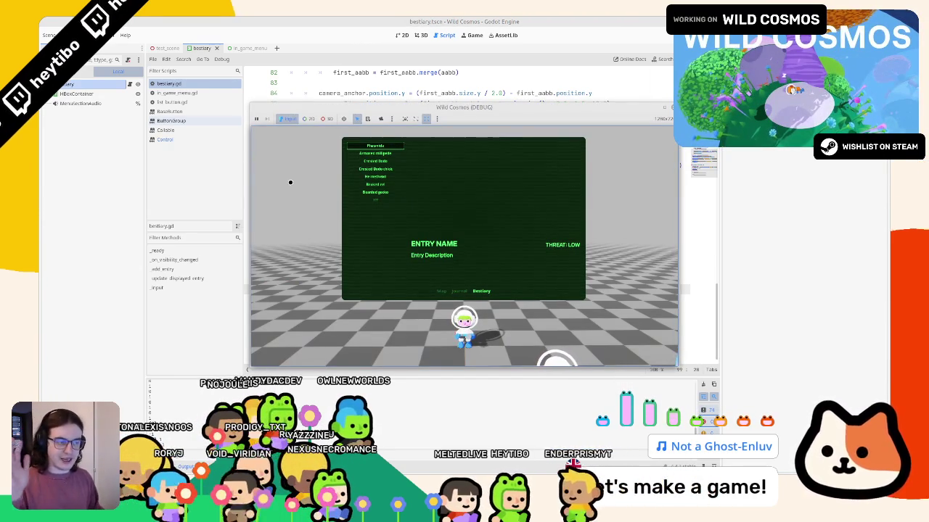
left_click(375, 169)
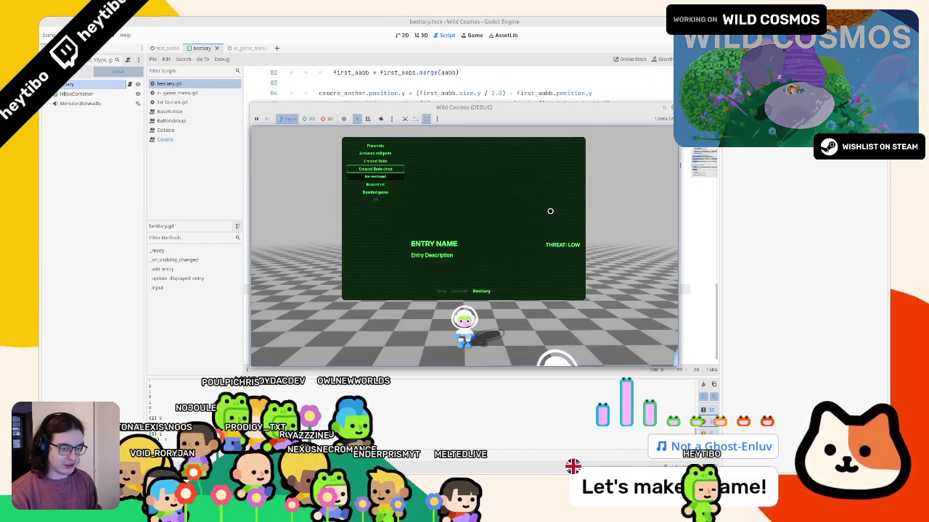
key("Up")
key("Up")
key("Up")
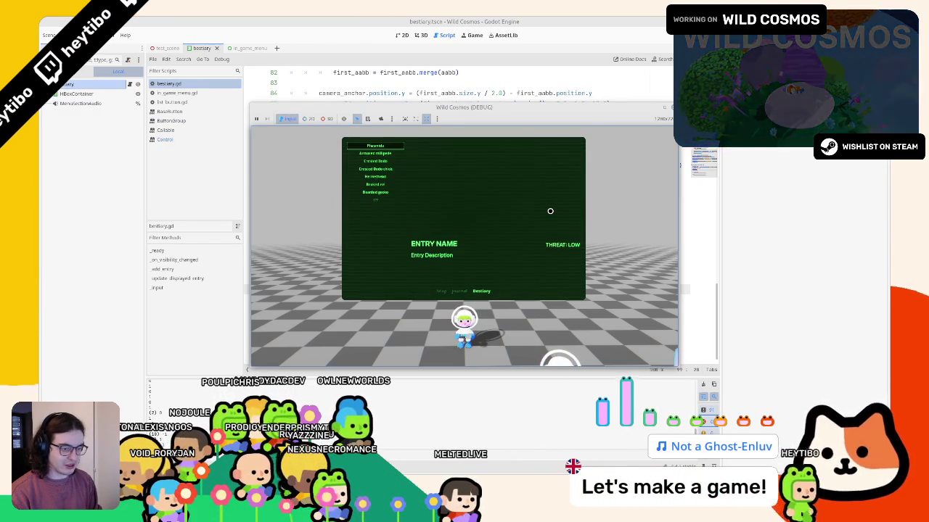
key("Left")
key("Right")
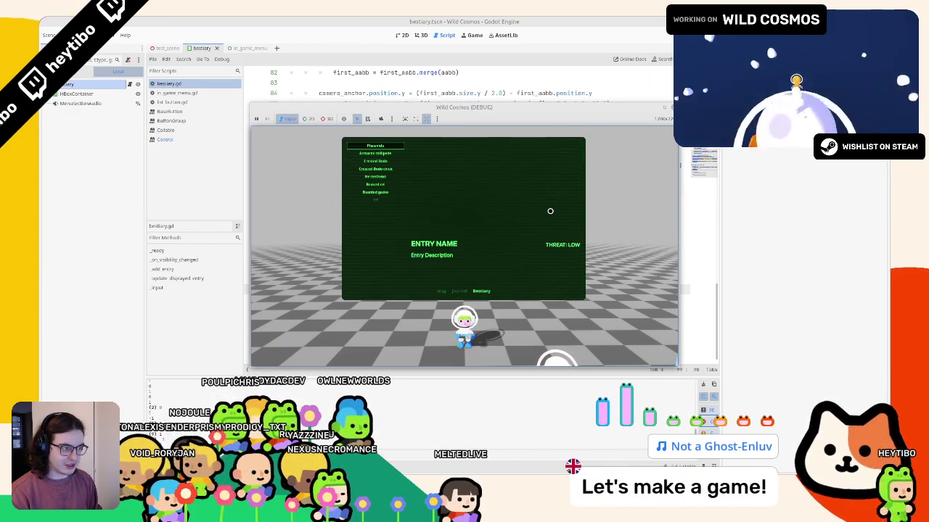
key("Left")
key("Right")
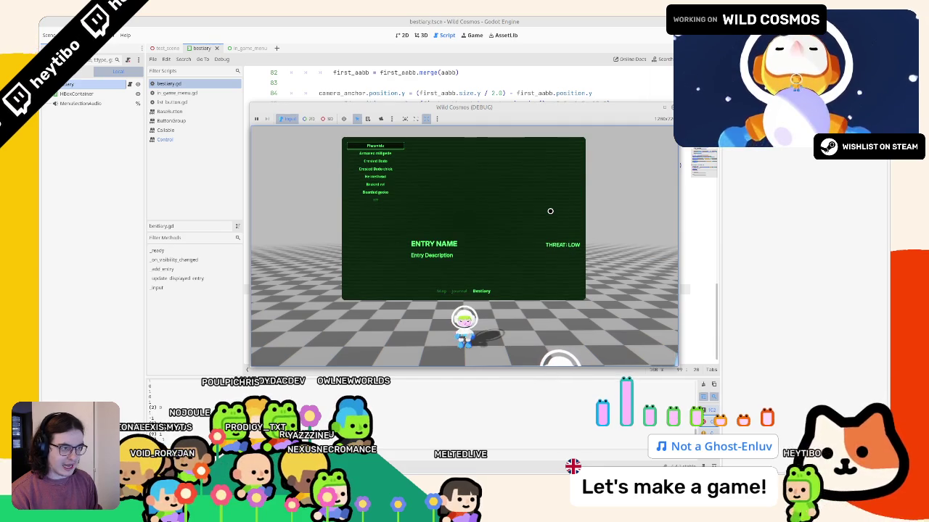
key("F8")
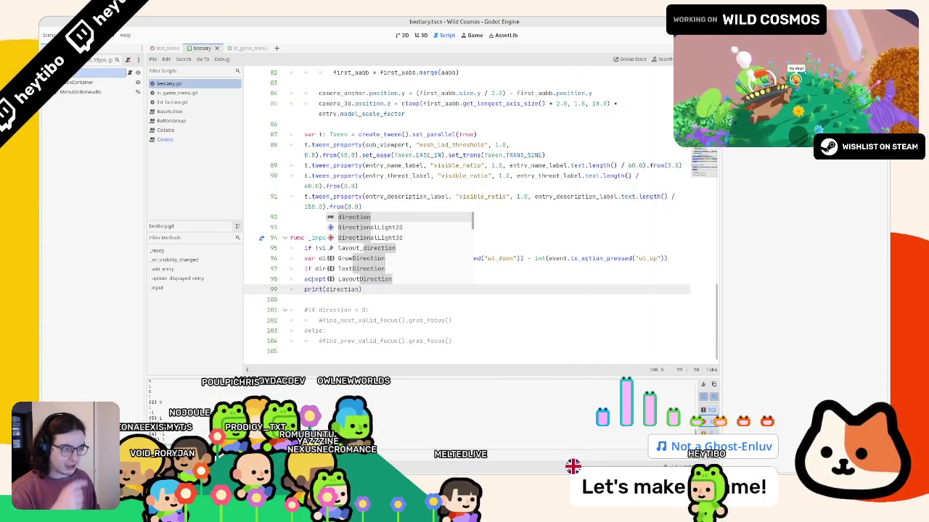
- Delete the print(direction) debug line and select the commented if/else focus block
key("shift+Home")
key("BackSpace")
scroll(387, 241, "up", 8)
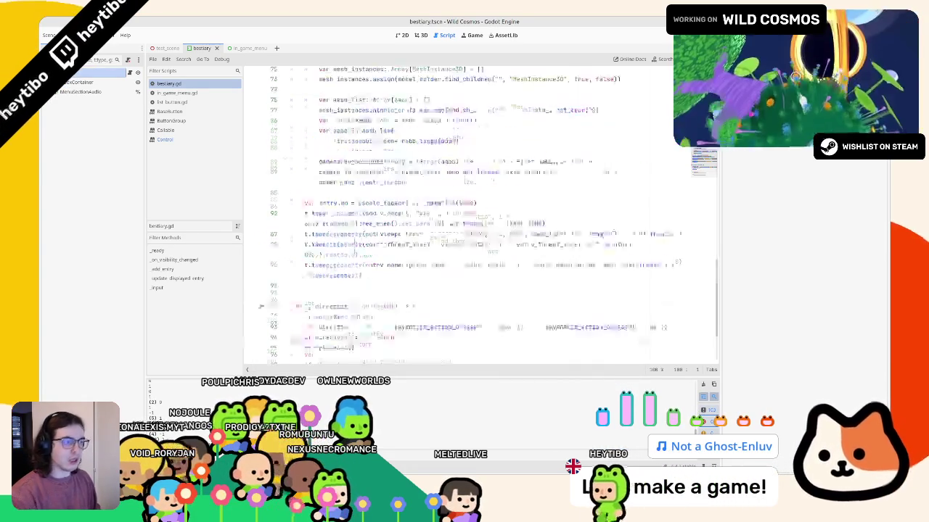
scroll(387, 242, "down", 8)
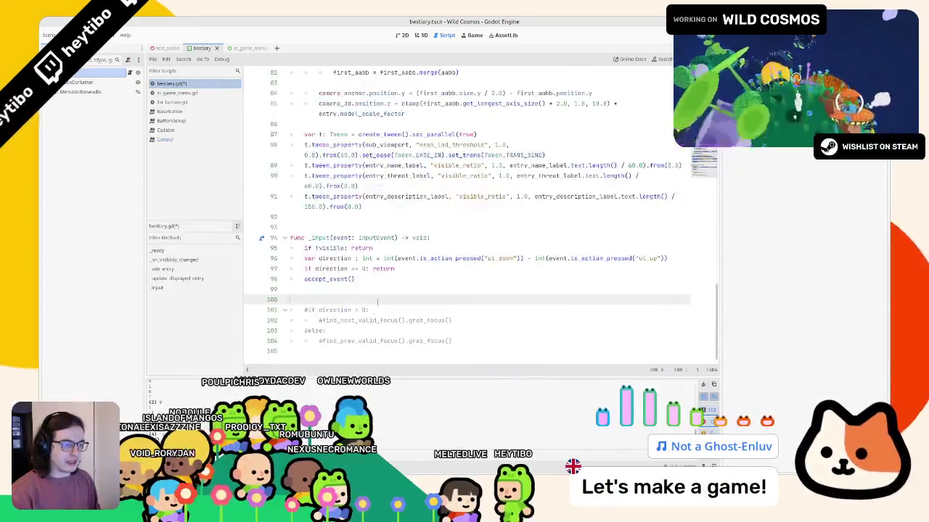
left_click_drag(294, 353, 407, 303)
- Uncomment the if/else focus-shifting block and test-run the game
key("ctrl+k")
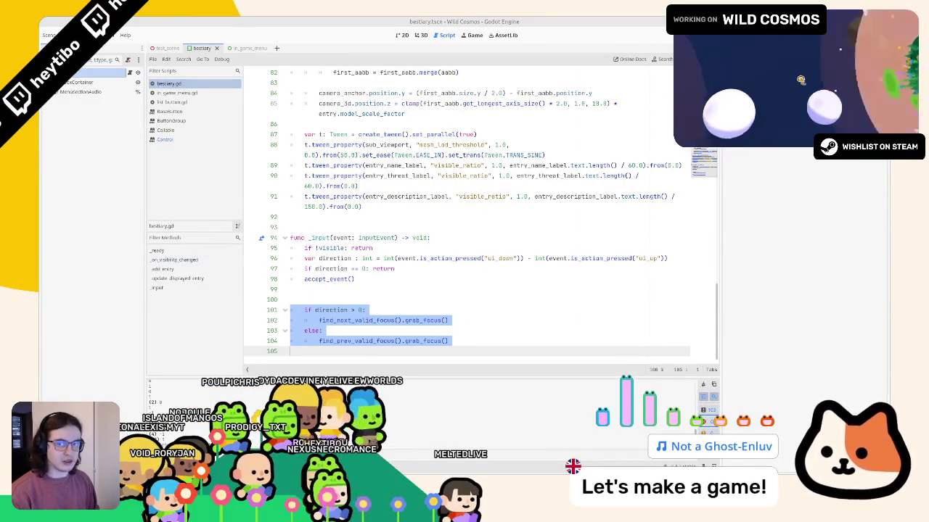
left_click(443, 320)
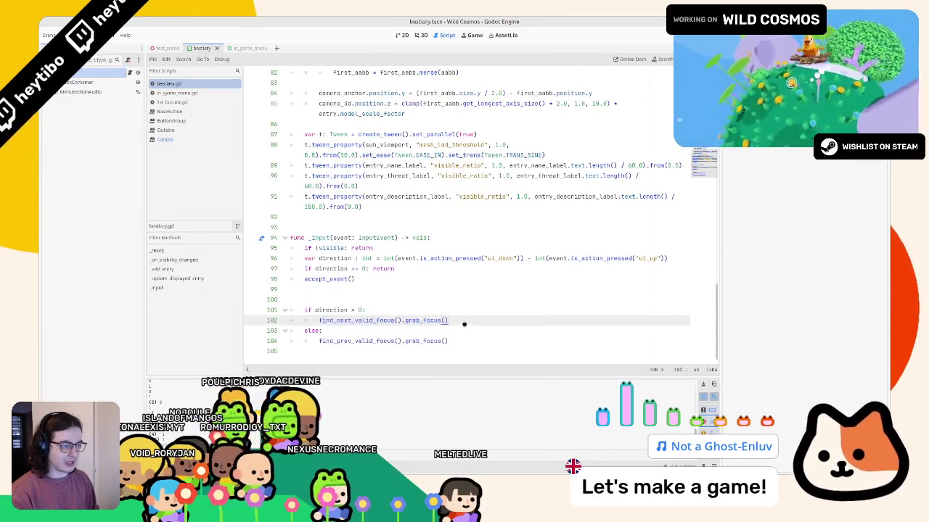
key("F6")
key("F8")
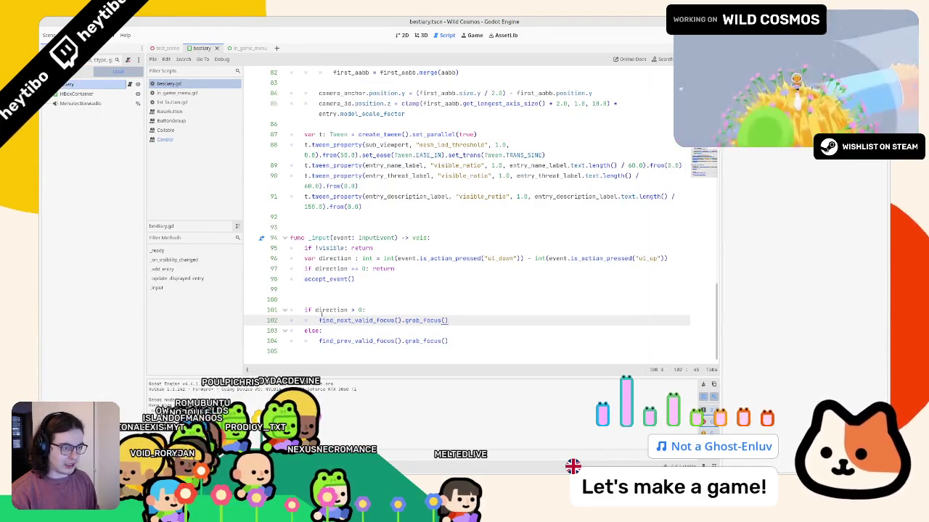
- Edit both focus calls on lines 102 and 104 together and test which way focus moves
left_click(319, 340, "alt")
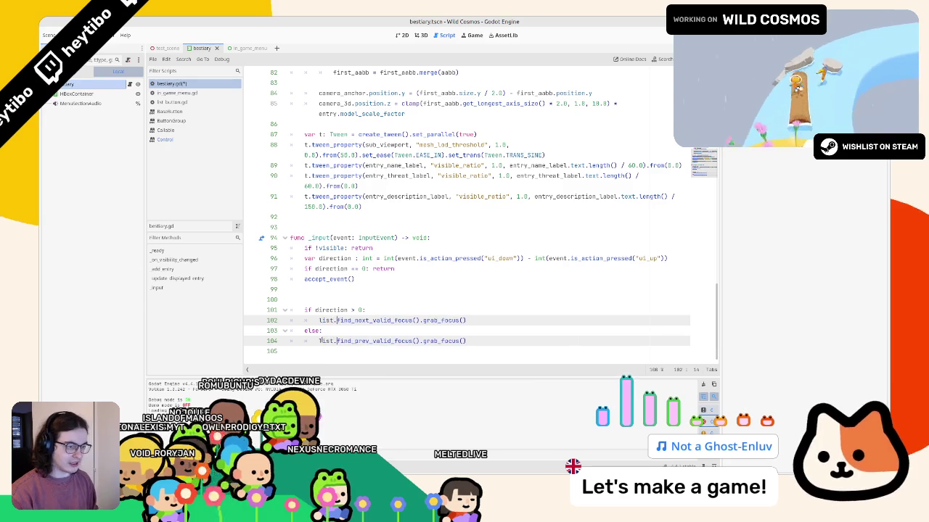
type(".")
key("F6")
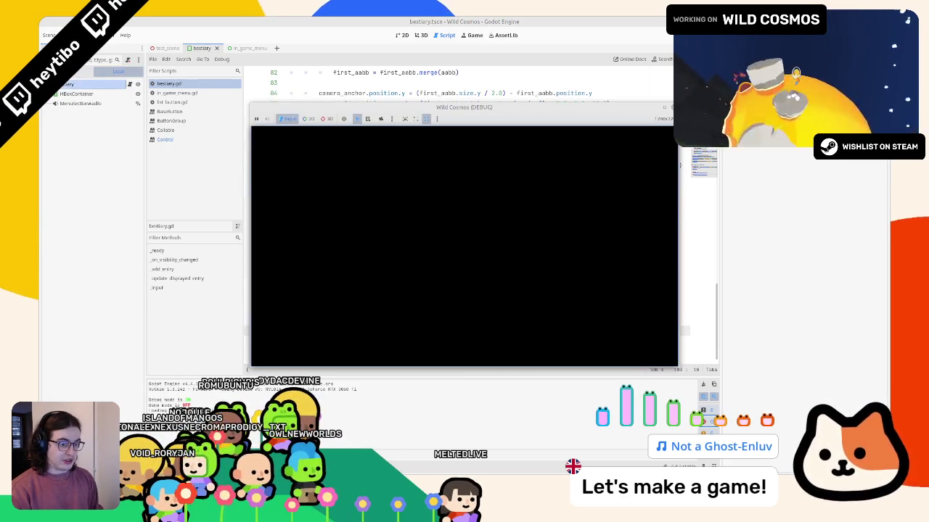
key("Tab")
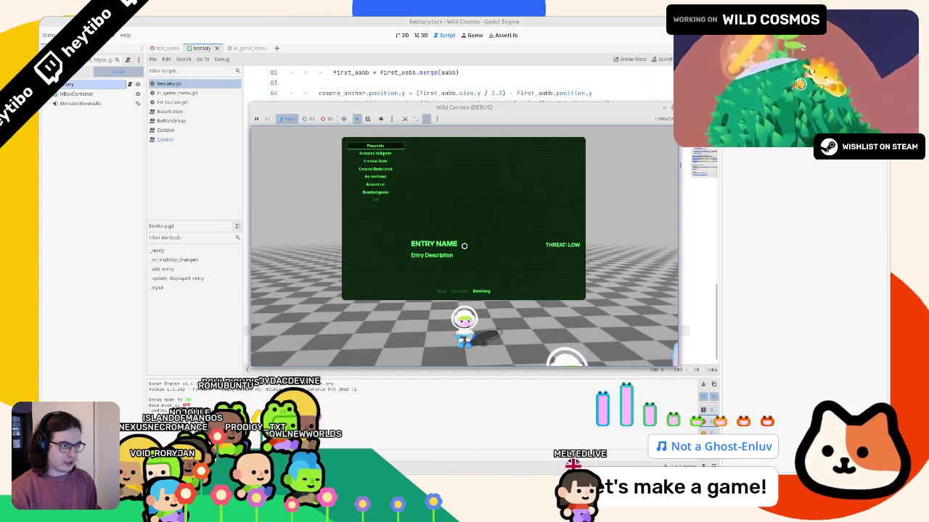
key("Up")
key("F8")
- Swap next and prev between the two focus calls and retest in game
left_click(394, 320)
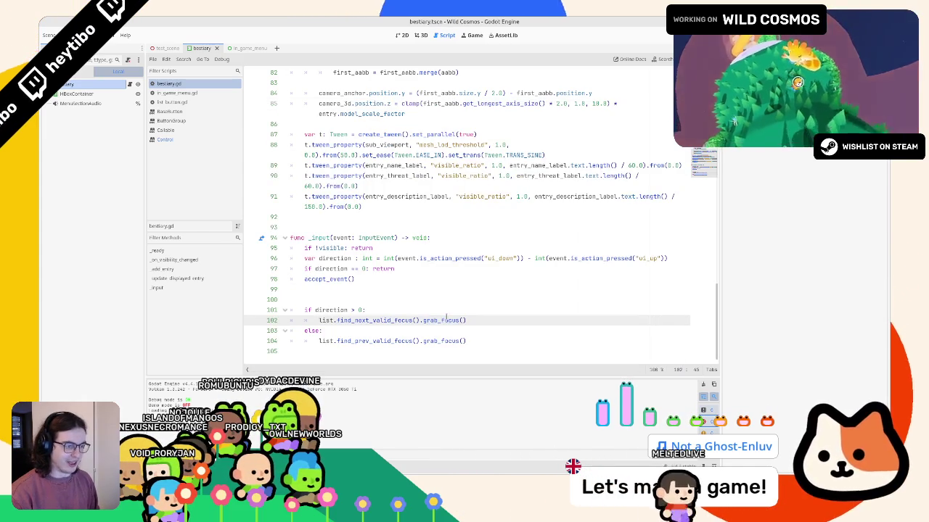
double_click(394, 319)
type("prev")
double_click(394, 340)
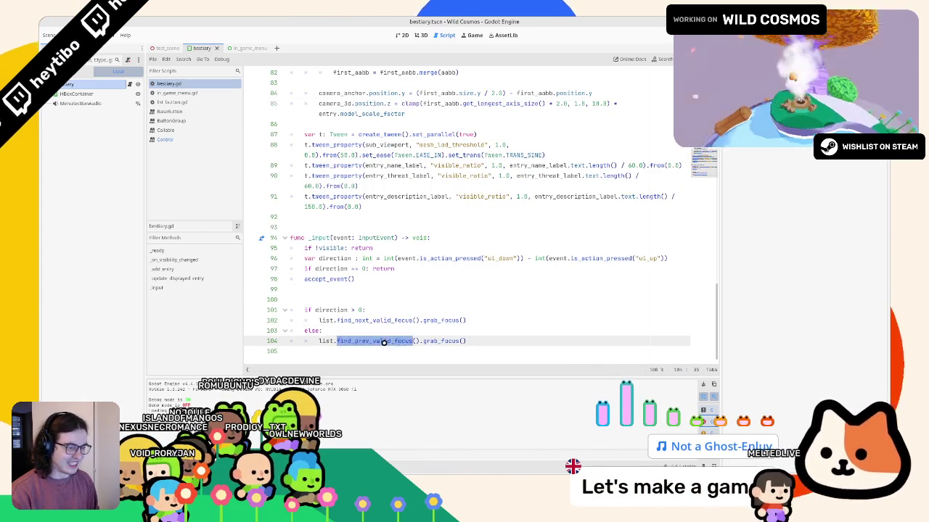
type("next")
key("F5")
key("Right")
key("Left")
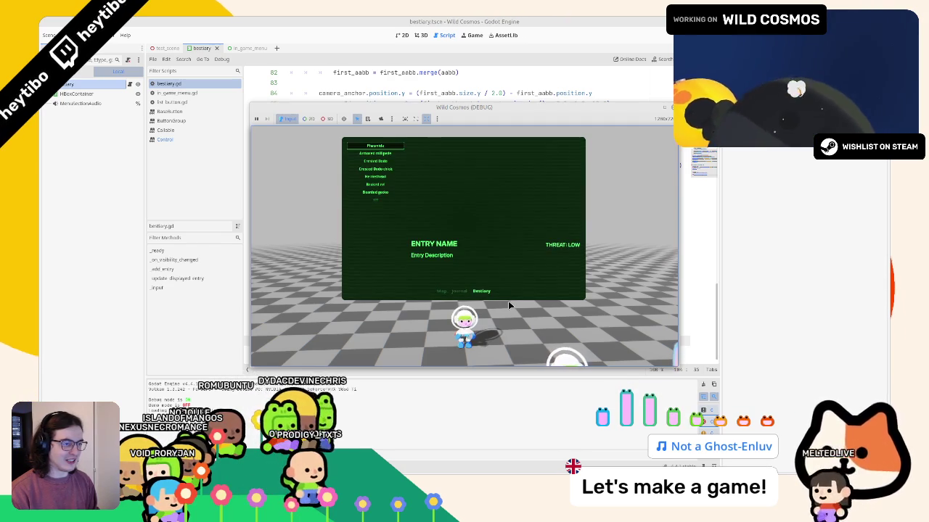
key("F8")
- Undo and redo the line 104 swap around a test run, then prefix both calls with list
key("ctrl+z")
key("ctrl+z")
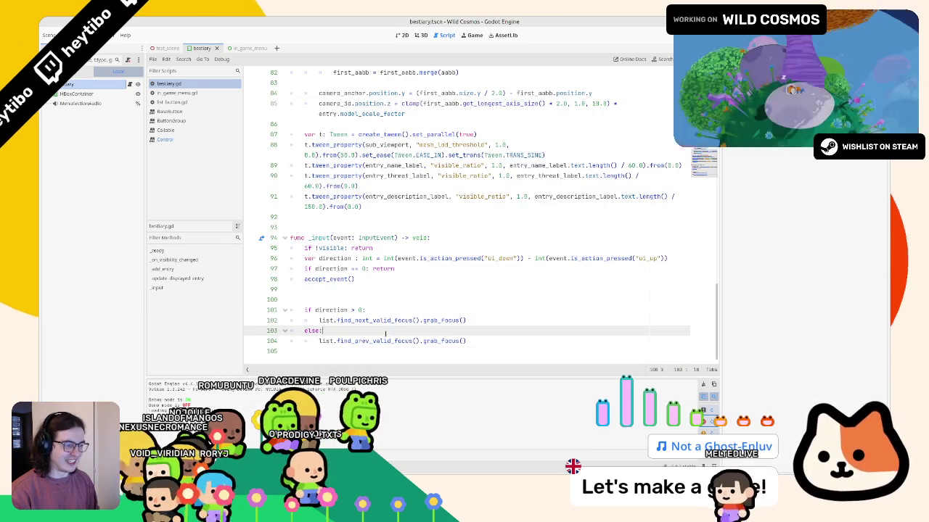
key("F5")
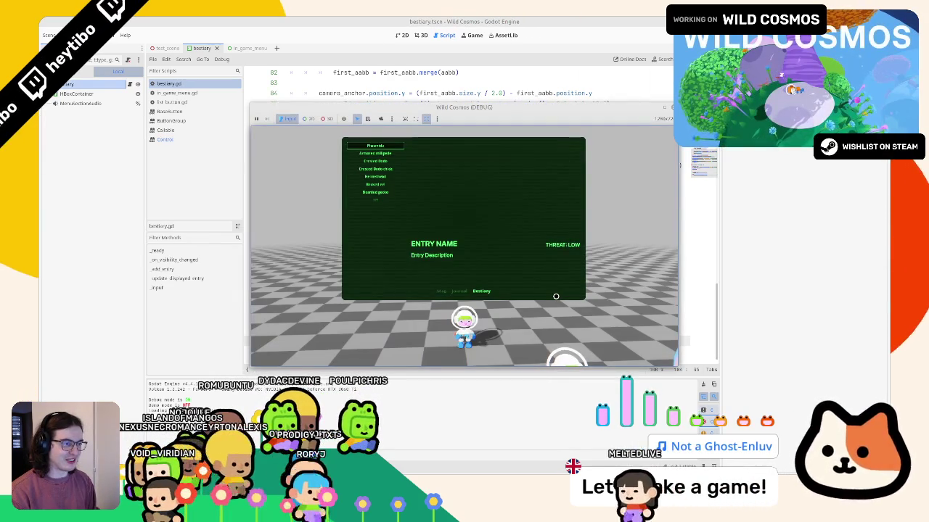
key("F8")
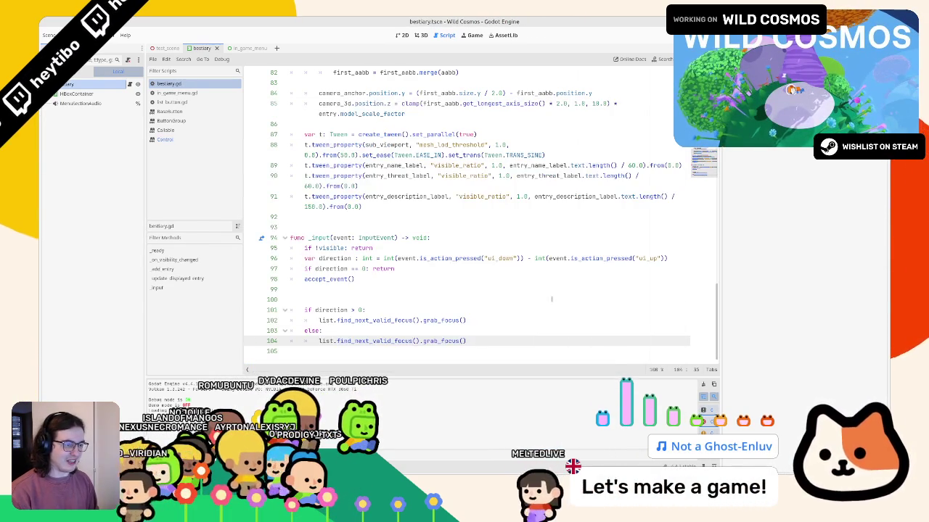
key("ctrl+y")
type("list.")
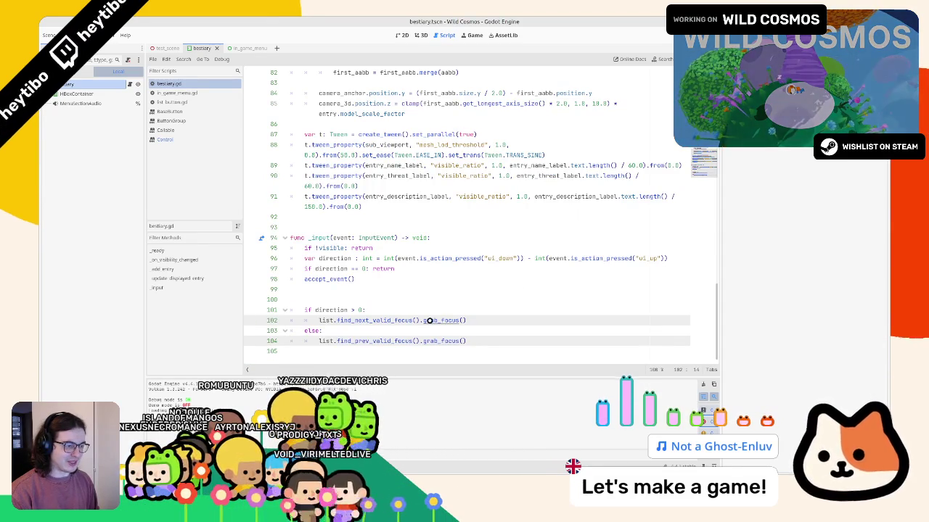
left_click(333, 321)
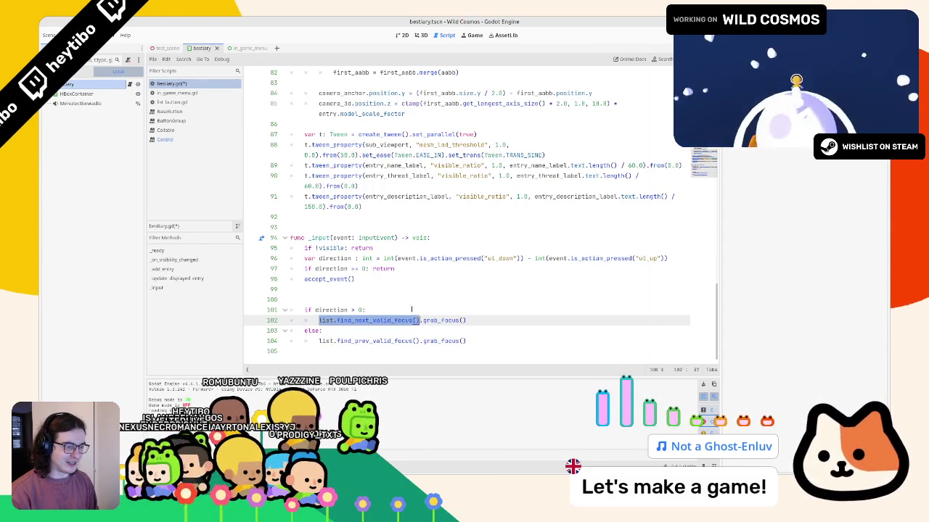
- Drop the list. prefix and add print(list.find_next_valid_focus()) on line 100
key("ctrl+z")
left_click(395, 298)
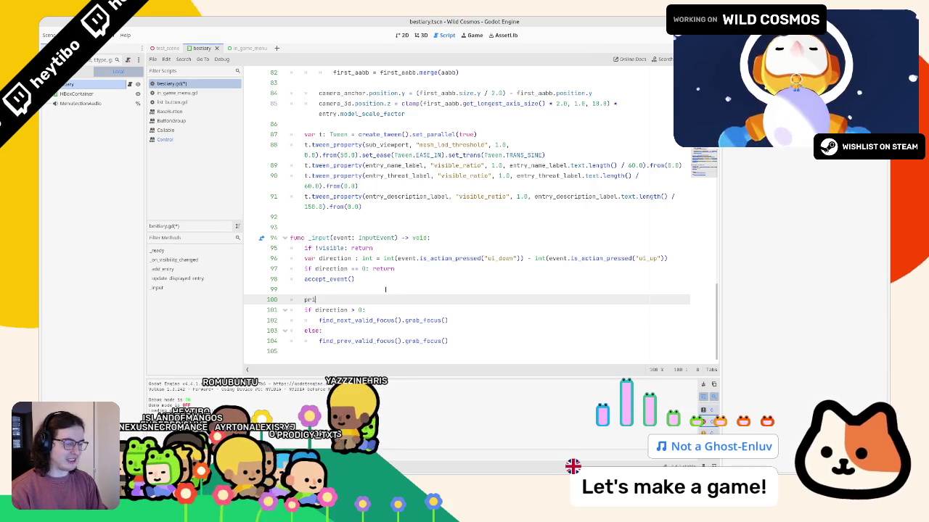
type("list.find_next_valid_focus()")
key("Return")
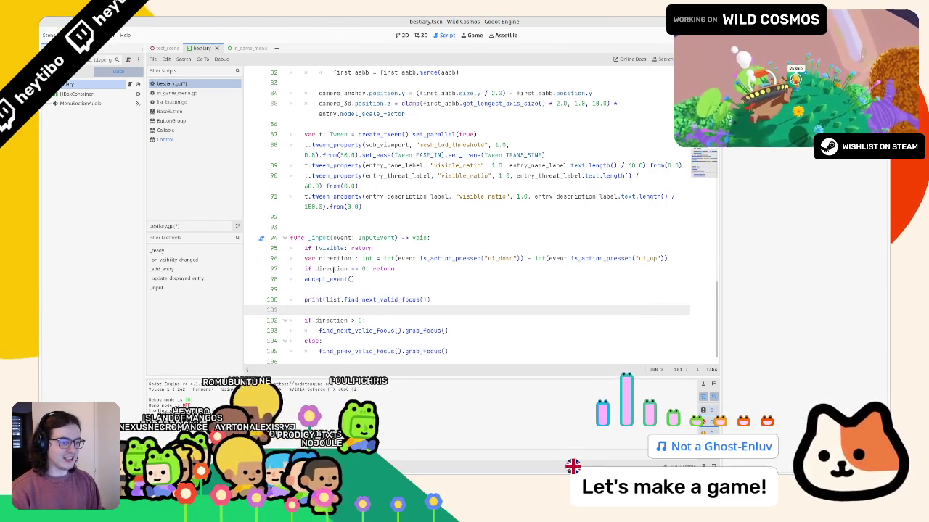
- Check find_next_valid_focus in the Control docs, then run the game to test the print
left_click(365, 299, "ctrl")
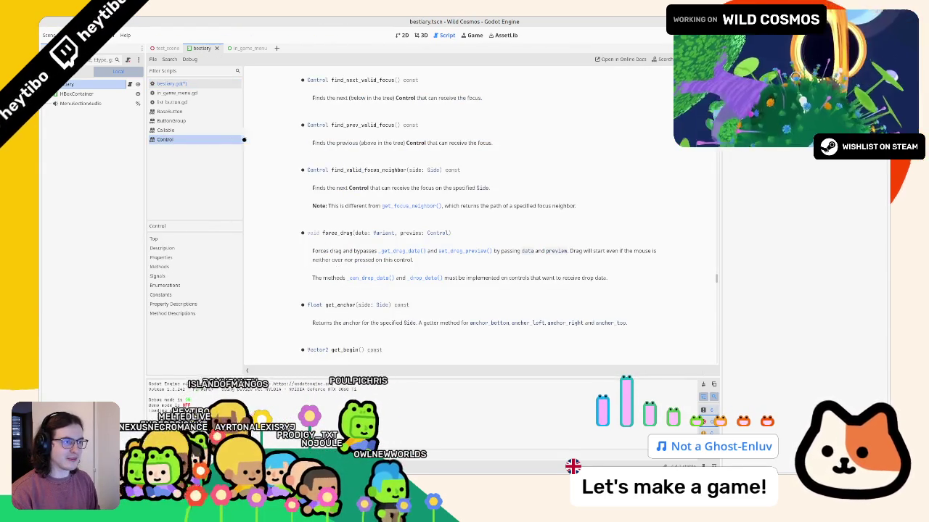
middle_click(201, 142)
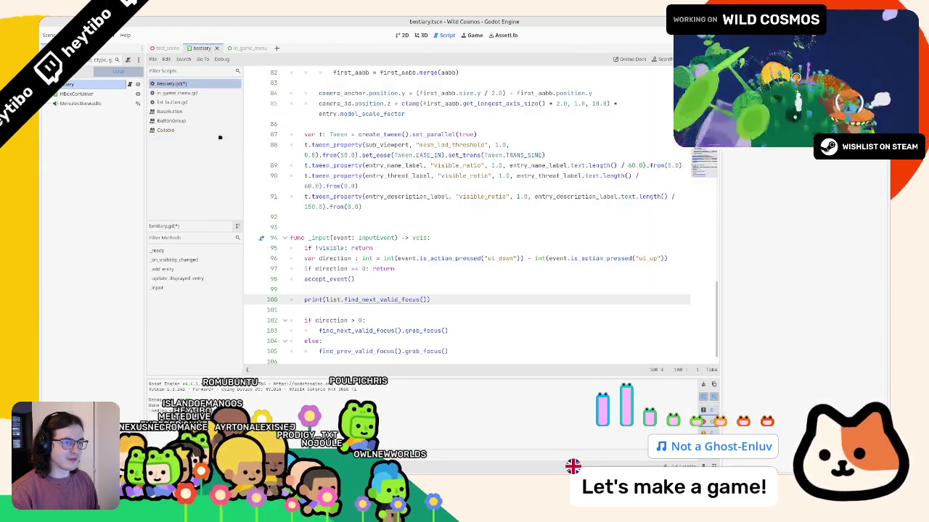
key("F5")
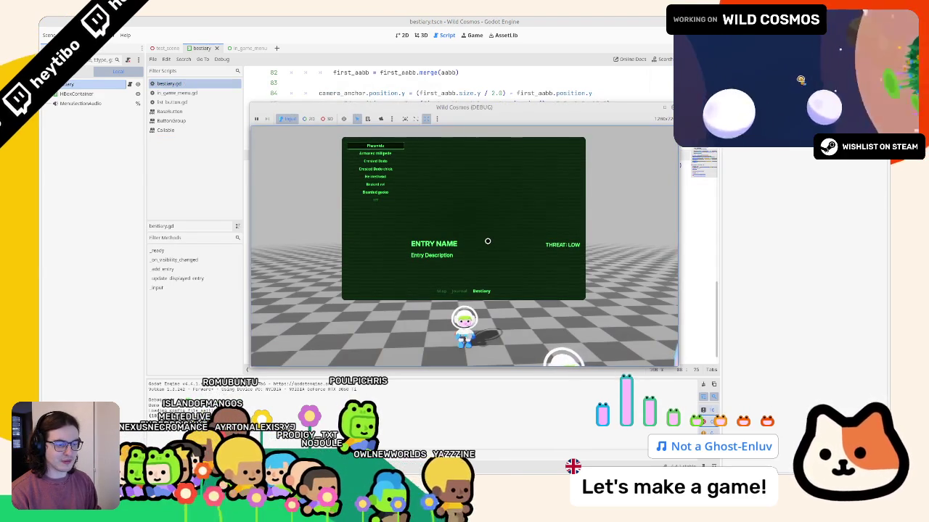
key("Down")
left_click_drag(344, 299, 422, 299)
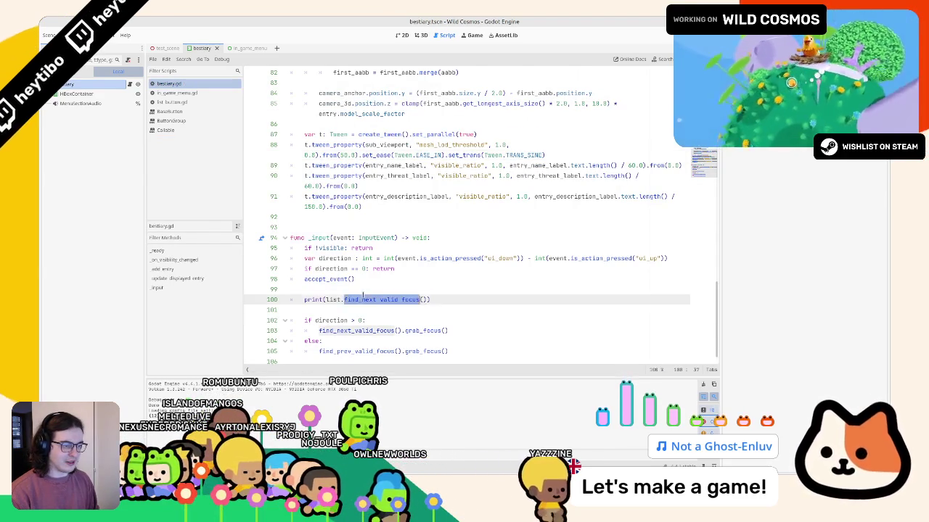
- Print list.find_valid_focus_neighbor(SIDE_BOTTOM), test it in game, and open its Control docs
type("find_")
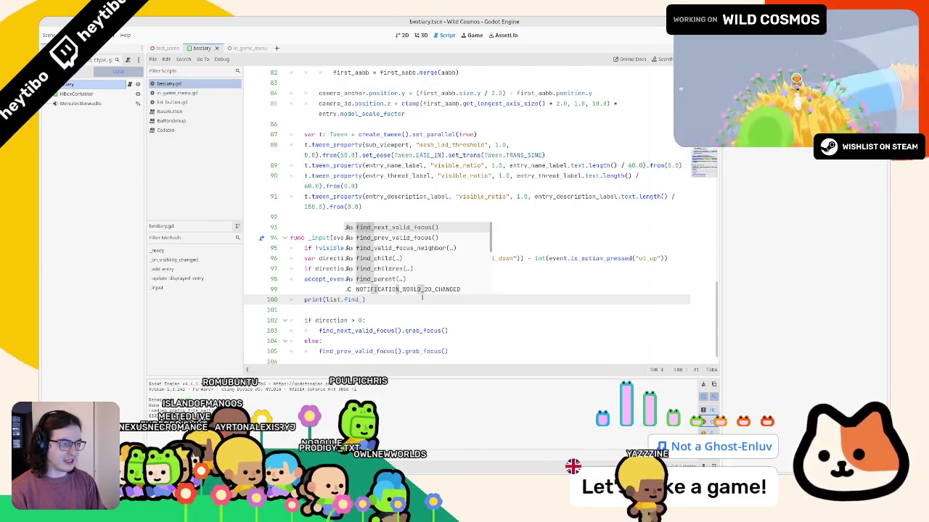
type("neigh")
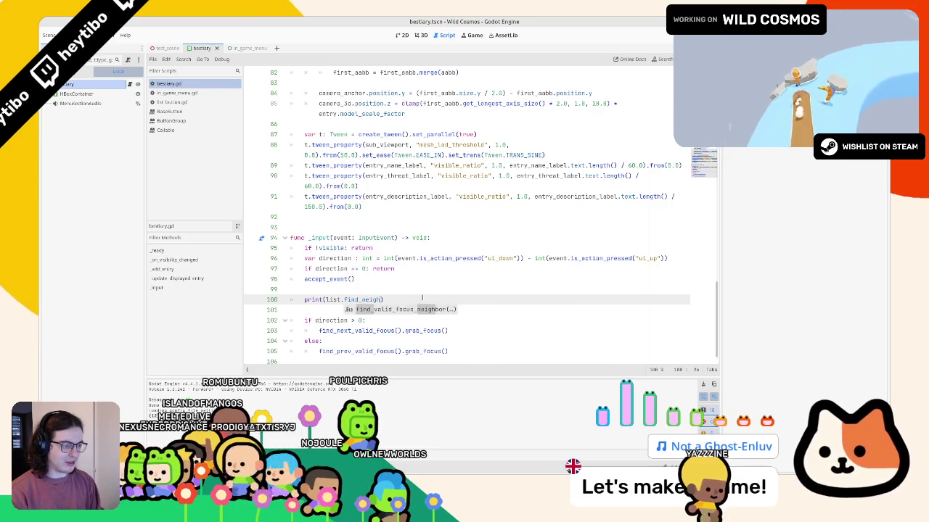
key("Return")
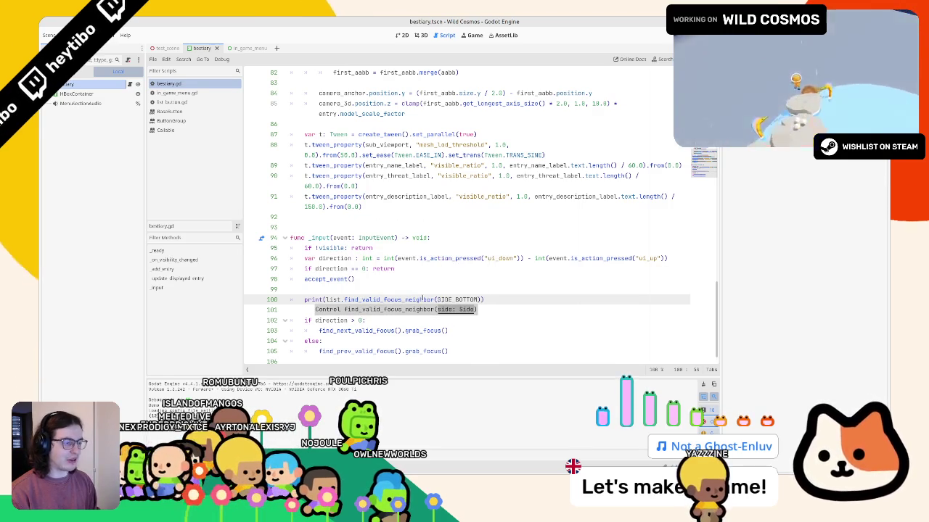
key("F5")
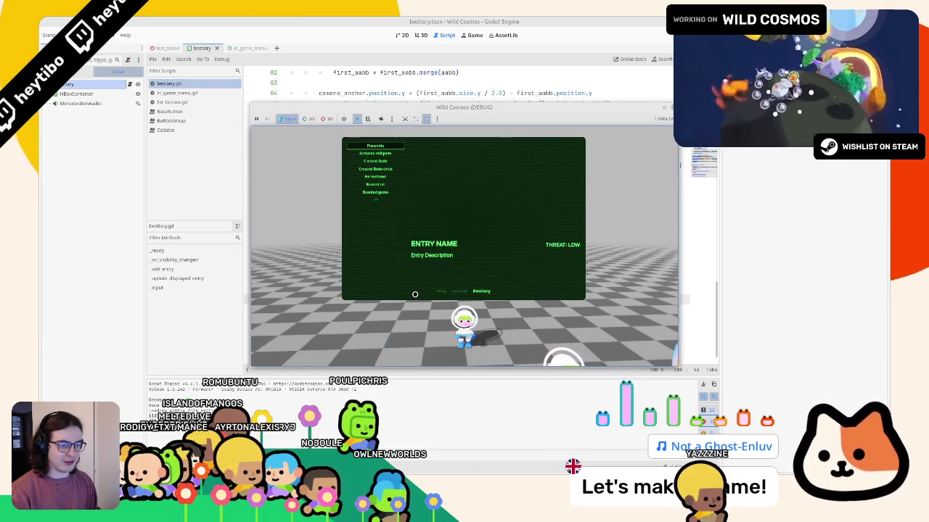
key("alt+Tab")
double_click(377, 297)
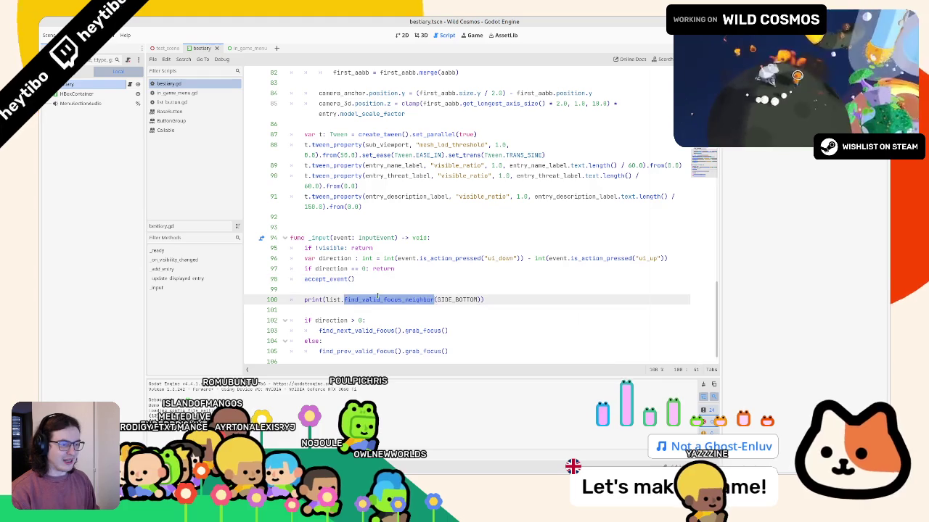
left_click(397, 299, "ctrl")
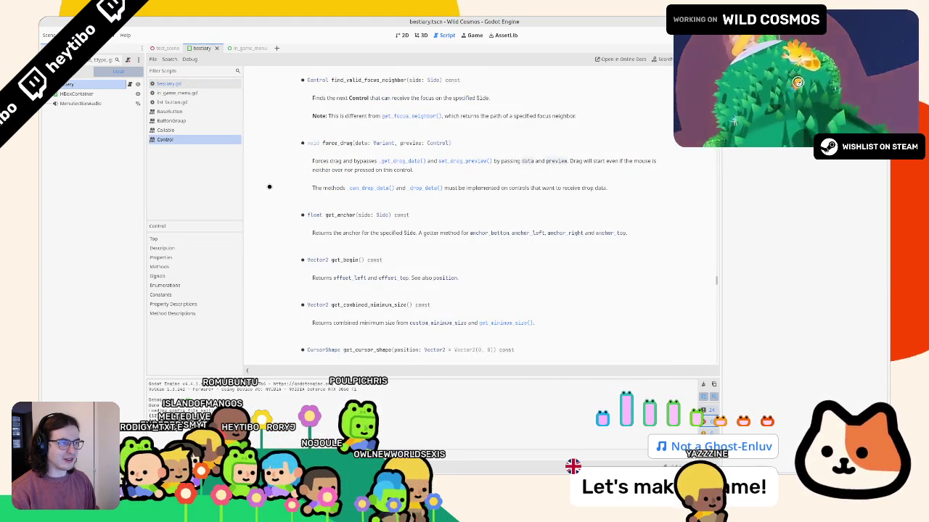
- Read the get_focus_neighbor and find_valid_focus_neighbor entries in the Control docs, then close them
scroll(408, 118, "down", 8)
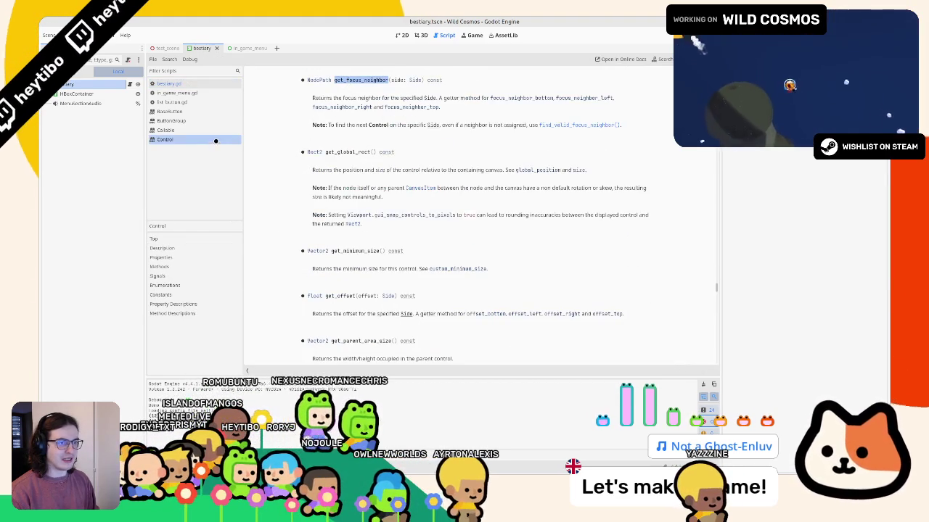
middle_click(215, 140)
left_click(410, 300, "ctrl")
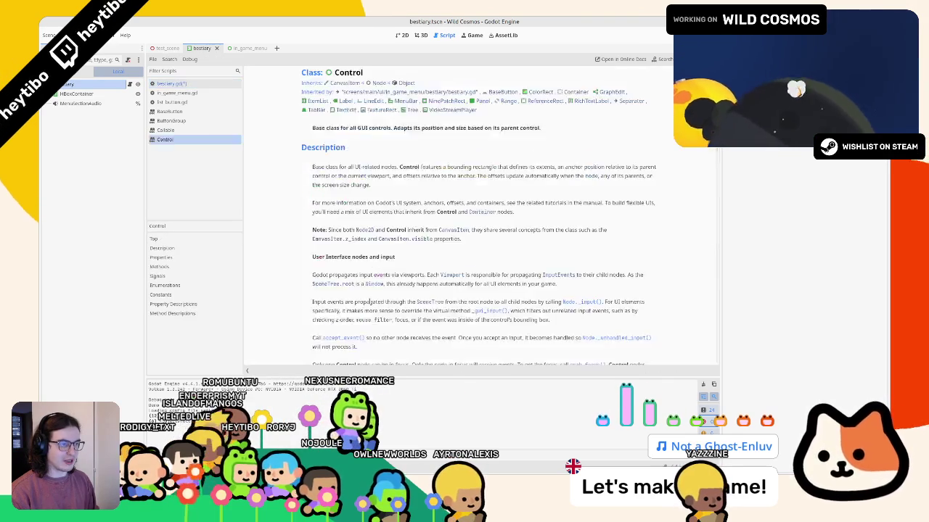
middle_click(206, 139)
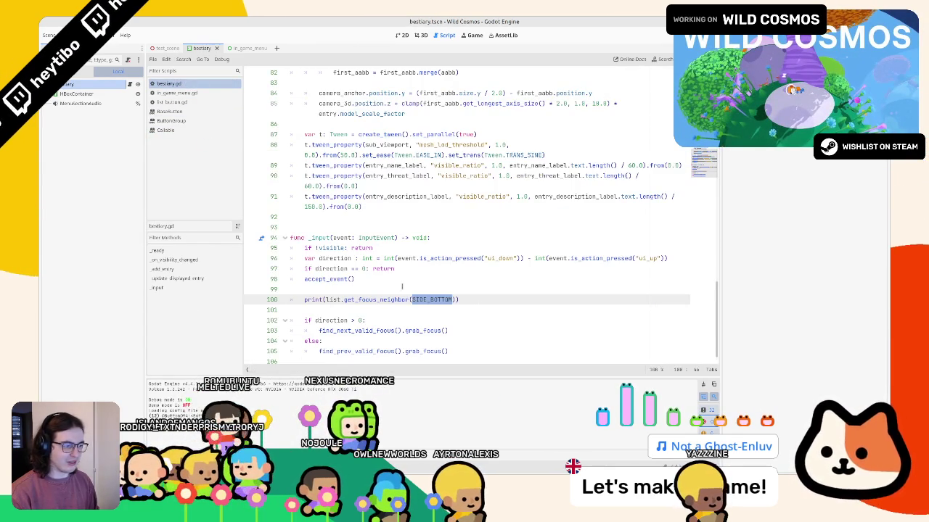
left_click(415, 300, "ctrl")
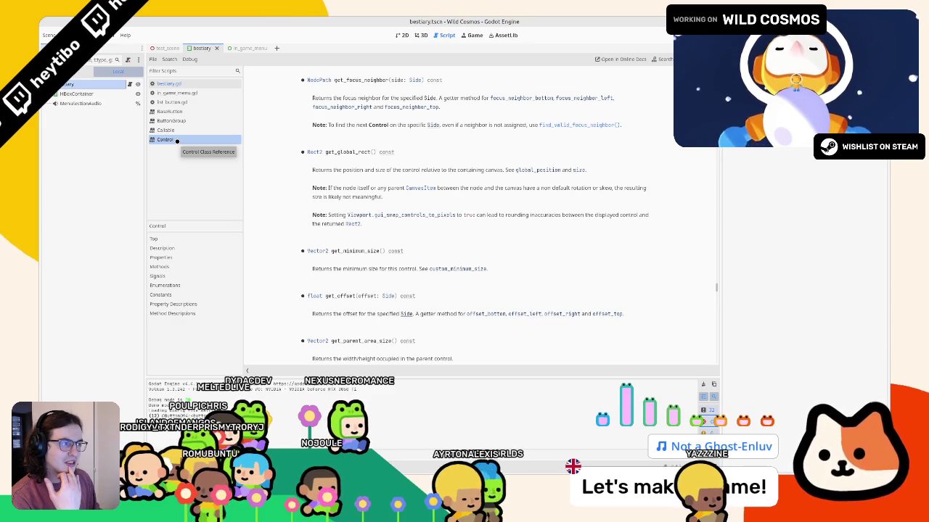
left_click(578, 125)
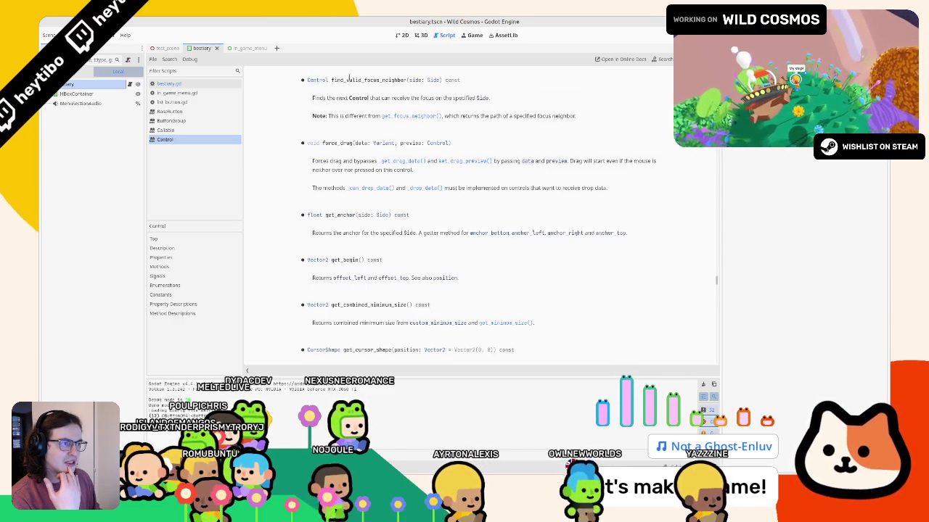
middle_click(205, 138)
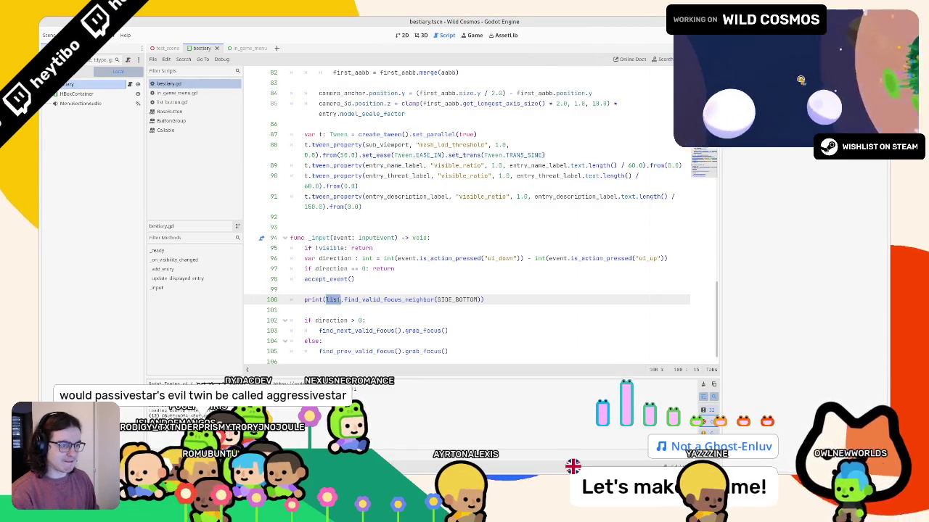
- After a quick test run, add a get_viewport().gui_get_focus_owner() call to the script
key("F5")
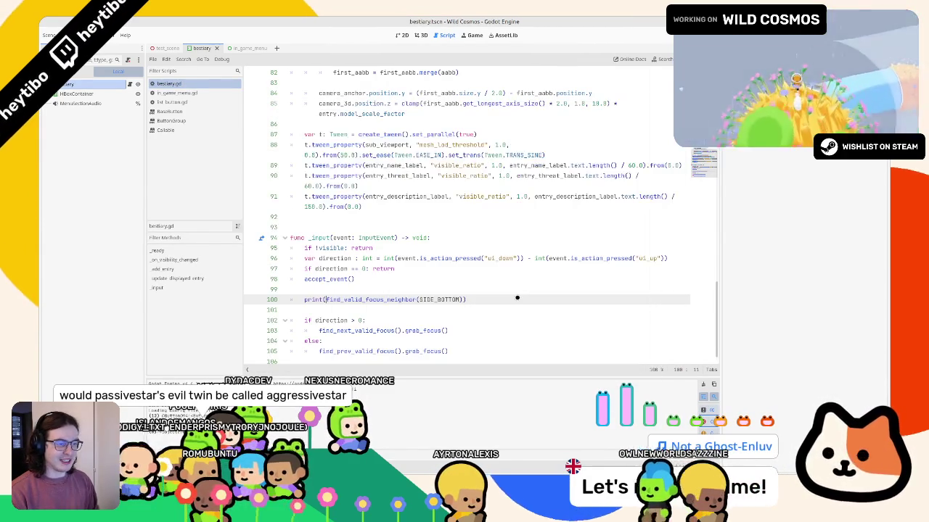
key("F8")
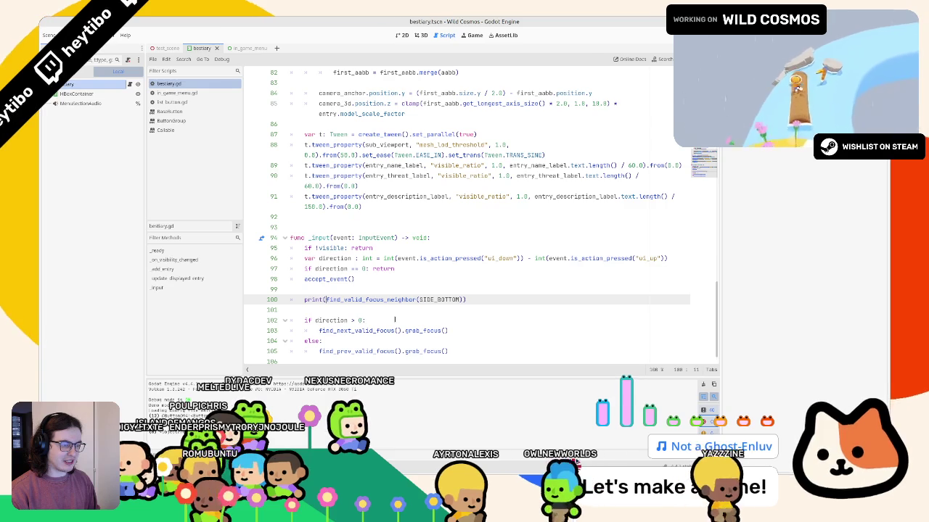
type("ge ")
type("e")
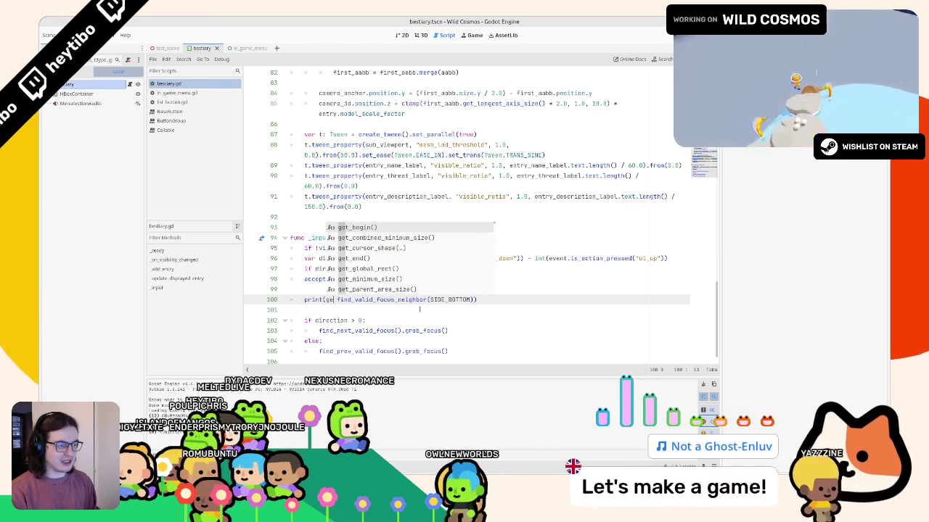
type("_")
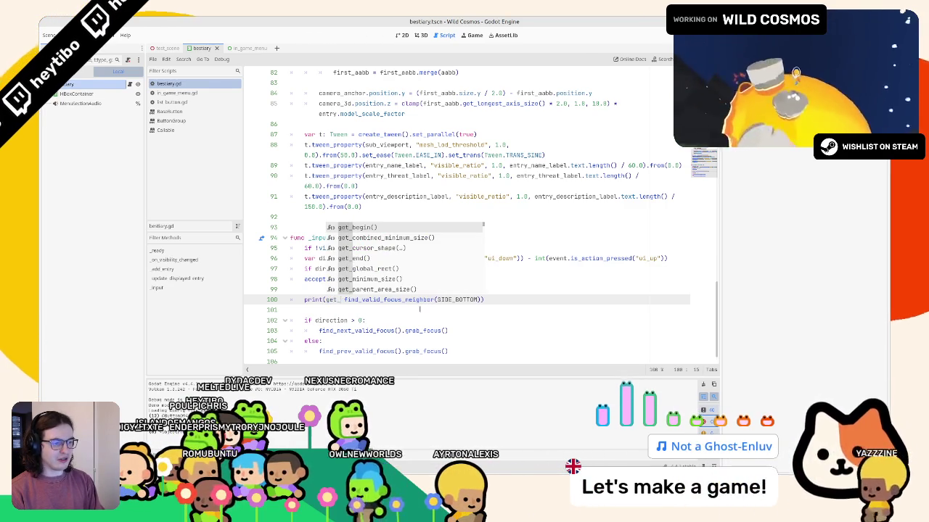
type("viewport().")
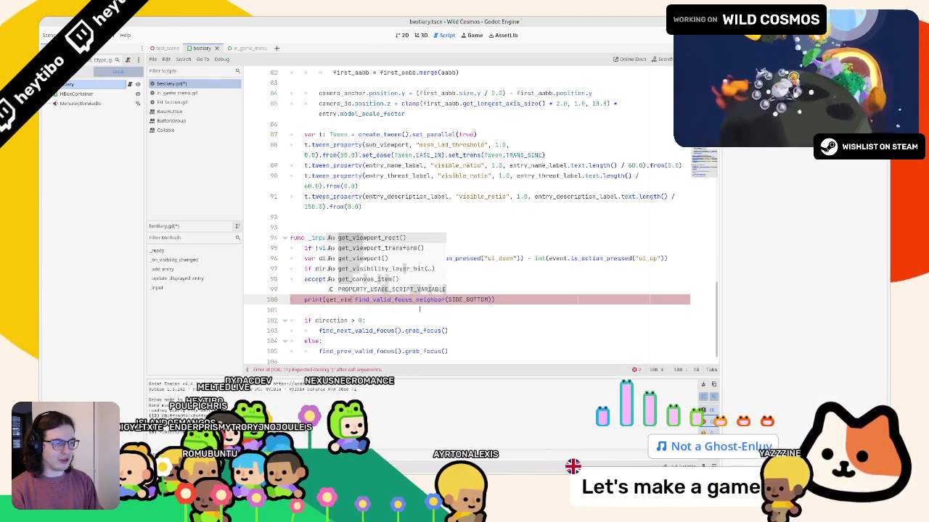
type("focus")
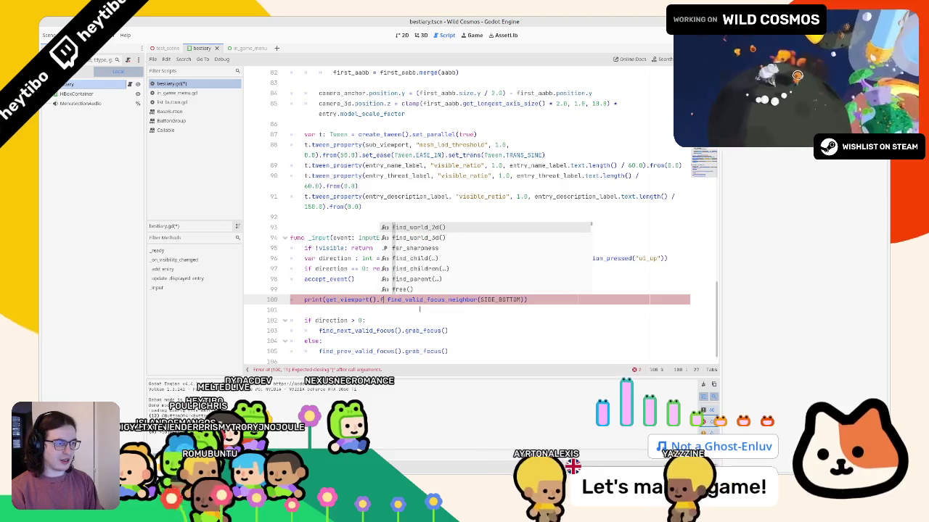
key("Down")
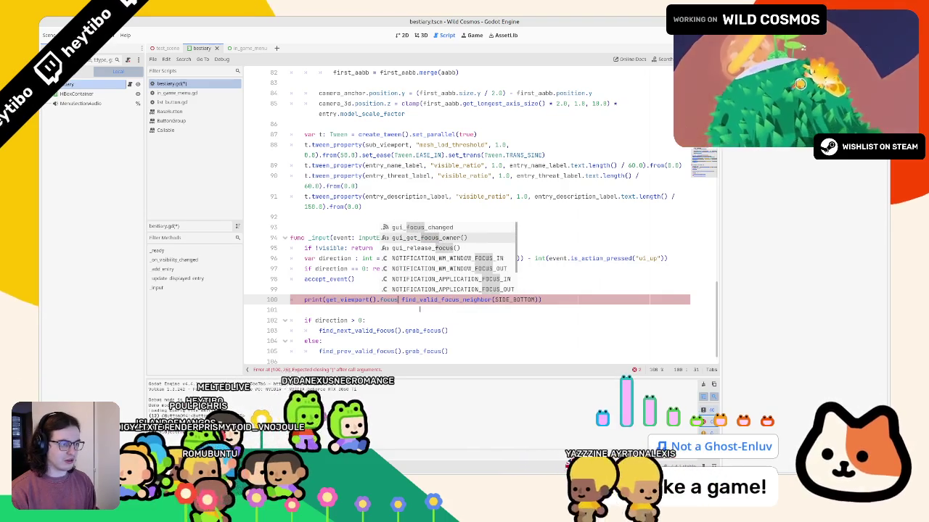
key("Return")
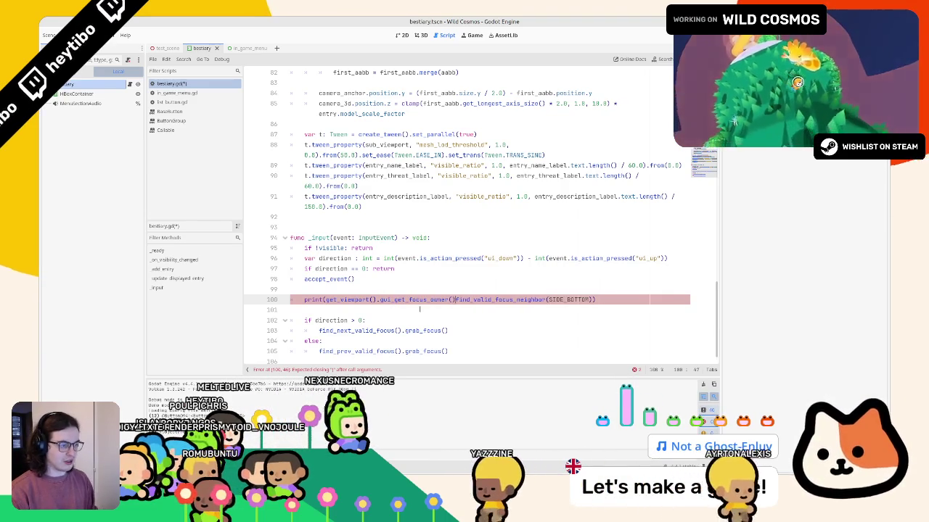
type(".")
- Run the game and step bestiary focus up and down, then stop it
key("F5")
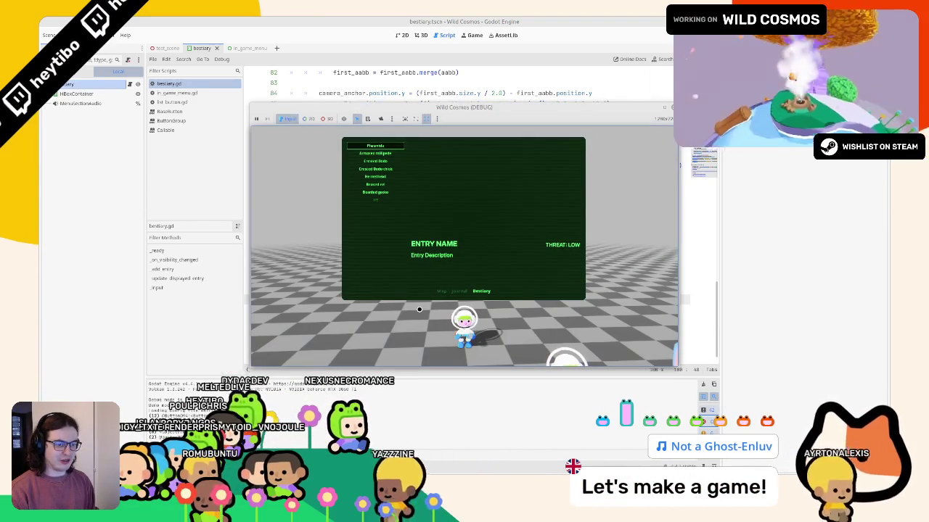
key("Up")
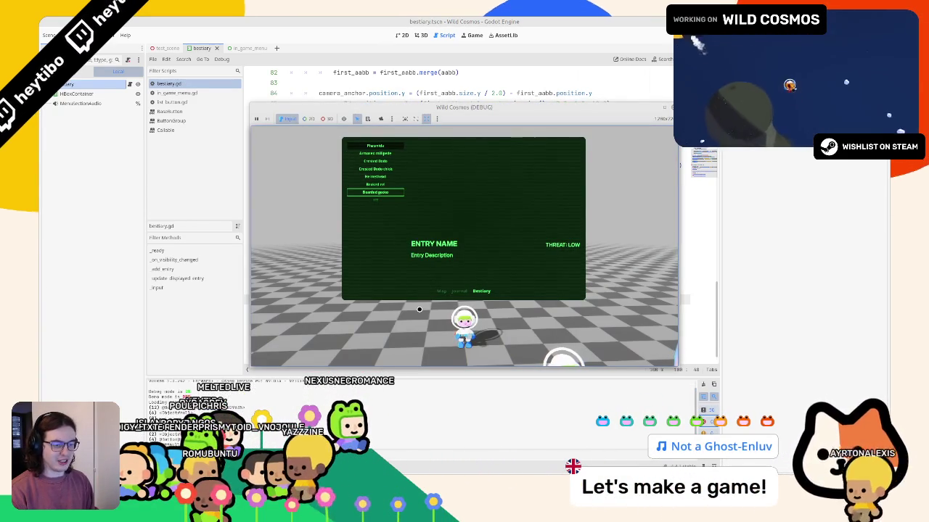
key("Up")
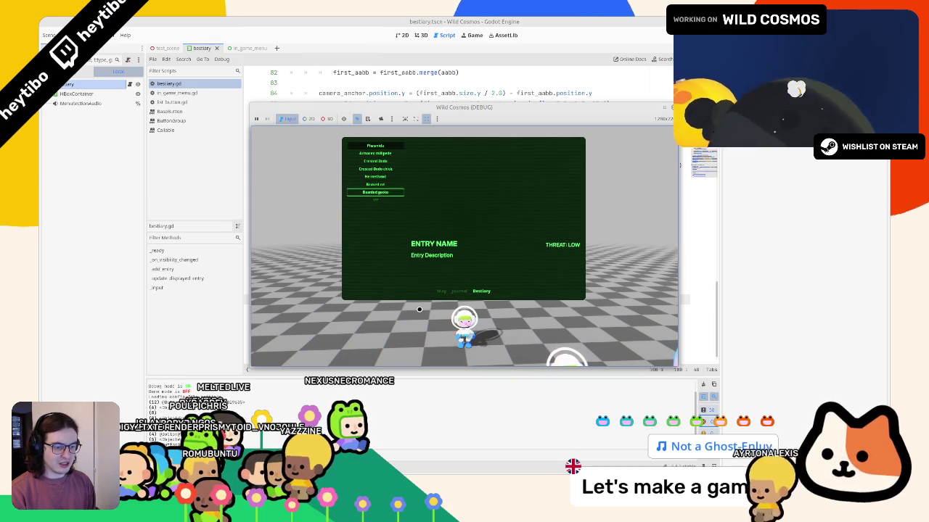
key("Down")
key("Up")
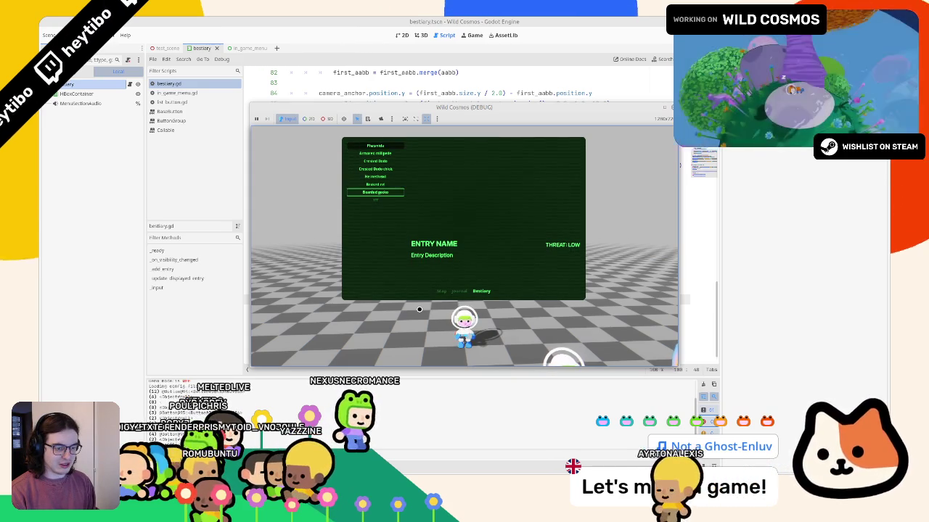
key("F8")
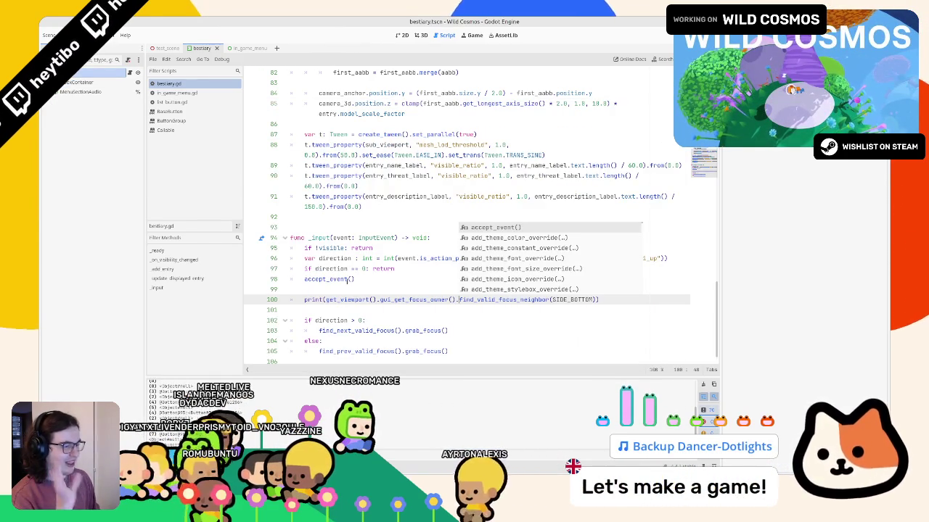
left_click(349, 300)
- Declare current_focus: Control = get_viewport().gui_get_focus_owner() below accept_event()
left_click_drag(325, 299, 459, 300)
left_click(456, 276)
key("Return")
key("Return")
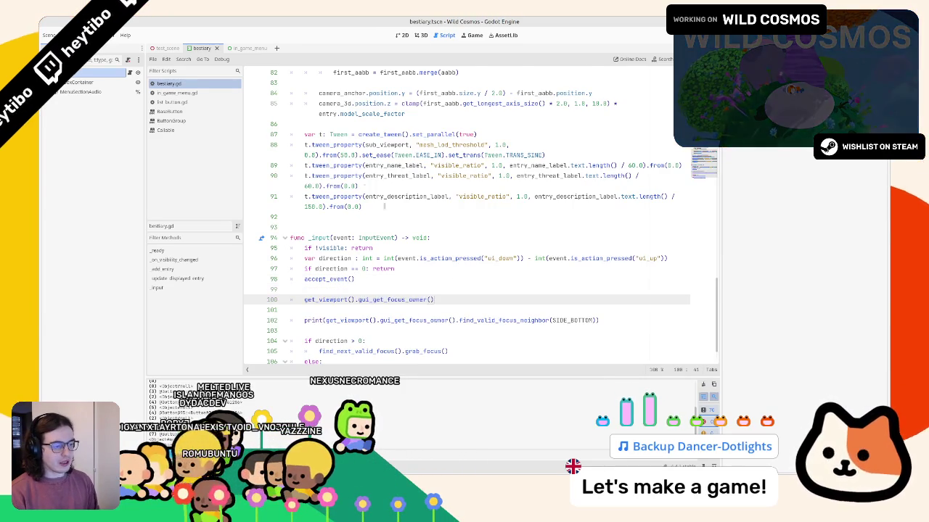
scroll(410, 232, "down", 1)
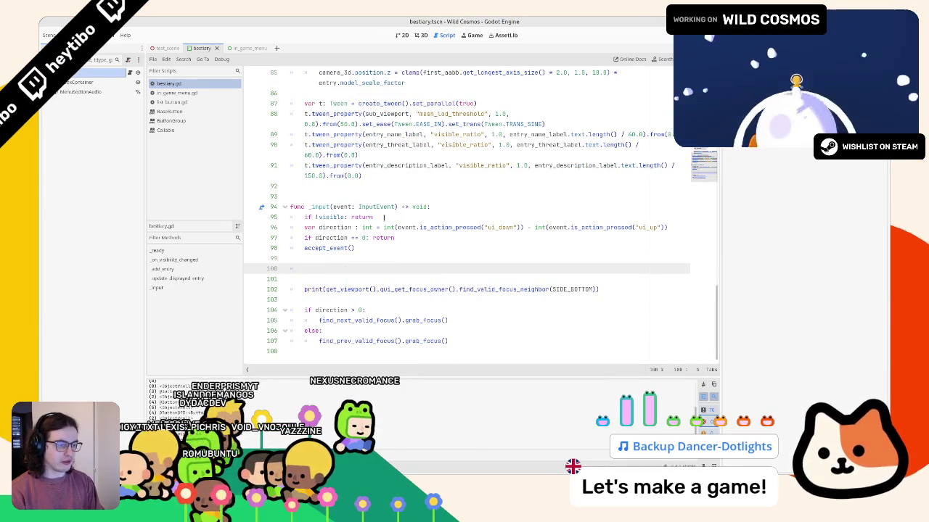
type("var current_focus: n")
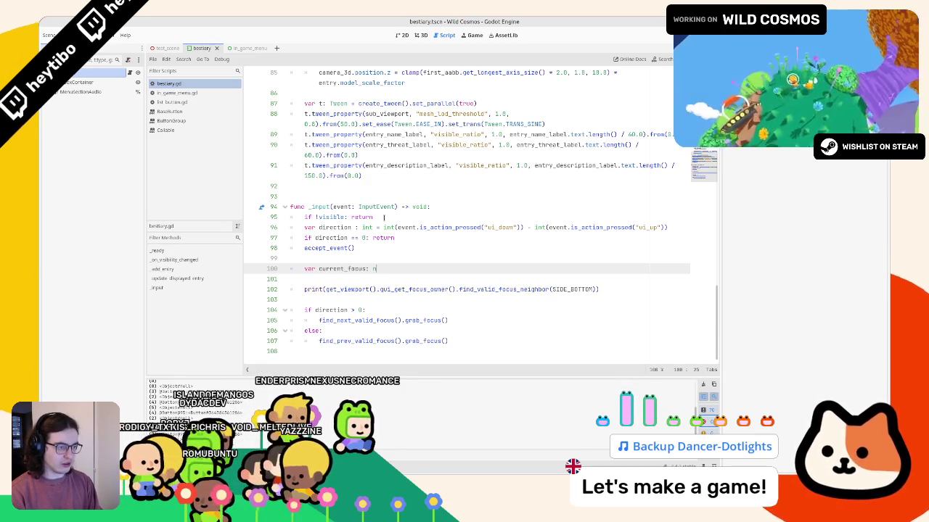
type("ode")
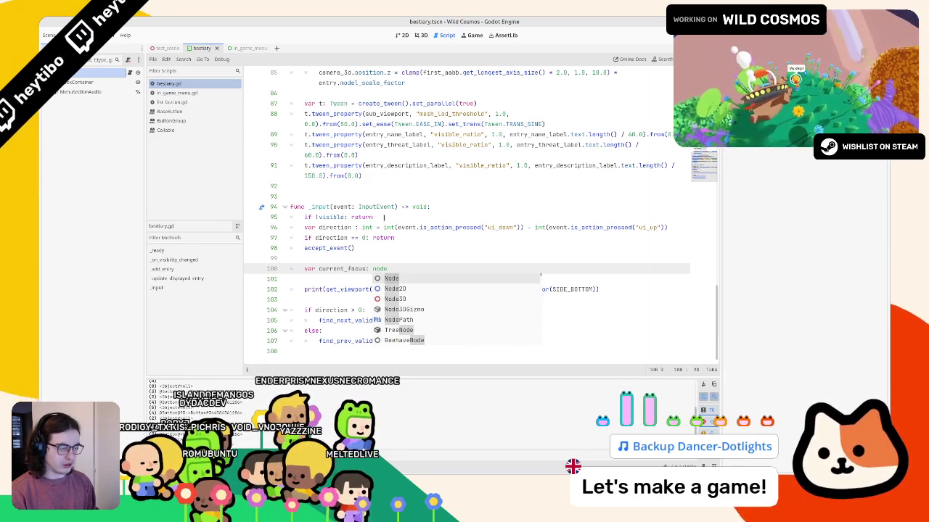
key("BackSpace")
key("BackSpace")
key("BackSpace")
type("Control = get_viewport().gui_get_focus_owner()")
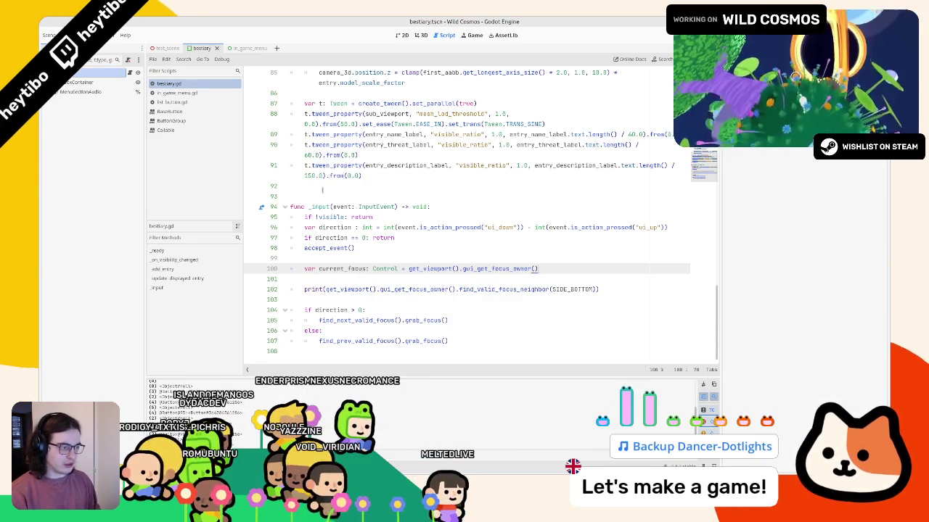
- Replace both branch calls with current_focus.find_valid_focus_neighbor(SIDE_BOTTOM) and delete the print line
double_click(341, 268)
left_click_drag(326, 289, 453, 290)
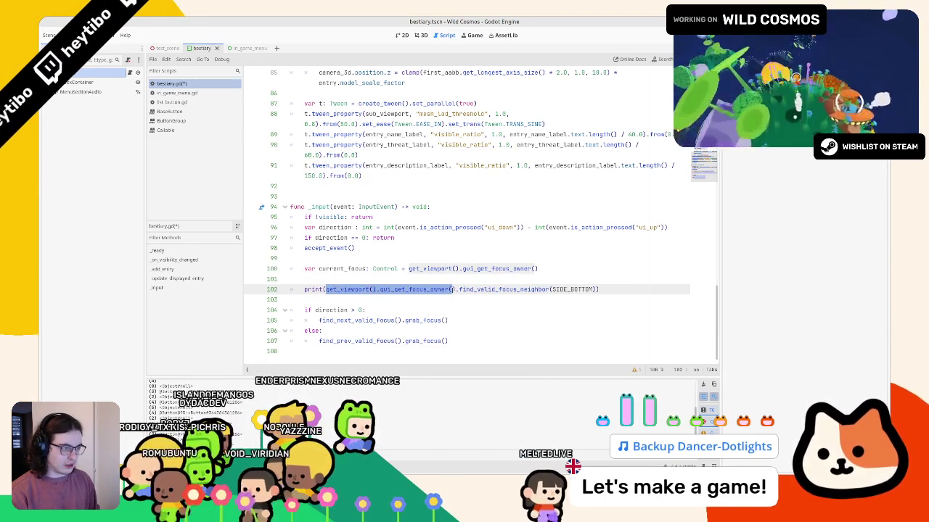
type("current_focus")
left_click_drag(326, 289, 516, 289)
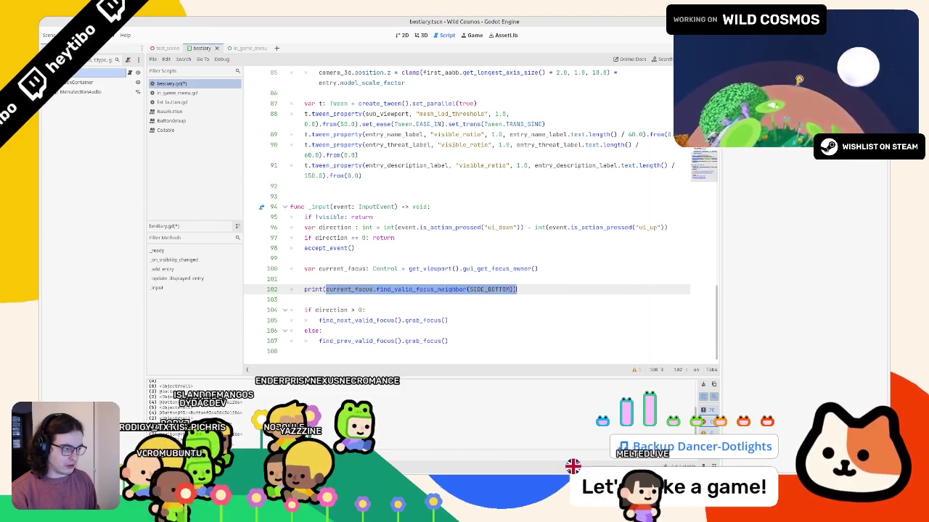
key("ctrl+shift+k")
mouse_move(319, 310)
left_mouse_down()
mouse_move(425, 310)
mouse_move(405, 310)
left_mouse_up()
type("current_focus.find_valid_focus_neighbor(SIDE_BOTTOM)")
mouse_move(319, 331)
left_mouse_down()
mouse_move(425, 331)
mouse_move(404, 331)
left_mouse_up()
type("current_focus.find_valid_focus_neighbor(SIDE_BOTTOM)")
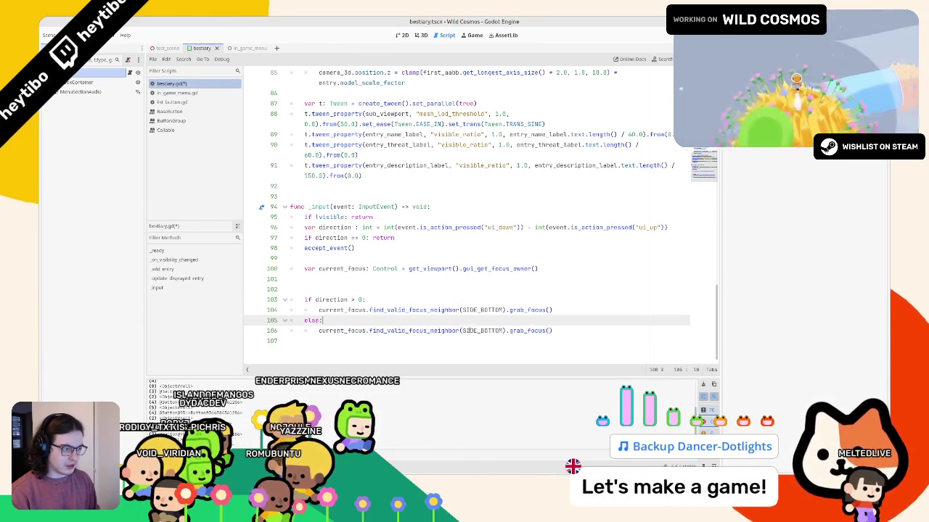
- Change the upward branch's argument to SIDE_TOP and run the game
key("Left")
key("ctrl+shift+Left")
type("SI")
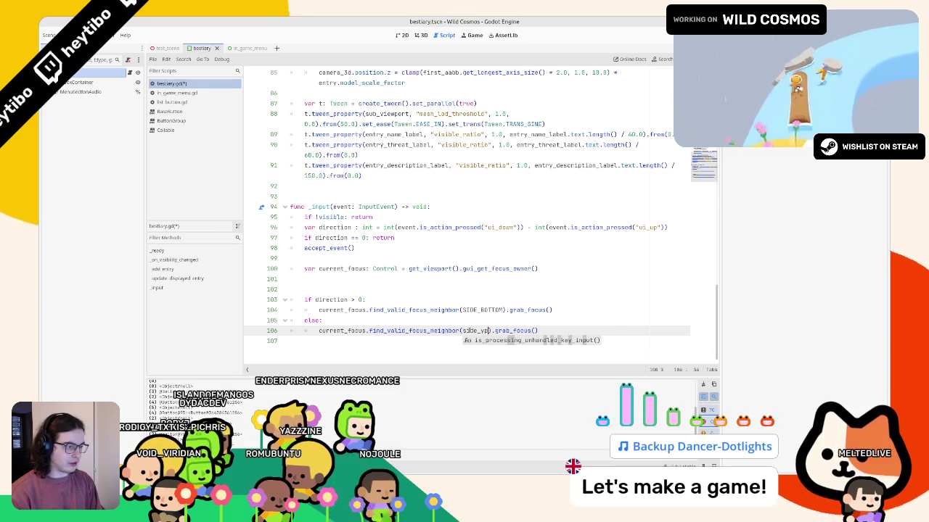
key("BackSpace")
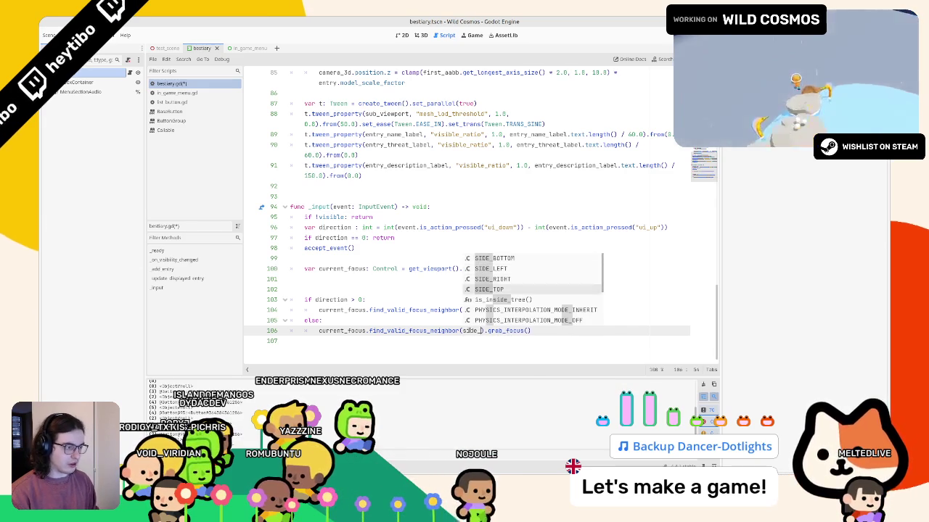
key("Down")
key("Down")
key("Down")
key("Return")
key("F5")
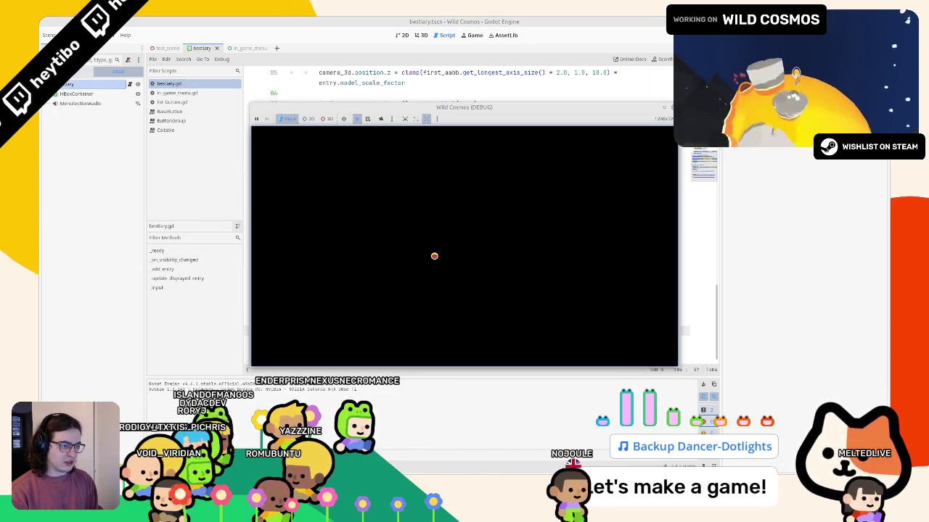
- Open the Bestiary in game and press Down, triggering a null grab_focus error
key("Tab")
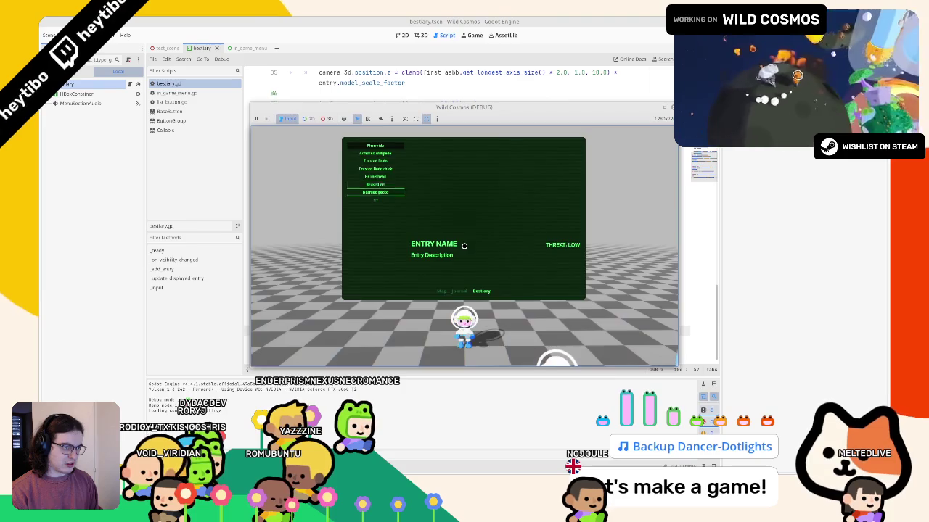
key("Down")
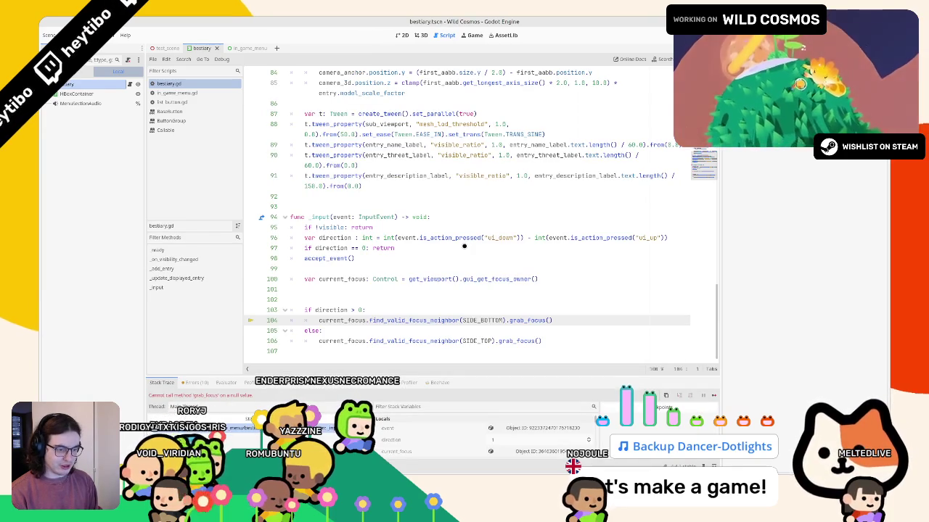
double_click(447, 320)
key("F5")
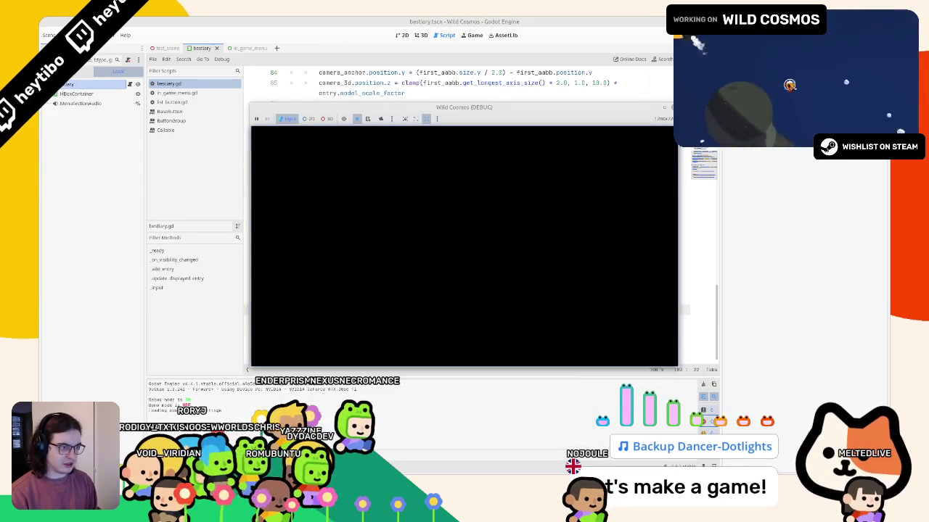
- Relaunch, open the Bestiary via Escape and E, press Up, then stop the game
key("Escape")
key("Escape")
key("Escape")
key("e")
key("Up")
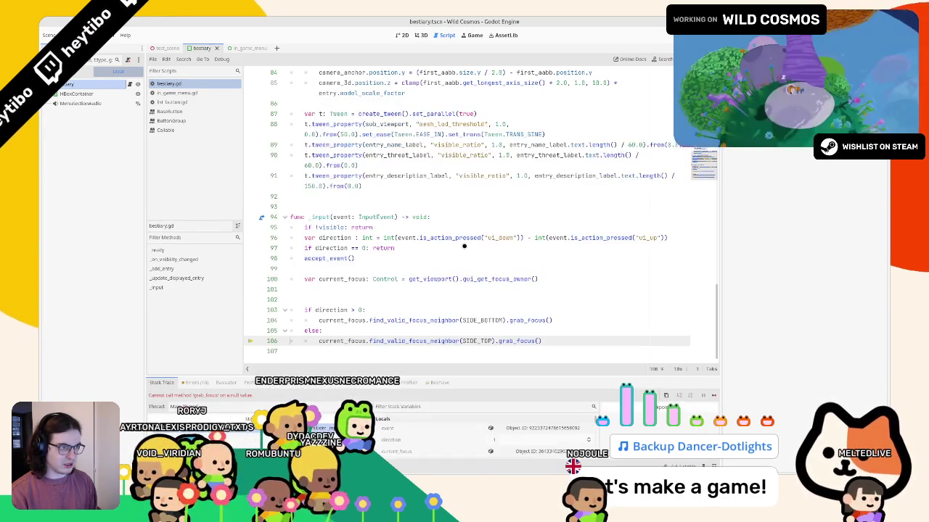
key("F5")
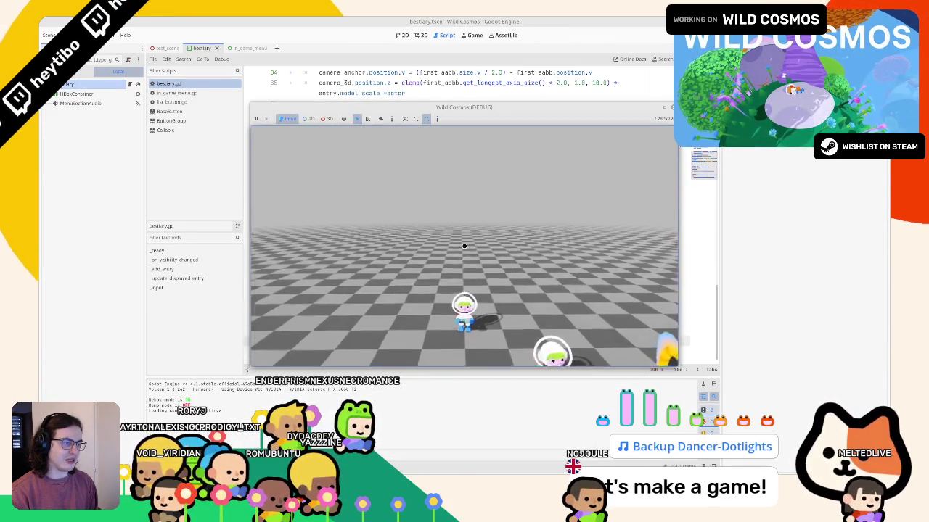
key("Escape")
key("Escape")
key("Escape")
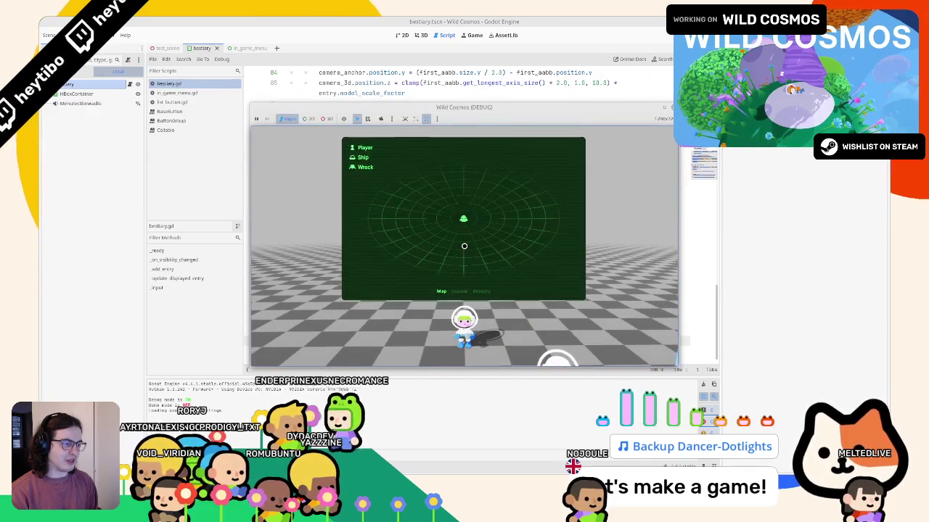
key("e")
key("F8")
left_click_drag(368, 320, 546, 320)
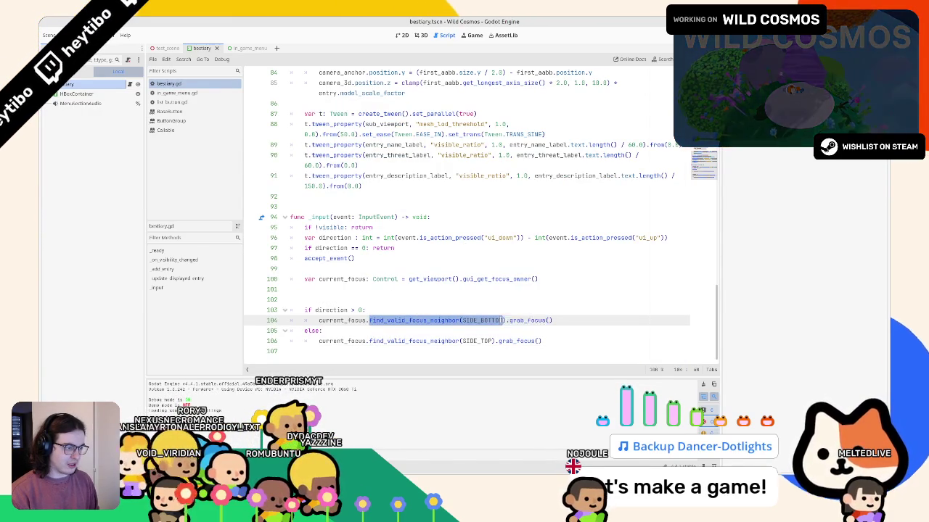
- Replace line 104's neighbor lookup with find_next_valid_focus() and paste it over line 106
type("find_")
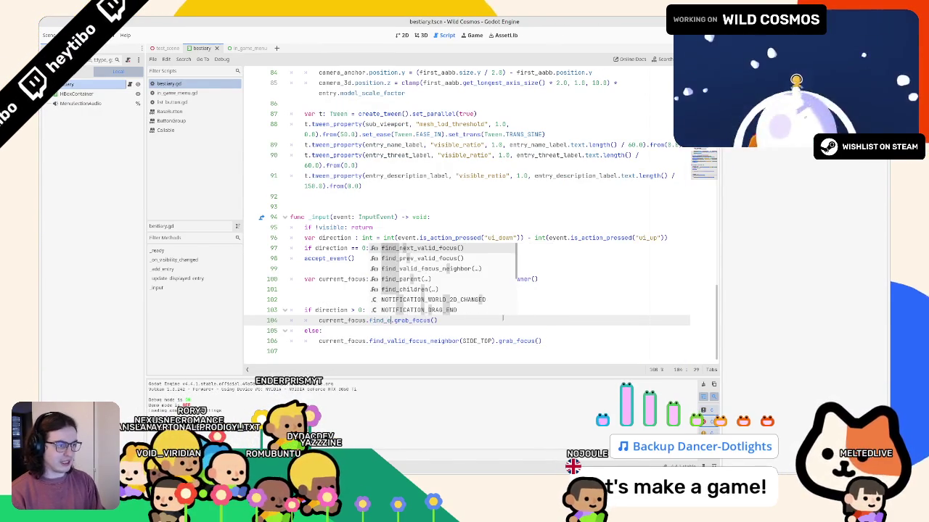
key("Return")
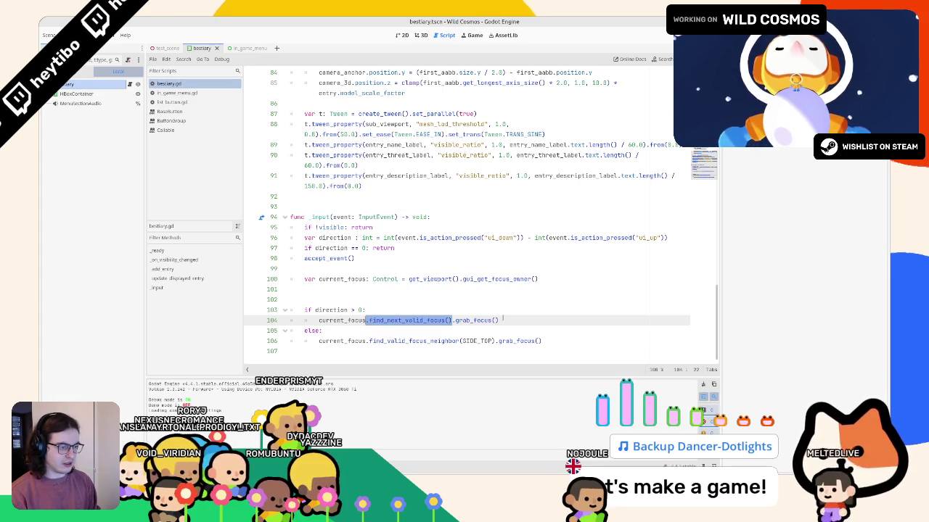
left_click_drag(369, 340, 494, 340)
type(".find_next_valid_focus()")
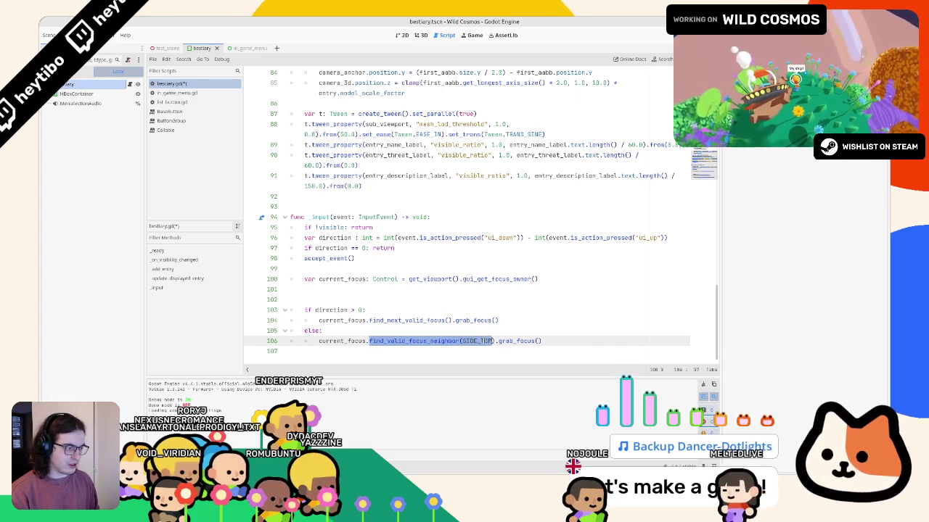
- Fix the doubled dot and change line 106 to find_prev_valid_focus()
left_click(371, 340)
key("BackSpace")
left_click(396, 335)
left_click(397, 340)
key("BackSpace")
key("BackSpace")
key("BackSpace")
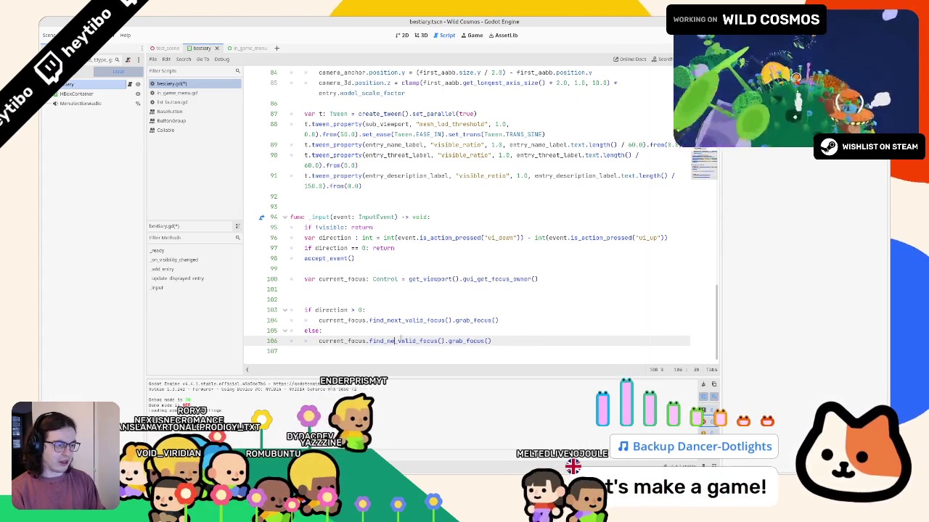
type("prev")
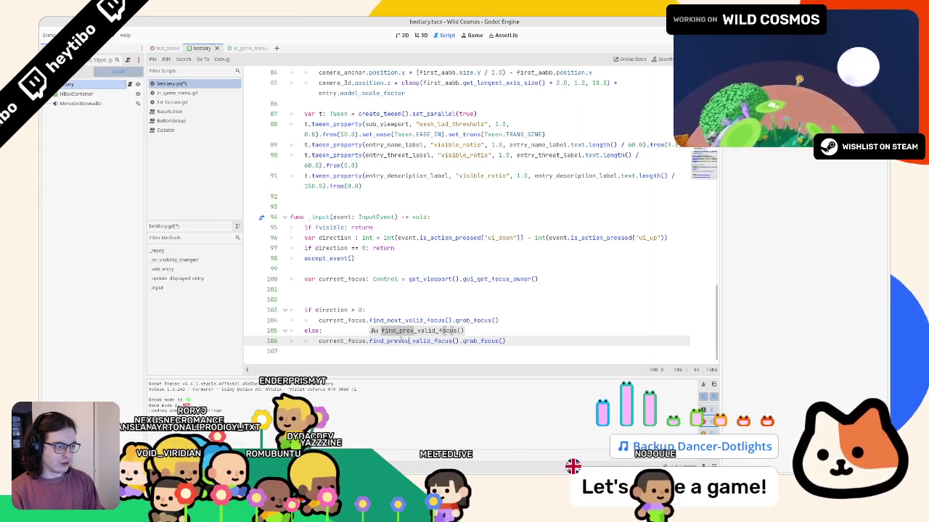
key("Escape")
- Run the game, press Up to test bestiary focus, then stop it
key("F5")
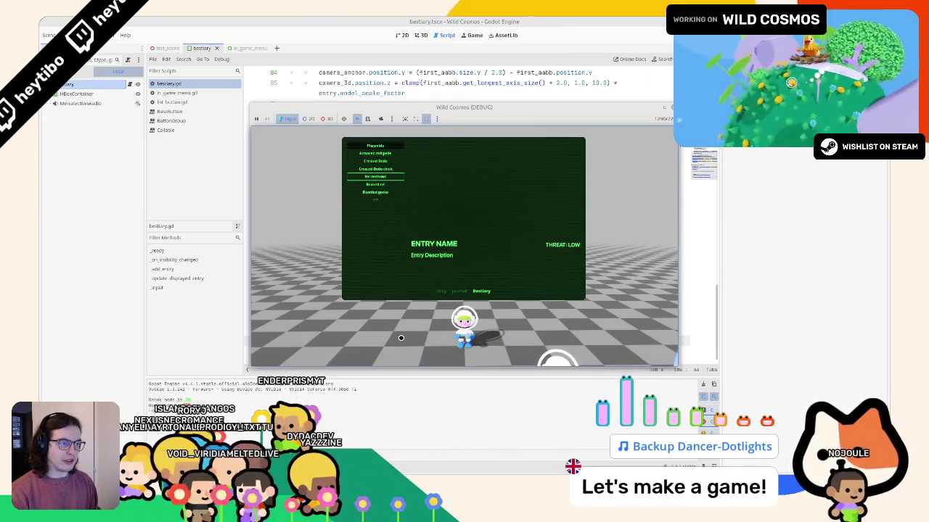
key("Up")
key("Up")
key("Up")
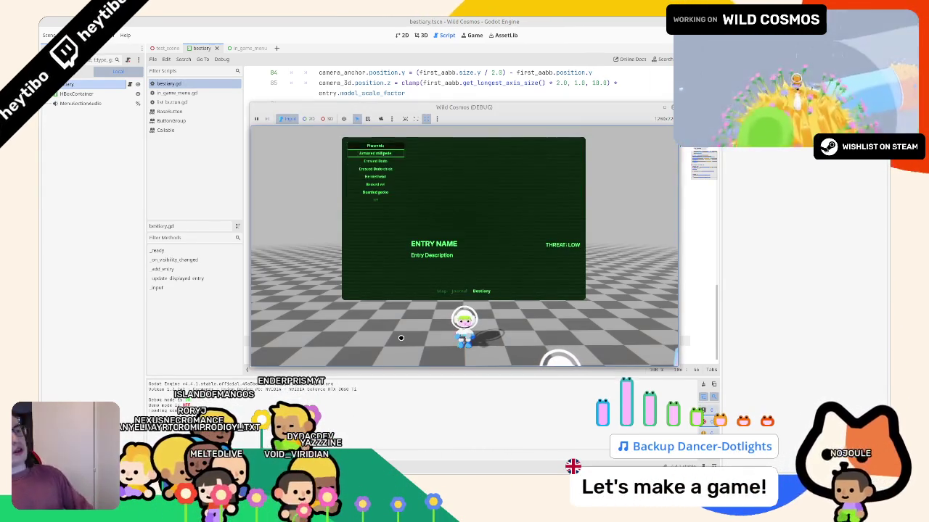
key("F8")
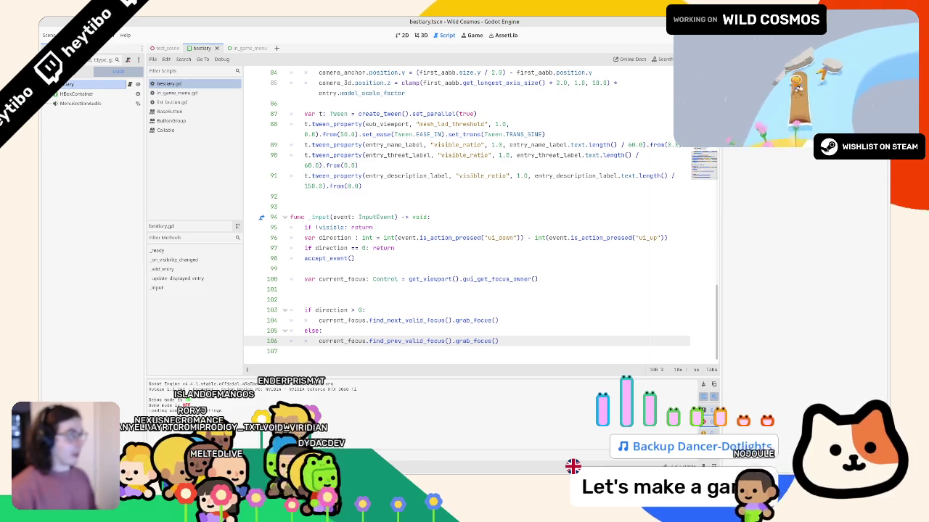
- Remove the extra blank line and add if current_focus == null: return after the lookup
left_click(345, 285)
key("Delete")
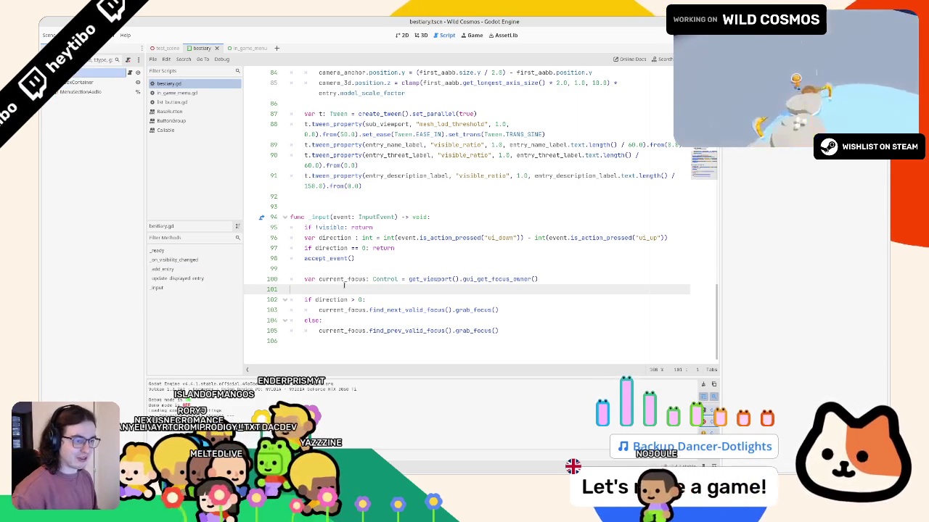
key("Up")
left_click(589, 279)
key("Return")
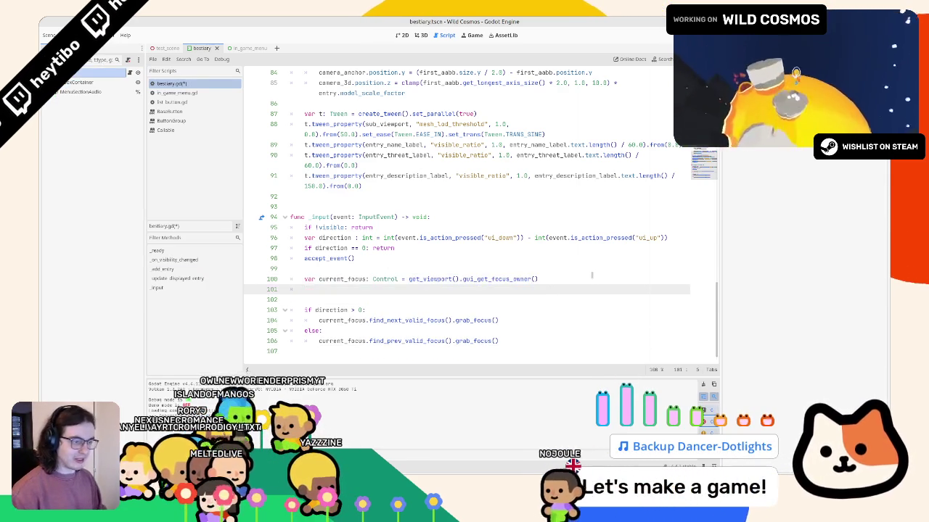
type("if current_focus == null: return")
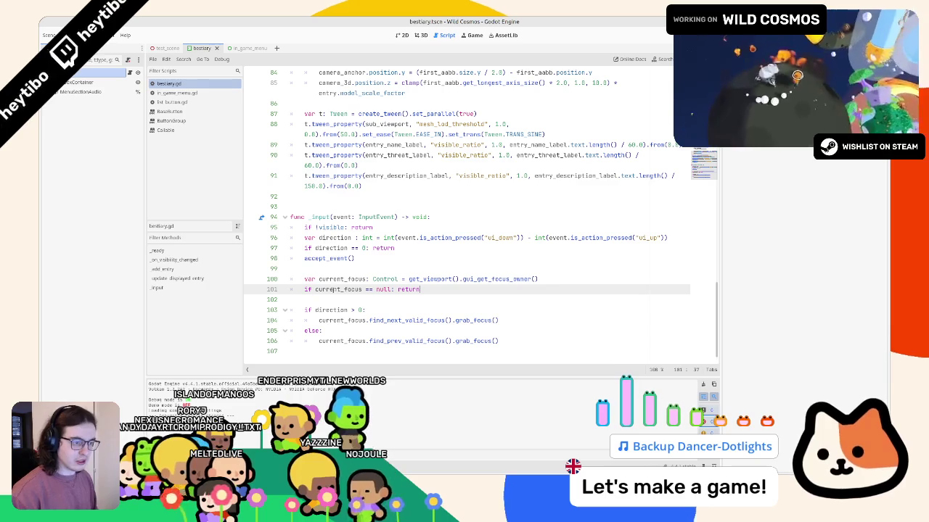
- Rewrite line 104 as next_node: Control = current_focus.find_next_valid_focus()
double_click(335, 290)
scroll(333, 288, "up", 1)
scroll(341, 297, "down", 1)
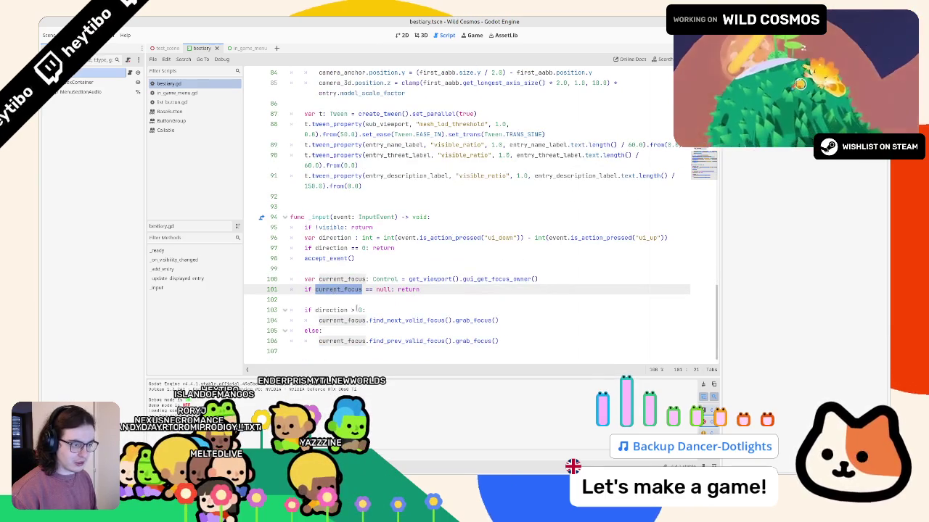
mouse_move(318, 320)
left_mouse_down()
mouse_move(446, 320)
mouse_move(406, 310)
mouse_move(452, 320)
mouse_move(326, 320)
mouse_move(500, 320)
left_mouse_up()
type("var next_")
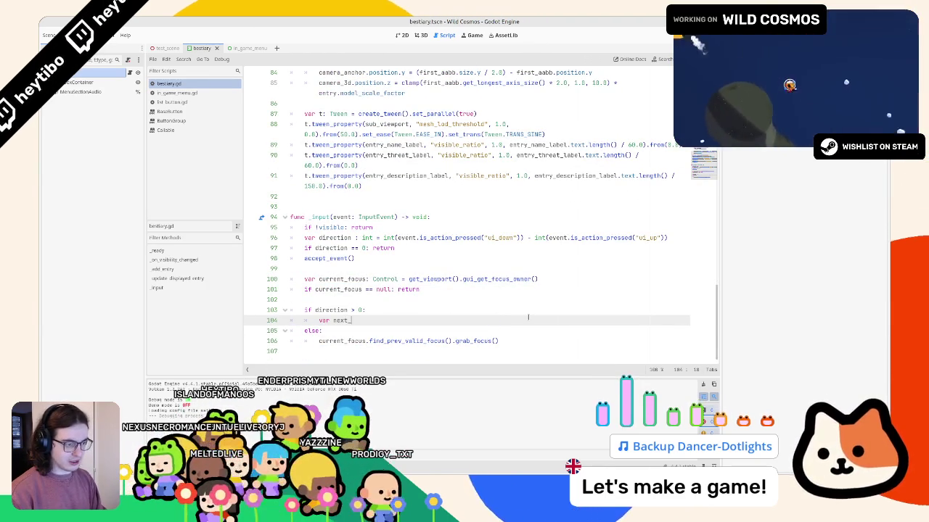
key("BackSpace")
key("BackSpace")
type("ext")
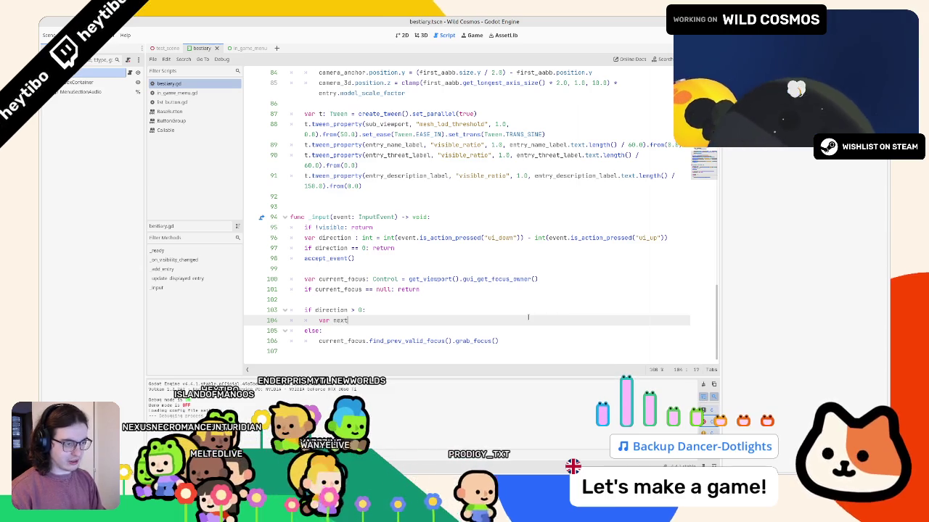
type("_node: control = current_focus.find_next_valid_focus()")
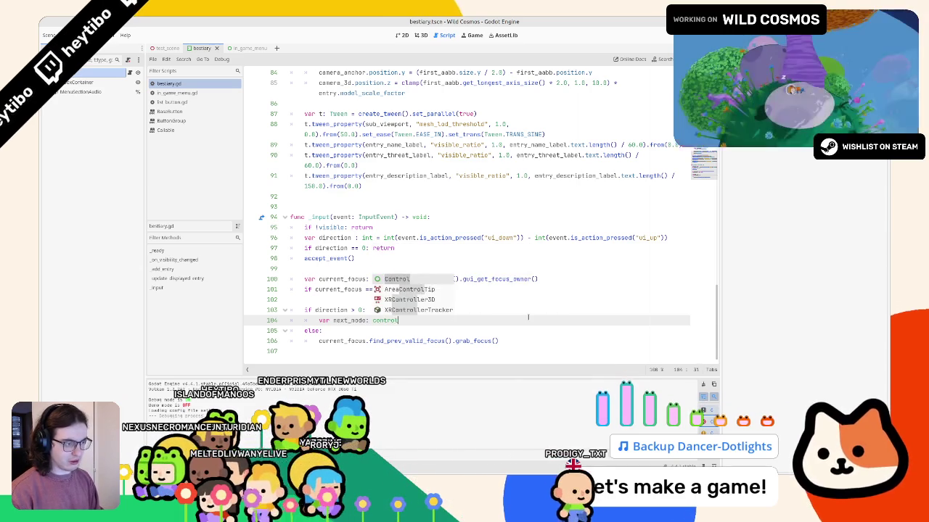
key("Return")
- Try pasting the next_node declaration over the else-branch line, then undo it
left_click(528, 319)
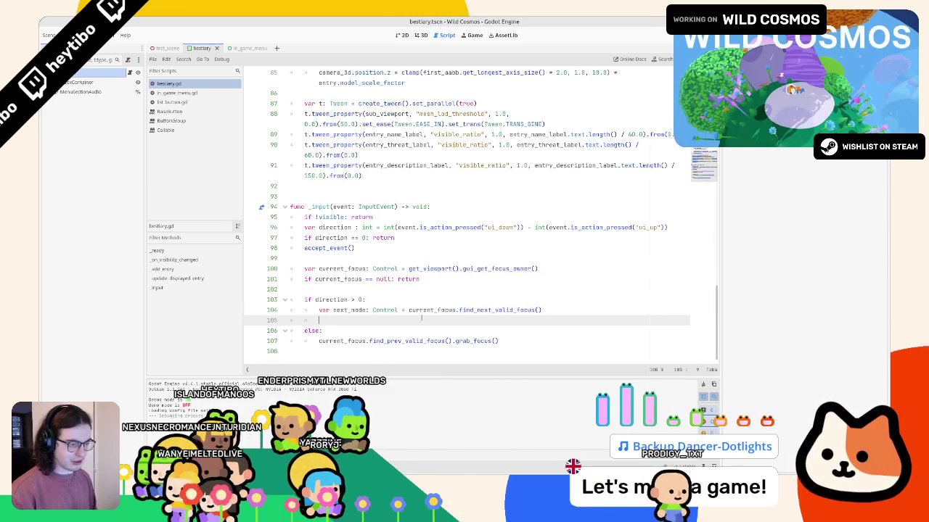
scroll(528, 319, "down", 1)
left_click_drag(536, 309, 320, 310)
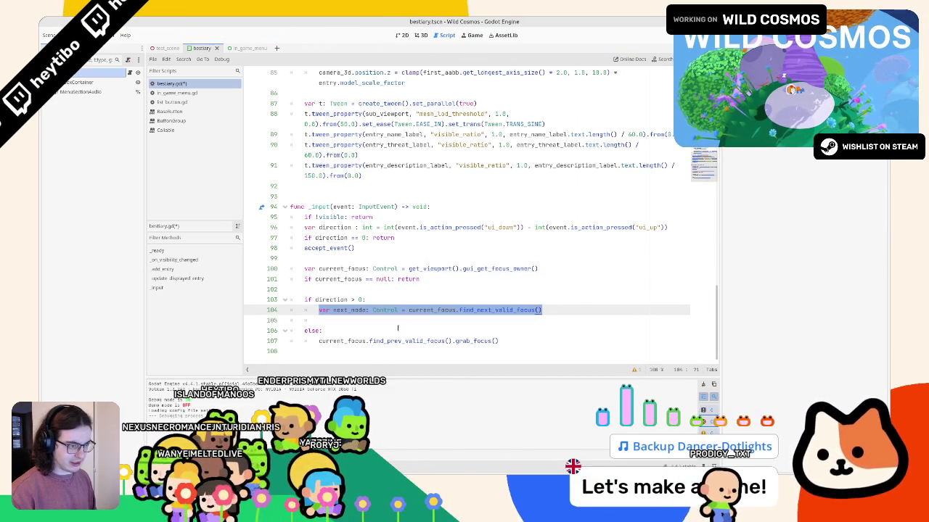
left_click(607, 343)
key("shift+Home")
type("var next_node: Control = current_focus.find_next_valid_focus()")
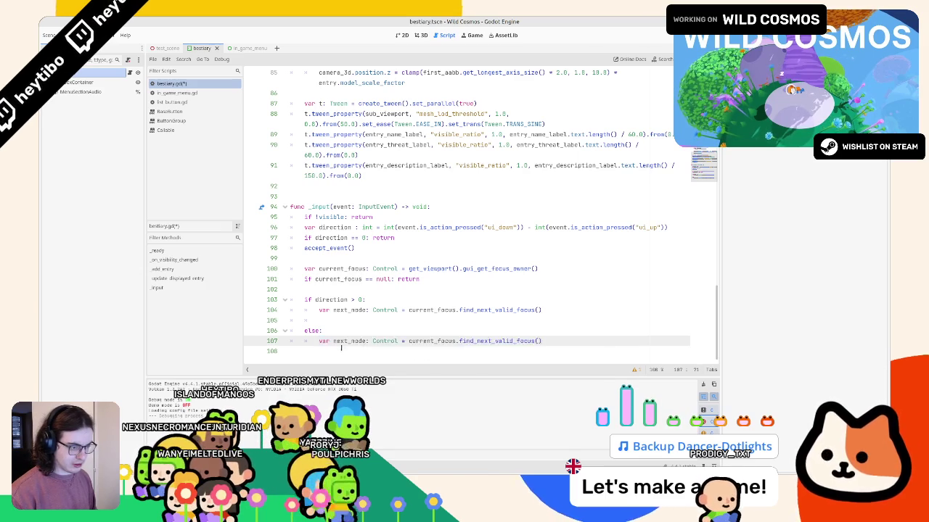
key("ctrl+z")
type("var next_node: Control = current_focus.find_next_valid_focus()")
left_click(398, 340)
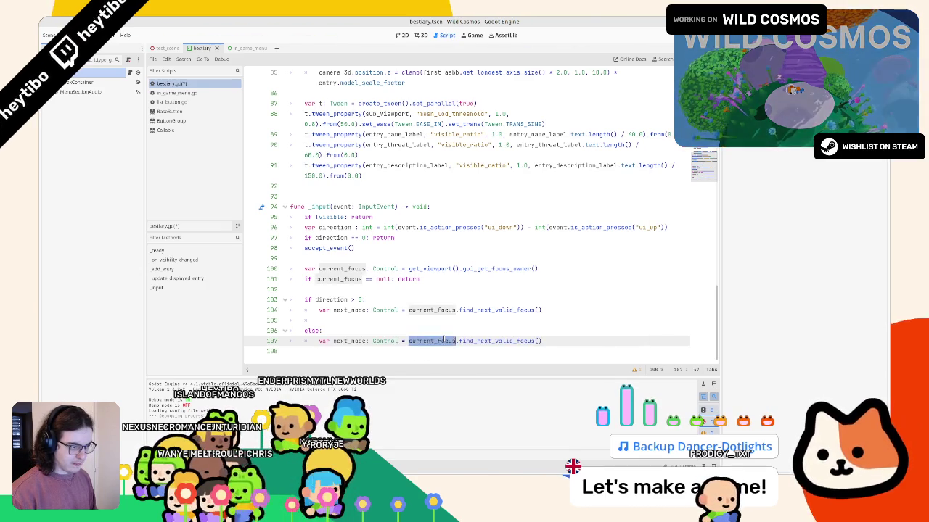
key("ctrl+z")
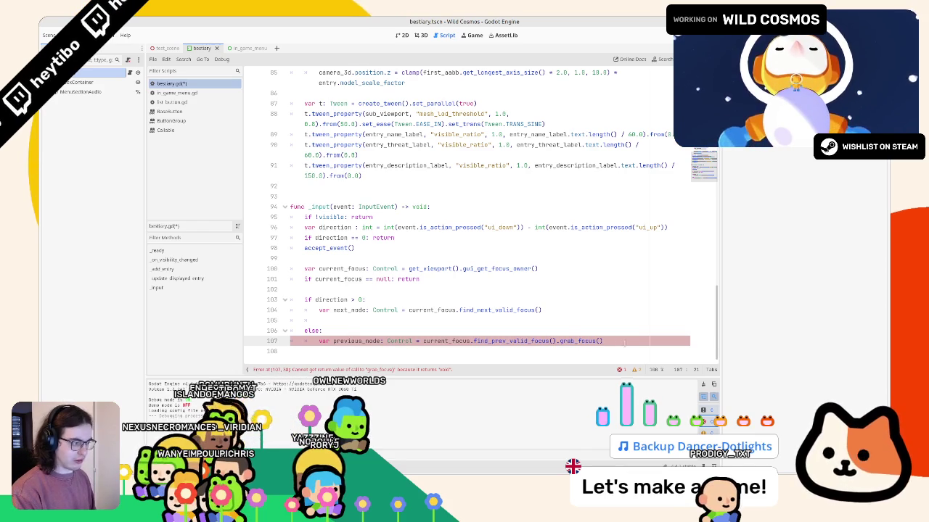
- Add blank lines and remove the old grab_focus call from the else-branch line
key("Return")
key("Return")
left_click(444, 311)
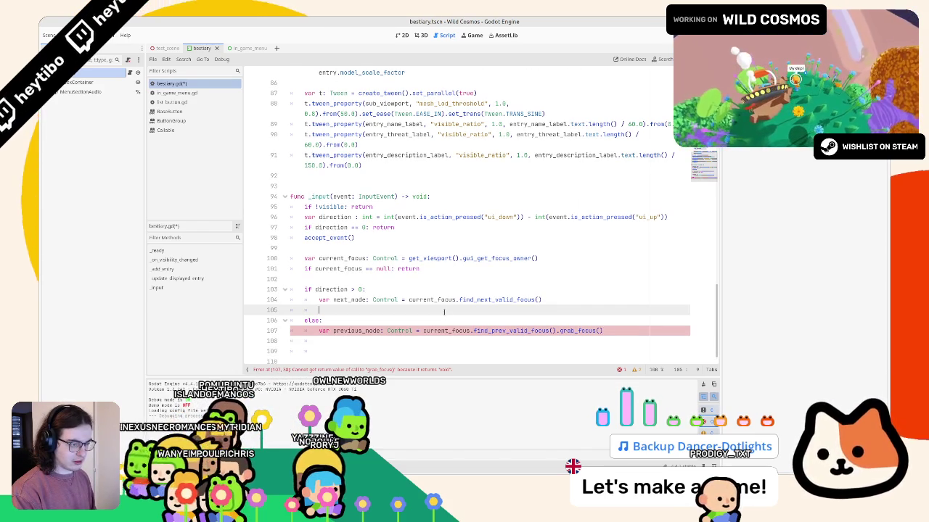
left_click(412, 350)
left_click(415, 343)
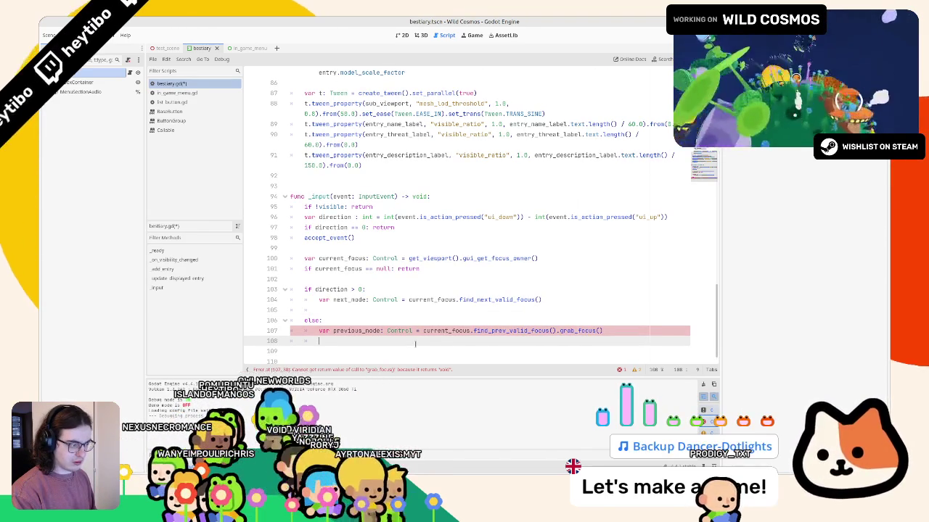
double_click(596, 330)
key("shift+End")
key("BackSpace")
key("BackSpace")
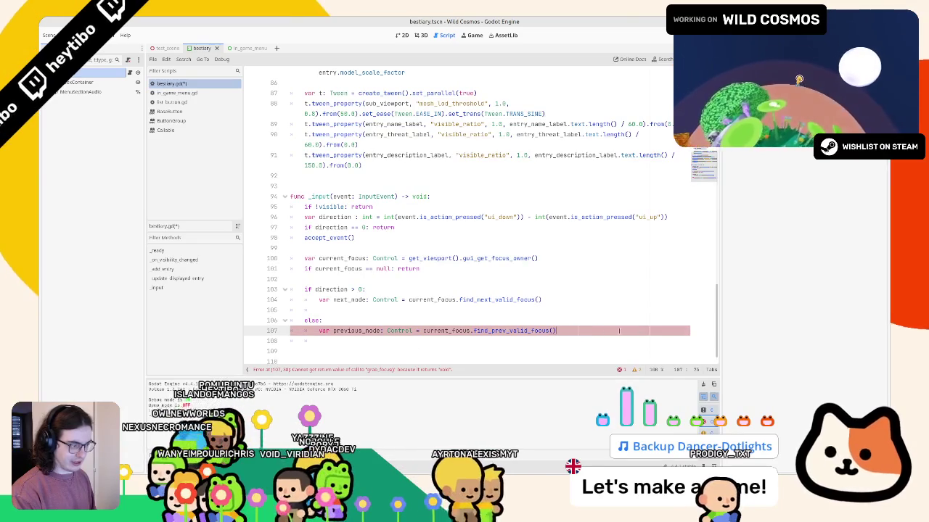
- Under next_node, add if next_node == null: return and next_node.grab_focus()
double_click(355, 298)
left_click_drag(359, 299, 357, 305)
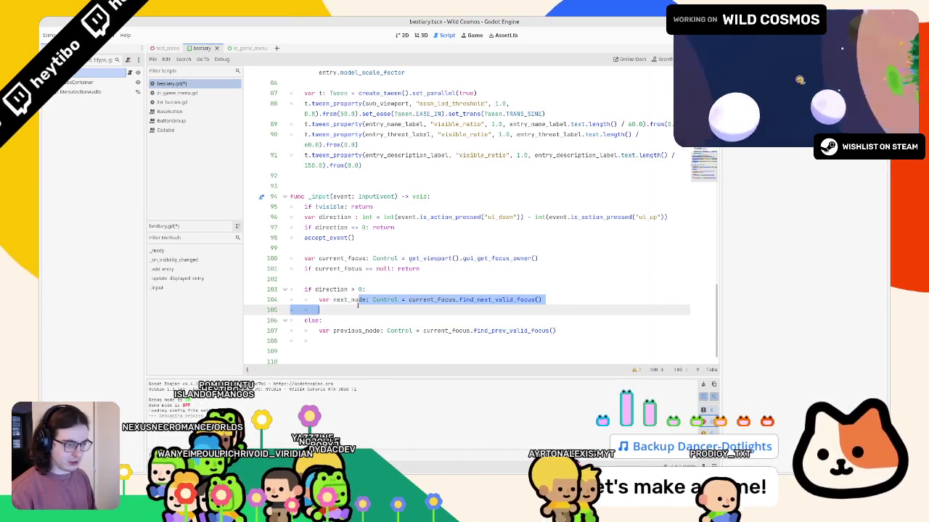
left_click(357, 306)
type("if n")
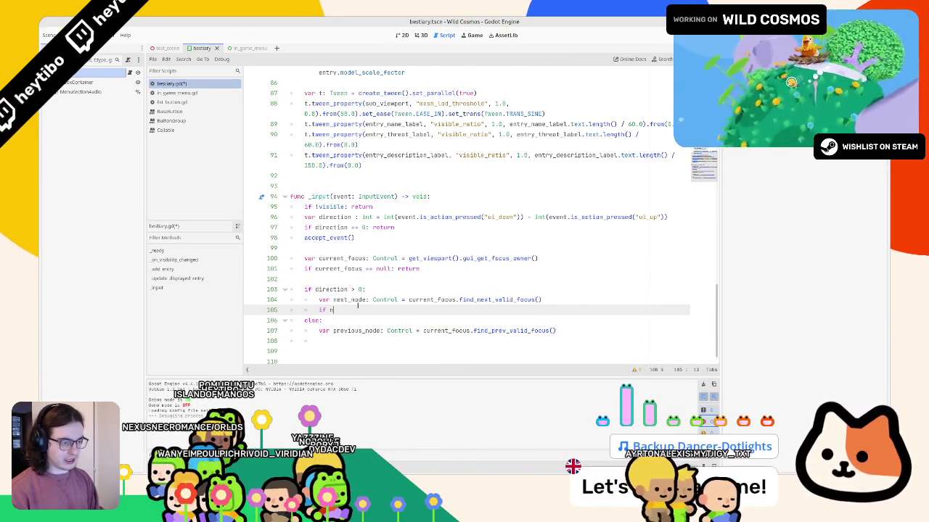
type("ext_node == ")
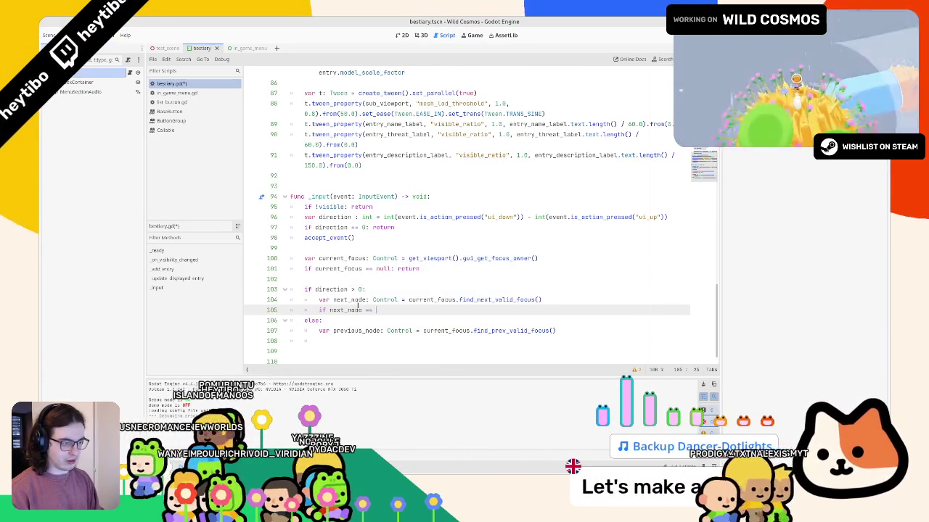
type("null: re")
key("Return")
type("next_node.grab")
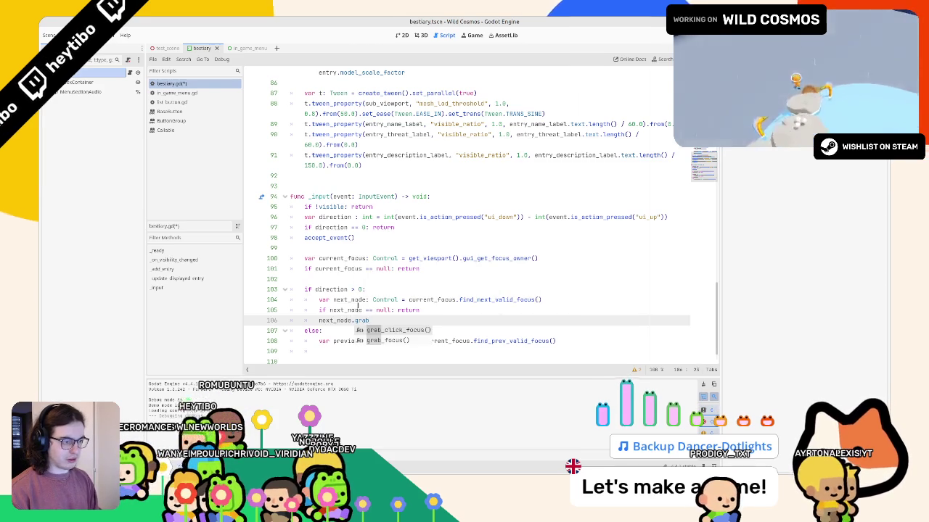
key("Return")
key("Return")
type("next_node.")
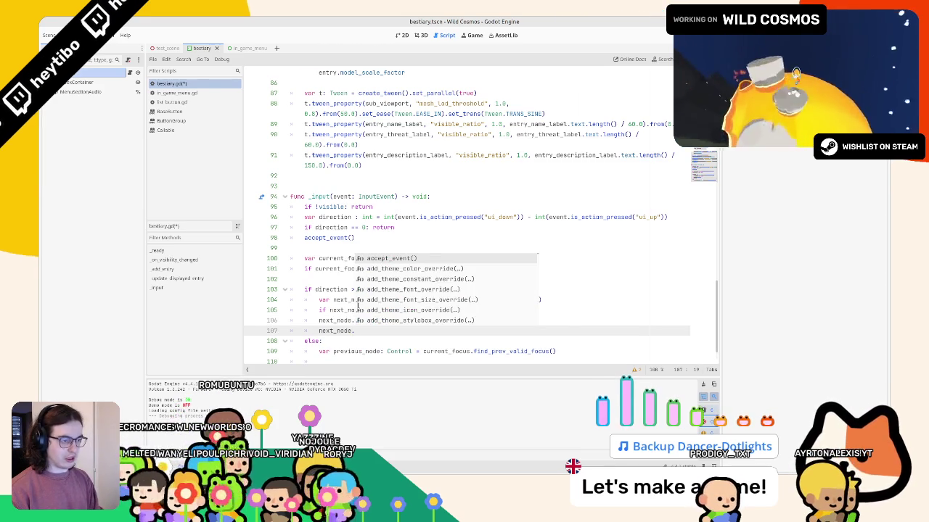
key("Escape")
scroll(357, 305, "down", 1)
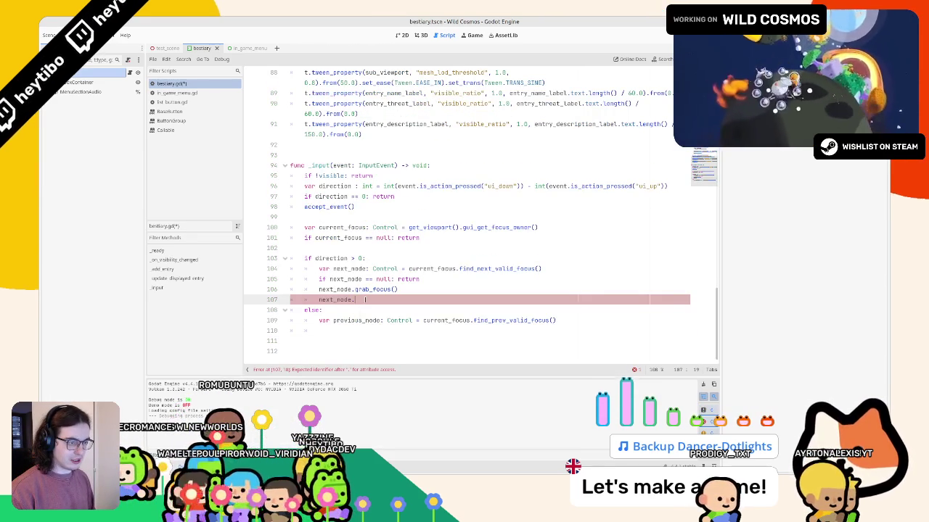
left_click_drag(355, 299, 320, 300)
key("BackSpace")
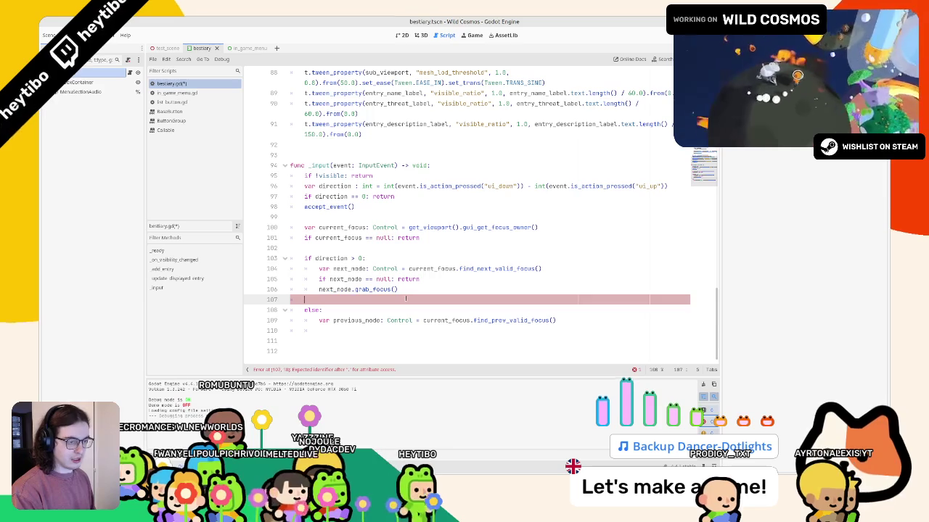
- Cast the found node to Button and add next_node.set_pressed(true)
double_click(396, 269)
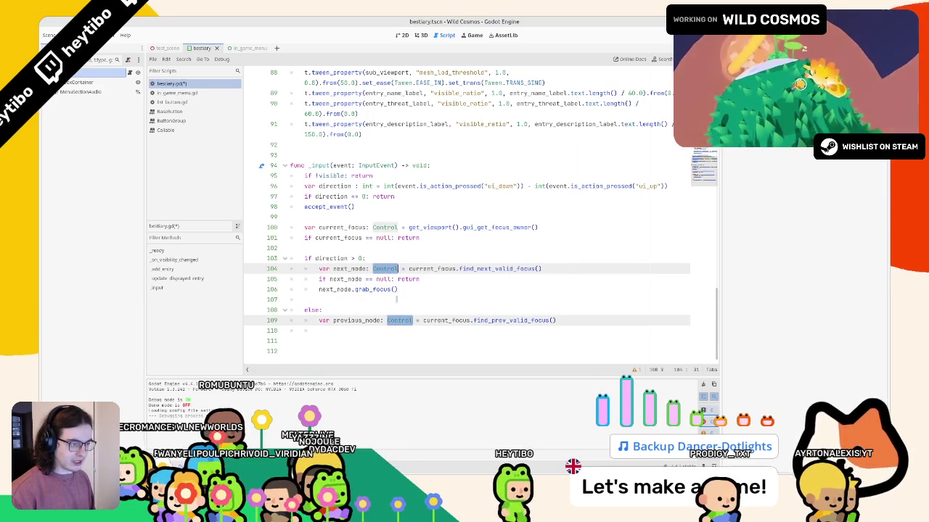
type("Button")
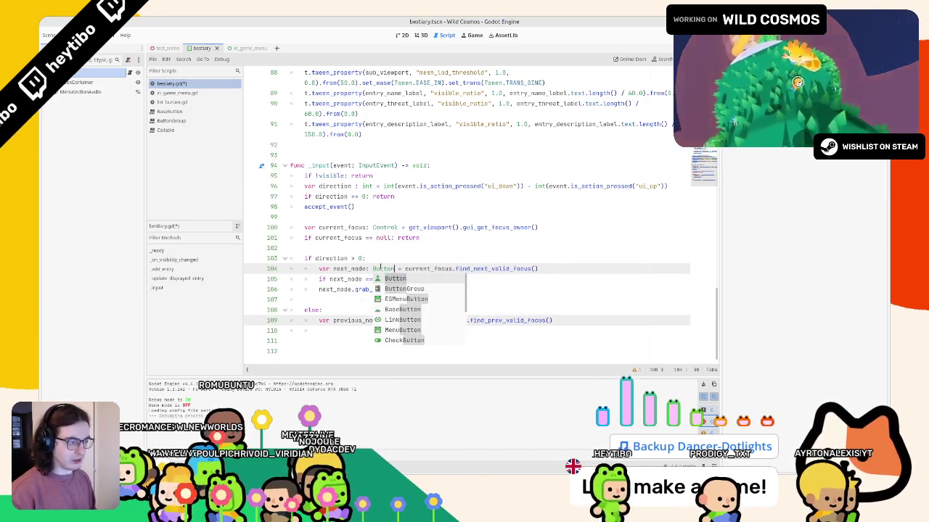
left_click(575, 320)
type("as Butt")
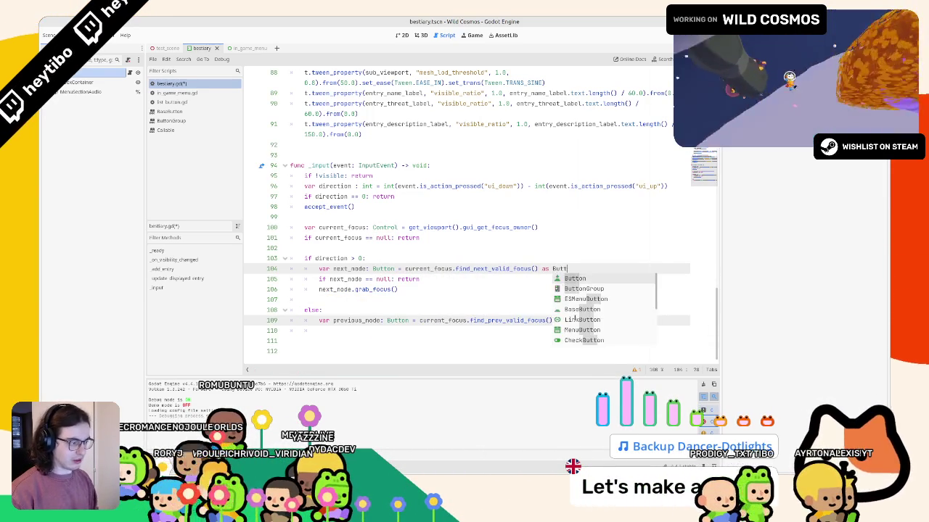
type("Button")
key("Return")
left_click(419, 290)
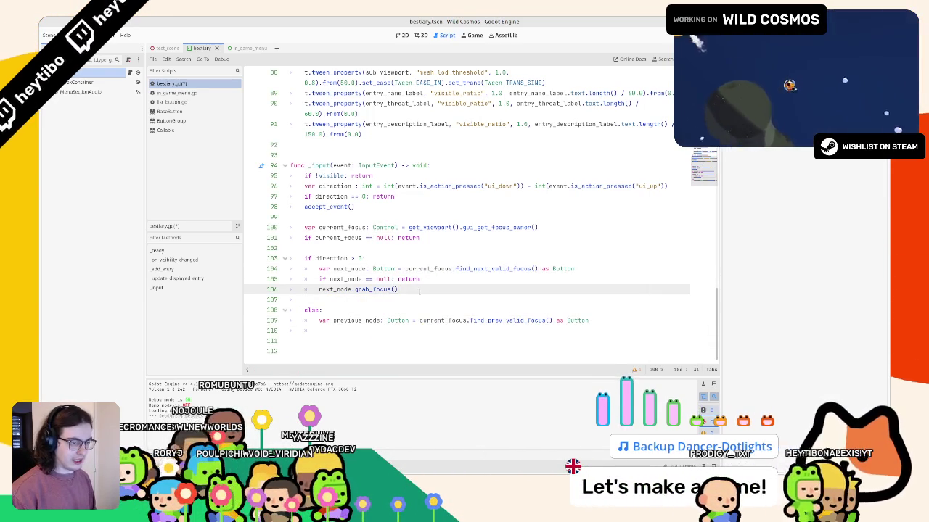
key("Down")
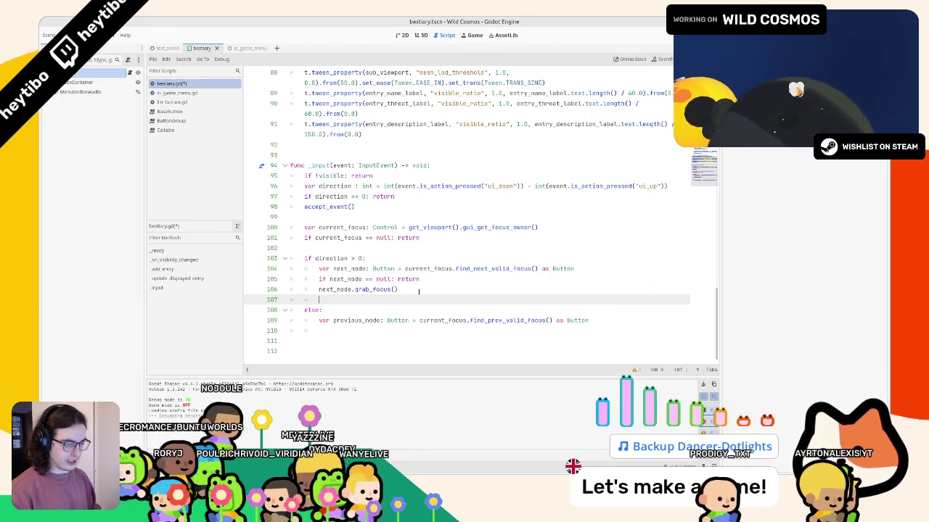
type("nex")
key("Return")
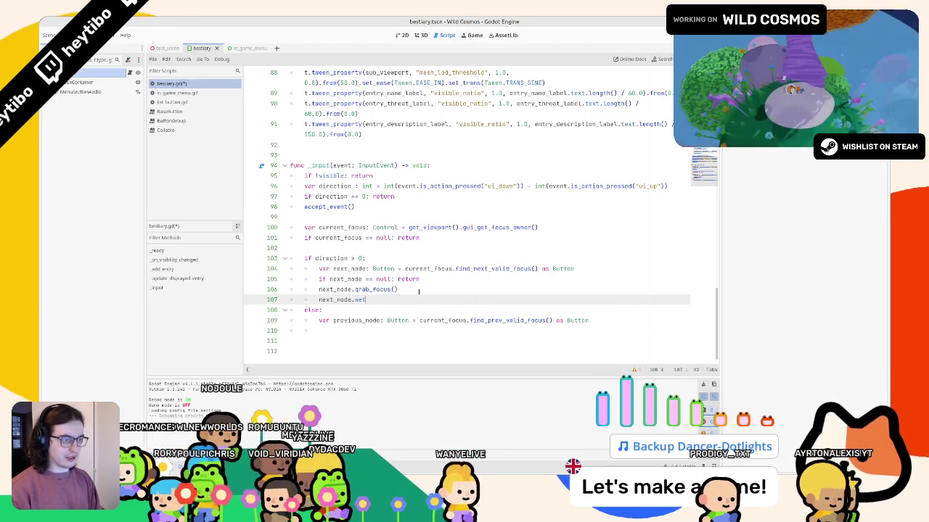
type(".set_press")
key("Return")
type("true")
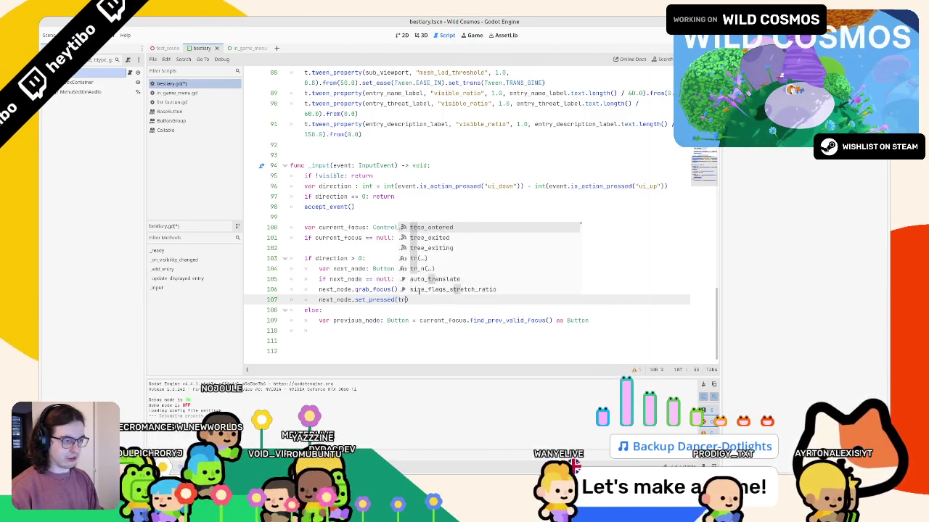
- Copy the null check, grab_focus and set_pressed lines into the else branch as previous_node, then run
left_click_drag(418, 300, 290, 290)
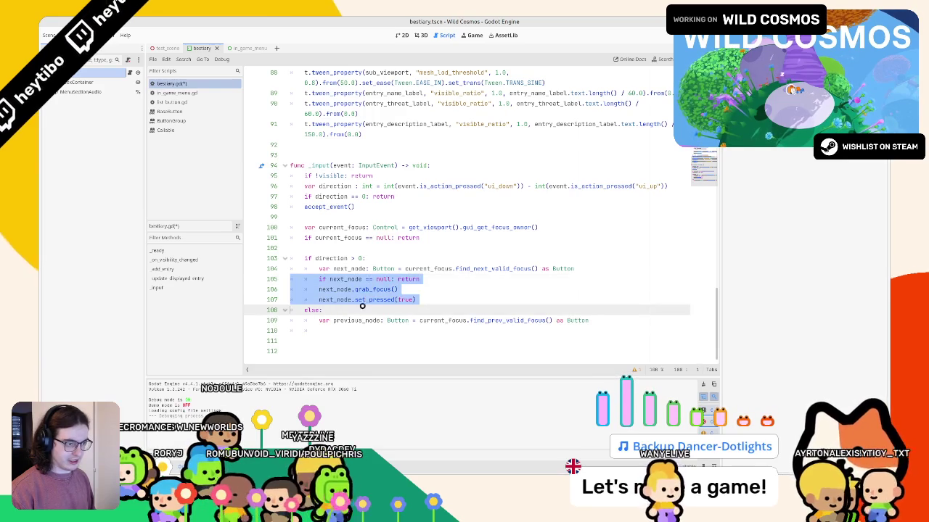
left_click(342, 340)
key("BackSpace")
type("if next_node == null: return \t\tnext_node.grab_focus() \t\tnext_node.set_pressed(true)")
double_click(335, 340)
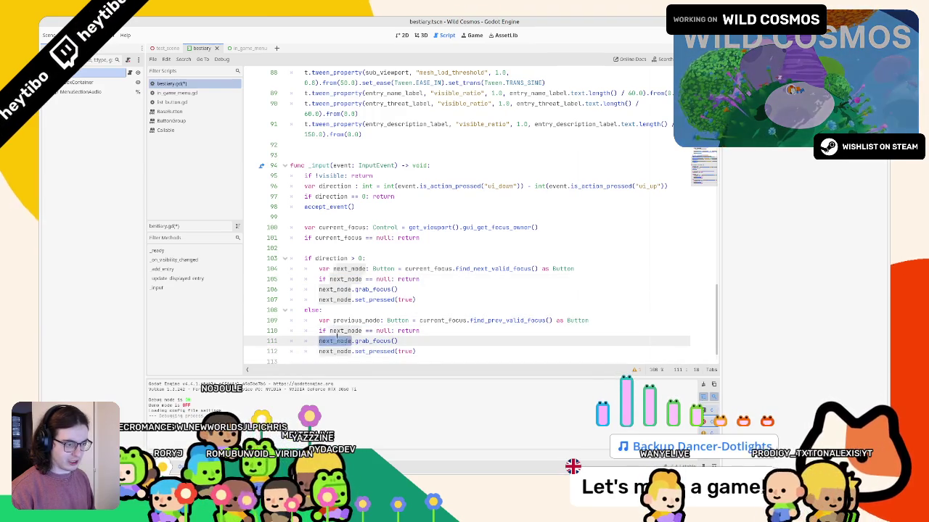
type("previous_node")
double_click(338, 330)
type("previous_node")
double_click(336, 351)
type("previous_node")
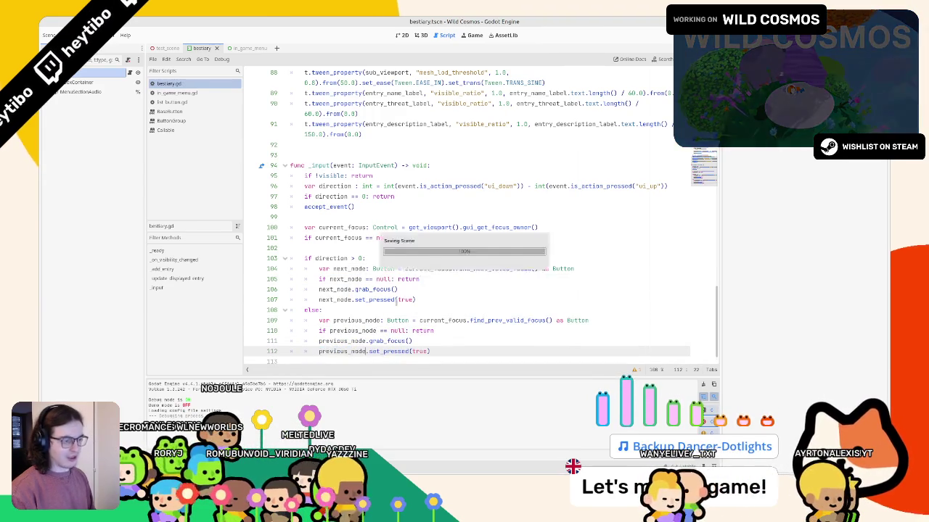
key("F5")
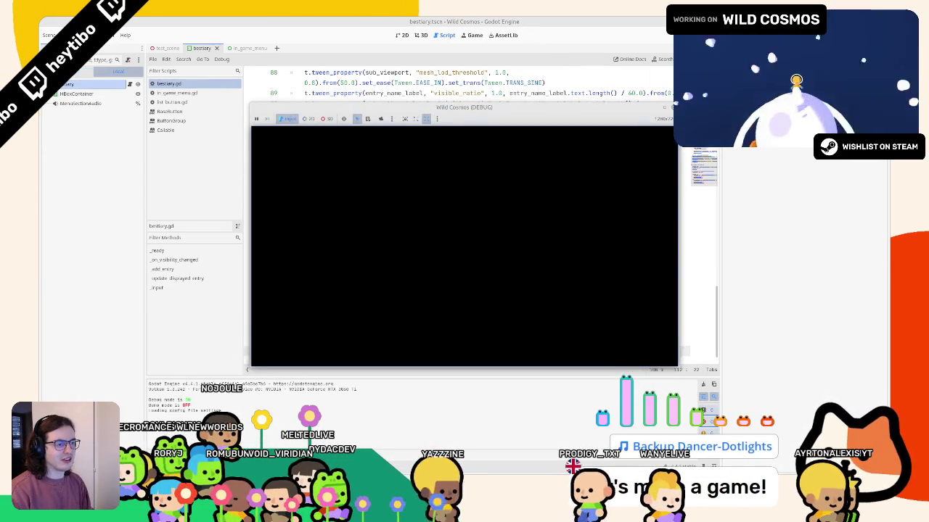
- Open the in-game menu, cycle its tabs with Q and E to the Bestiary, then stop the game
key("Escape")
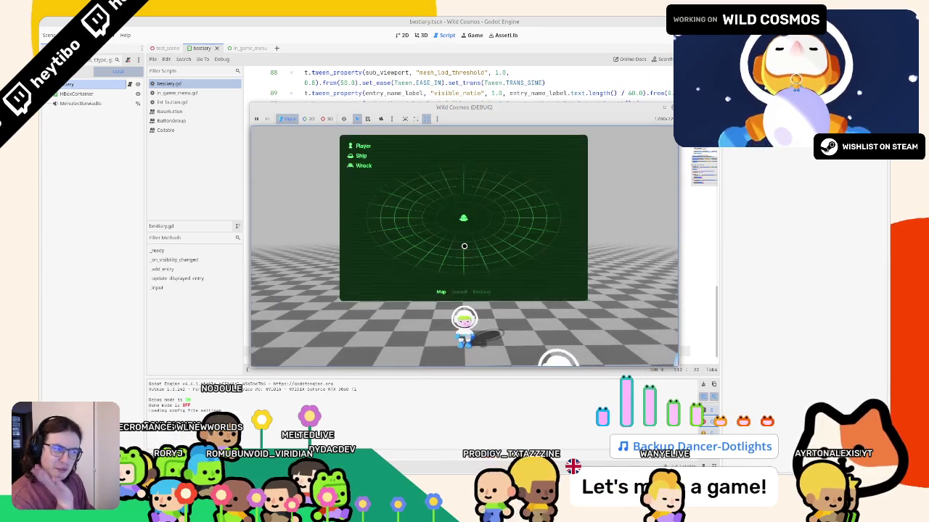
key("e")
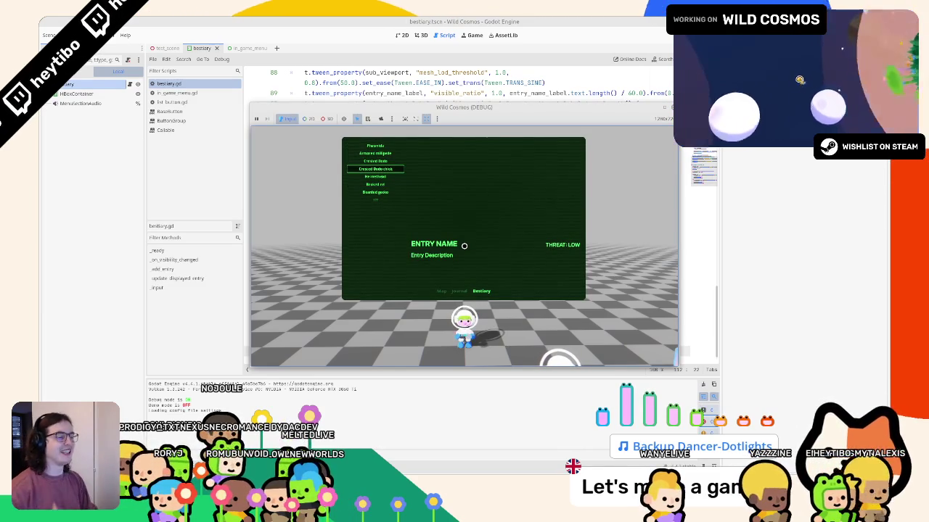
key("q")
key("e")
key("q")
key("q")
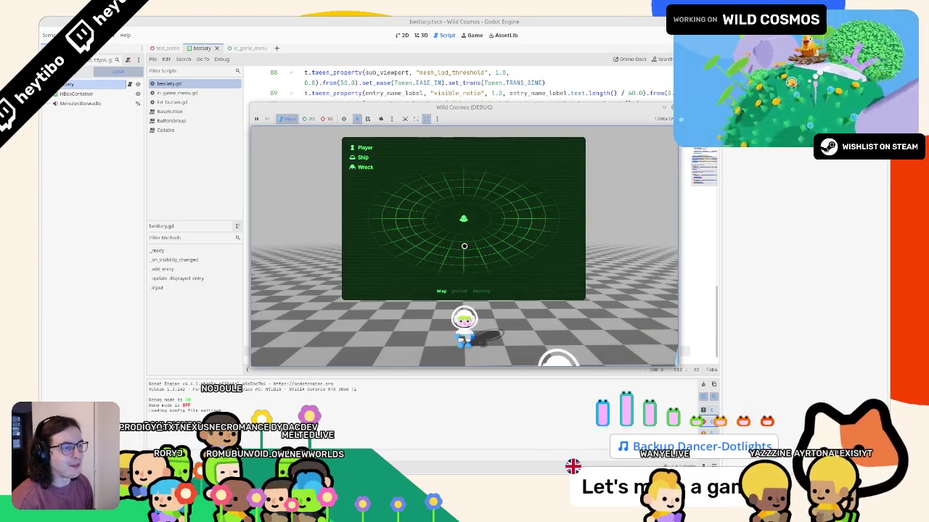
key("e")
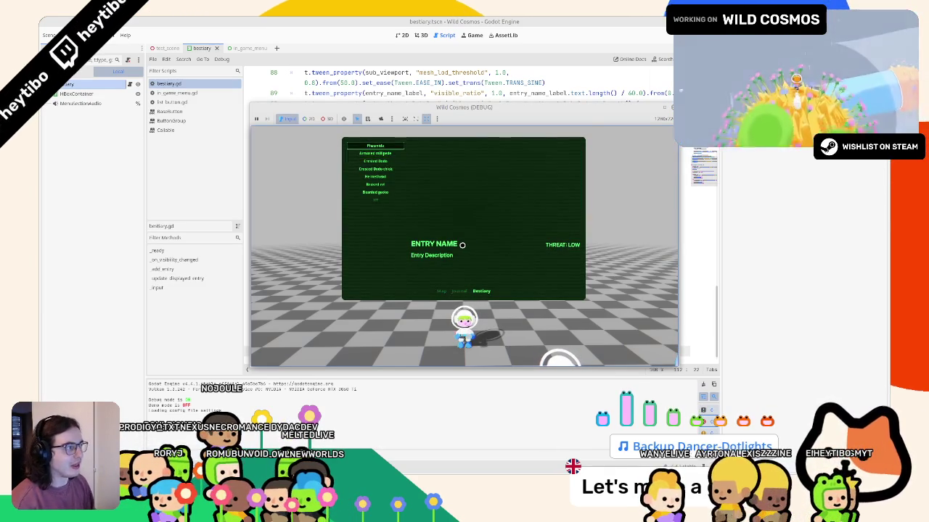
key("F8")
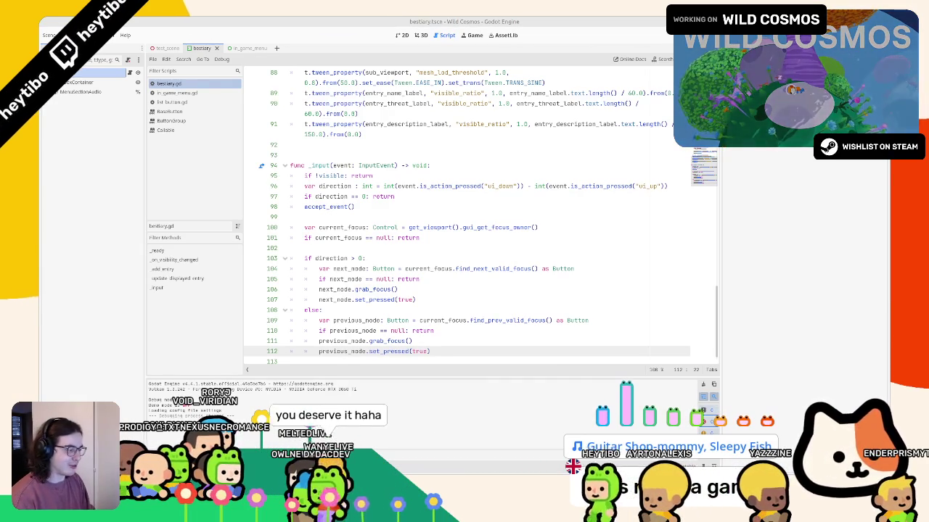
- Delete the else block from the direction check in _input
left_click(363, 228)
scroll(363, 227, "down", 1)
mouse_move(292, 237)
left_mouse_down()
mouse_move(428, 354)
mouse_move(435, 384)
left_mouse_up()
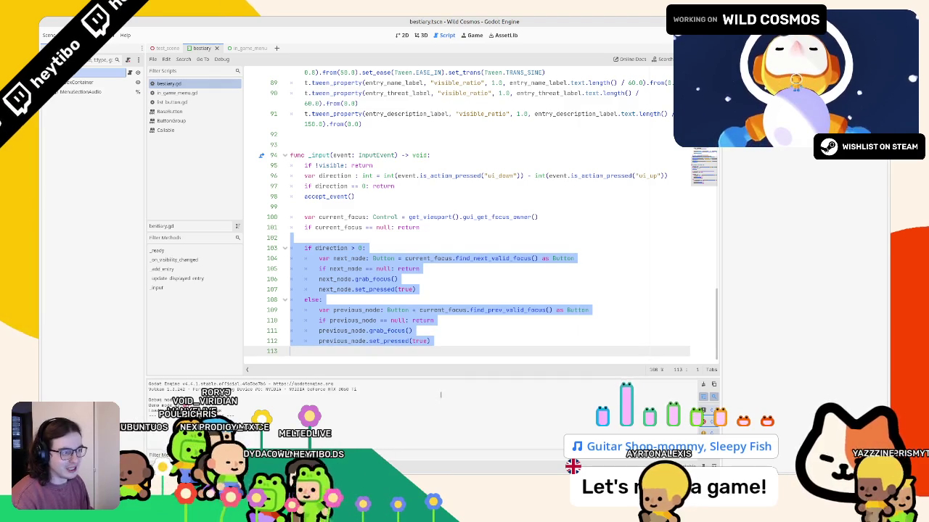
left_click_drag(407, 259, 507, 257)
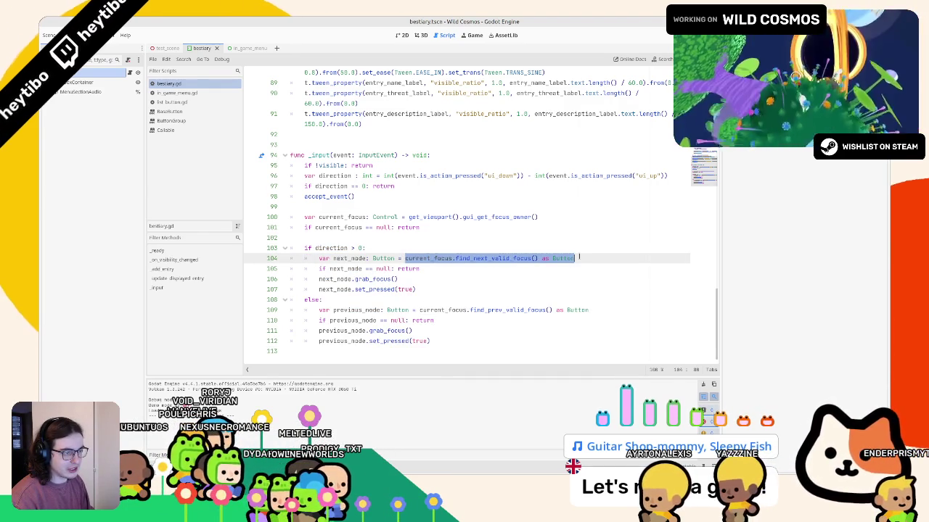
mouse_move(367, 341)
left_mouse_down()
mouse_move(319, 341)
mouse_move(319, 320)
mouse_move(341, 290)
mouse_move(333, 259)
left_mouse_up()
left_click(347, 259)
left_click(348, 248)
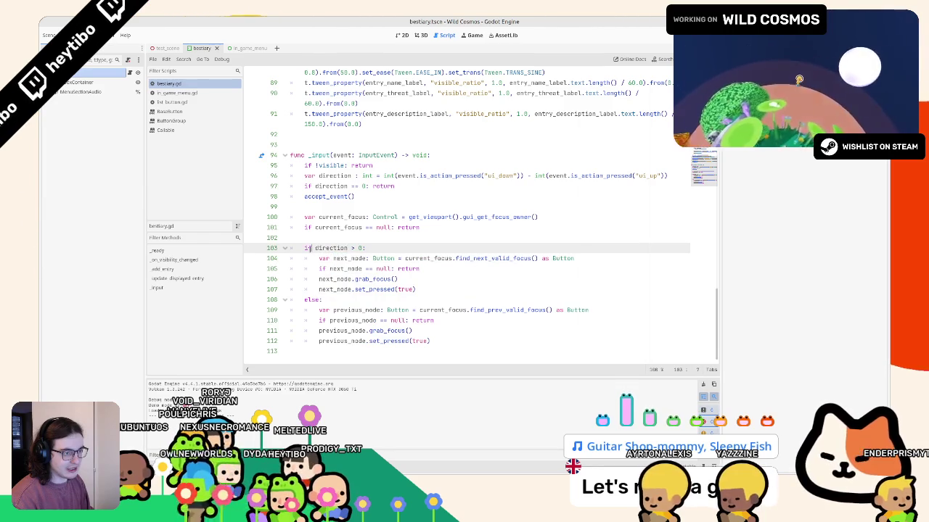
triple_click(349, 259)
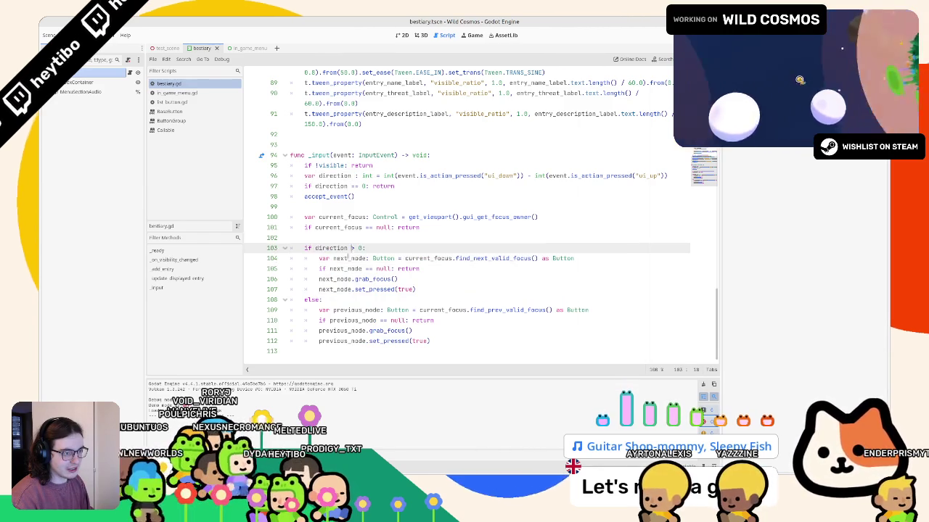
left_click_drag(304, 299, 435, 351)
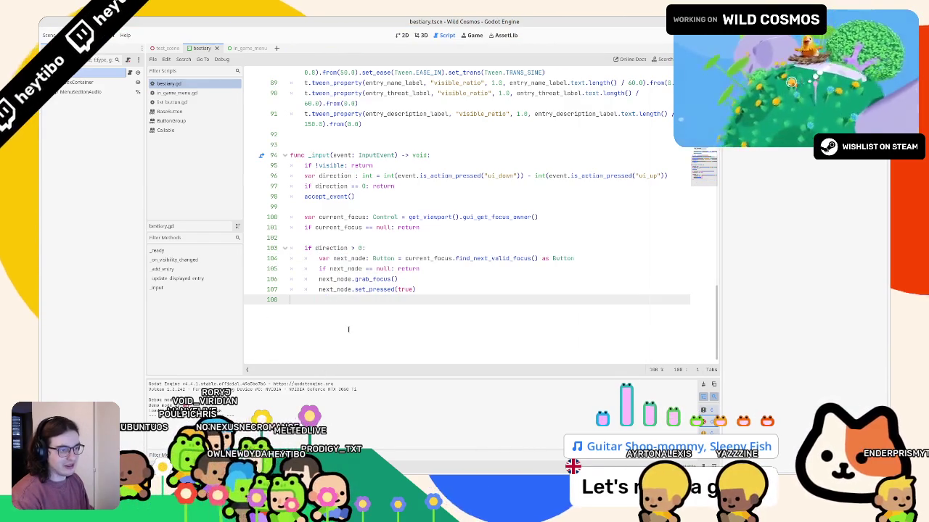
key("BackSpace")
- Unindent the next_node lines one level and add an empty line under the if statement
double_click(344, 259)
key("shift+Down")
key("shift+Down")
key("shift+Down")
key("shift+Tab")
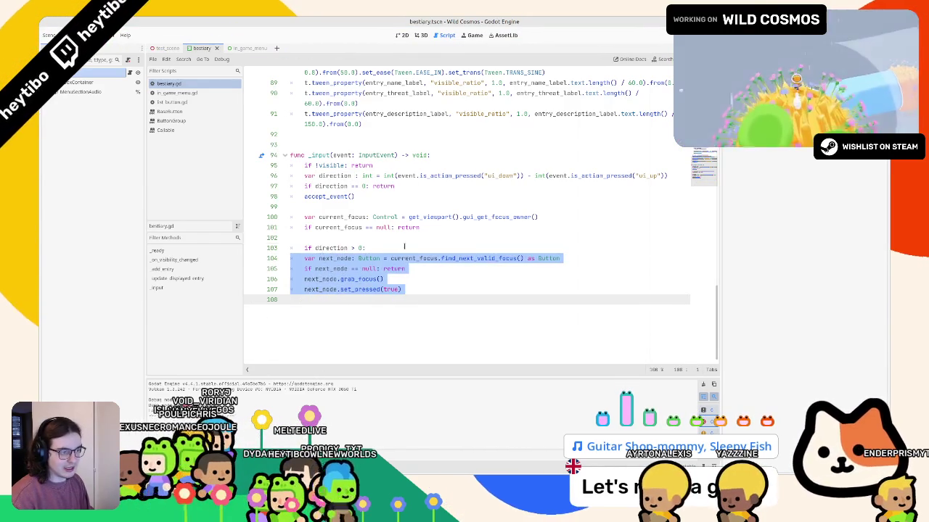
left_click(401, 247)
key("Return")
- Extend the next_node line with 'if else find_prev_valid_focus()' after find_next_valid_focus()
left_click_drag(315, 248, 373, 248)
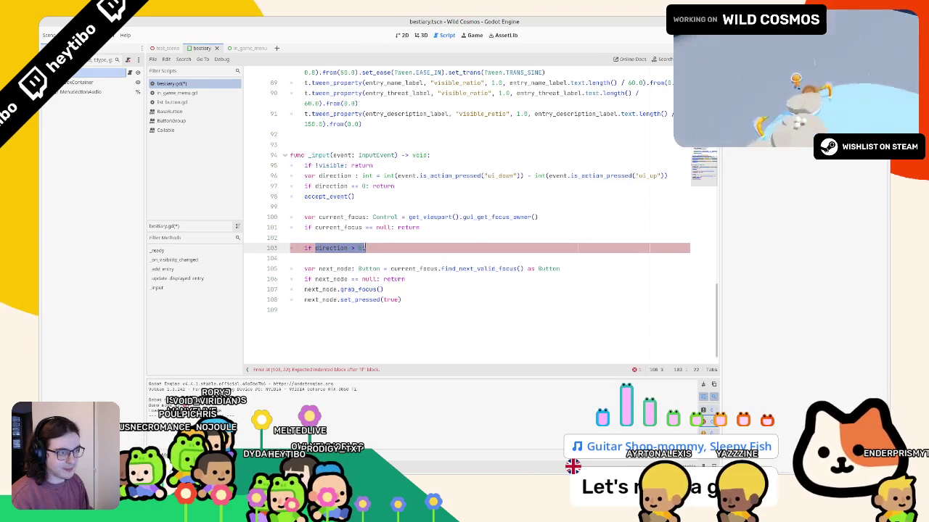
triple_click(352, 248)
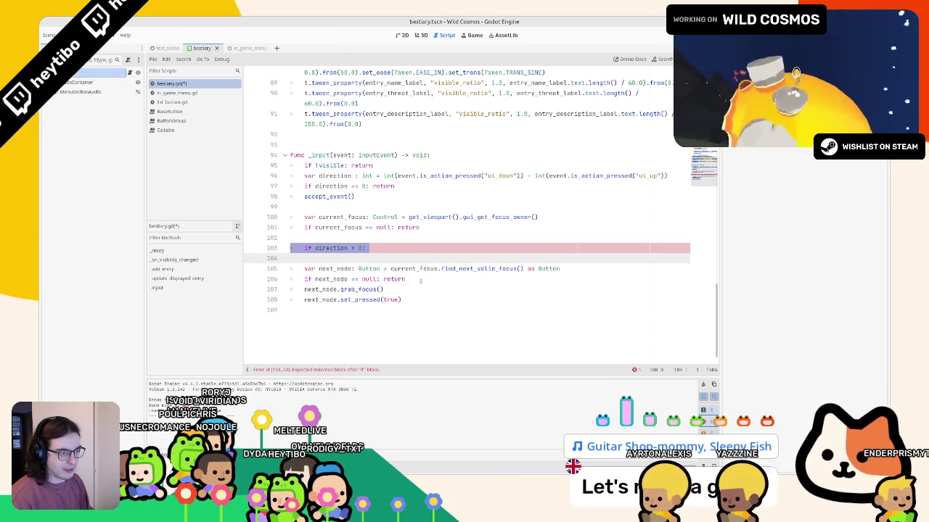
mouse_move(392, 268)
left_mouse_down()
mouse_move(560, 269)
mouse_move(522, 269)
left_mouse_up()
key("ctrl+c")
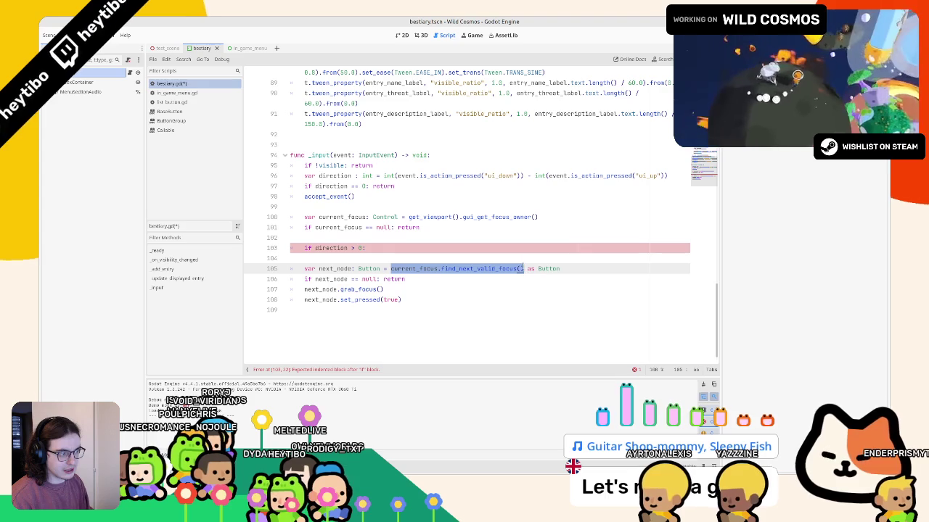
left_click(464, 293)
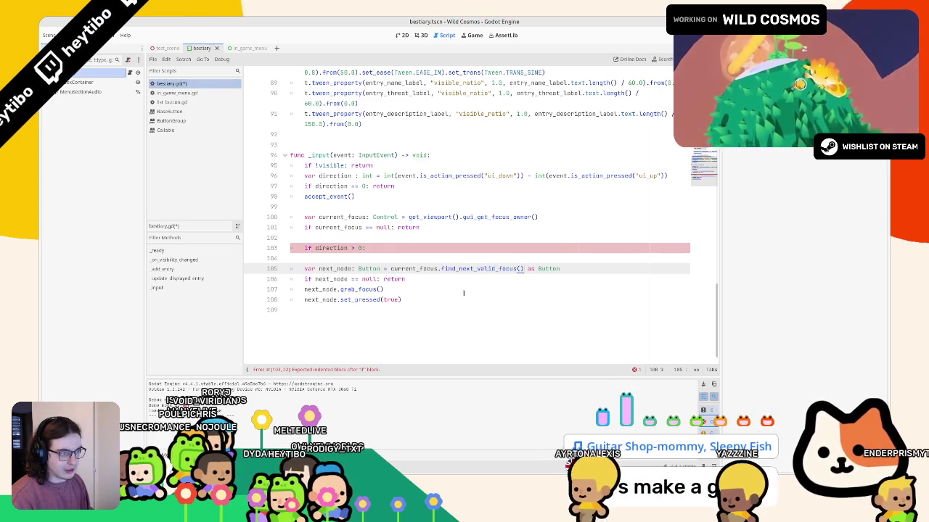
type("if dire")
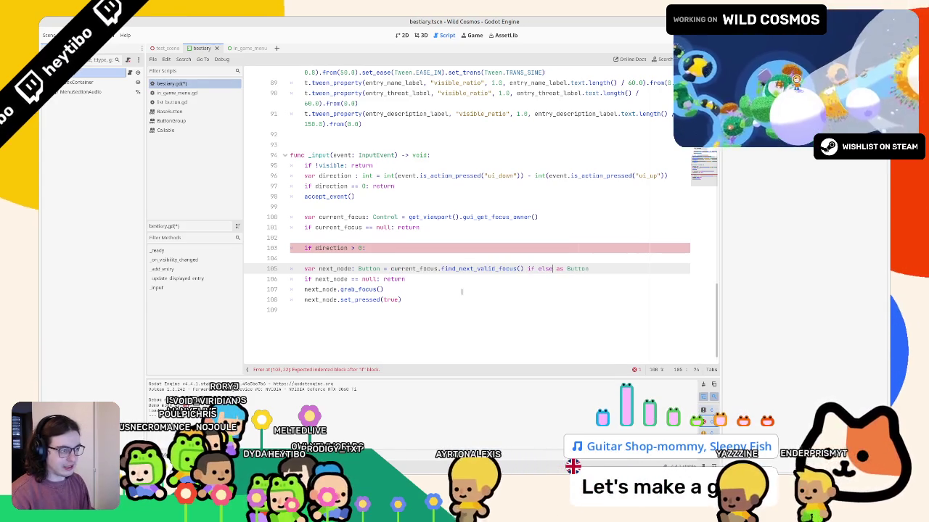
key("BackSpace")
type("else")
key("ctrl+v")
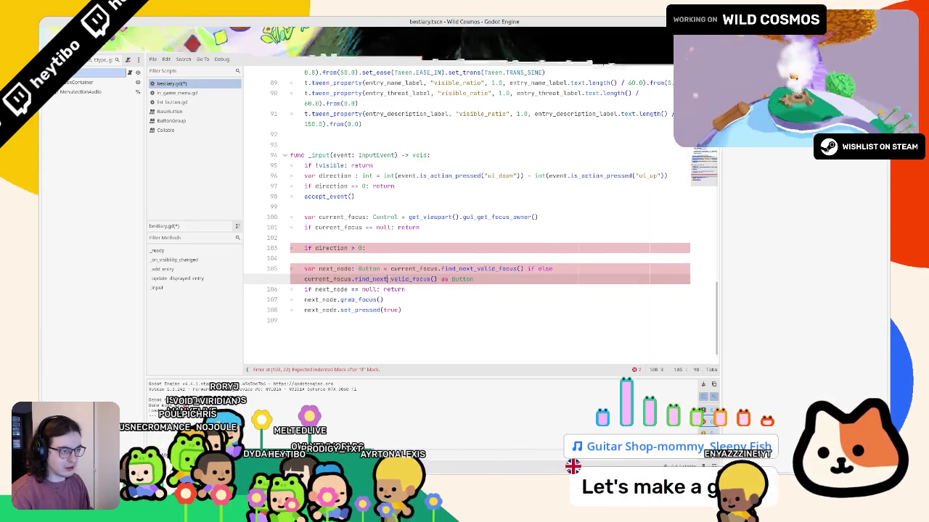
key("BackSpace")
key("BackSpace")
key("BackSpace")
type("pre")
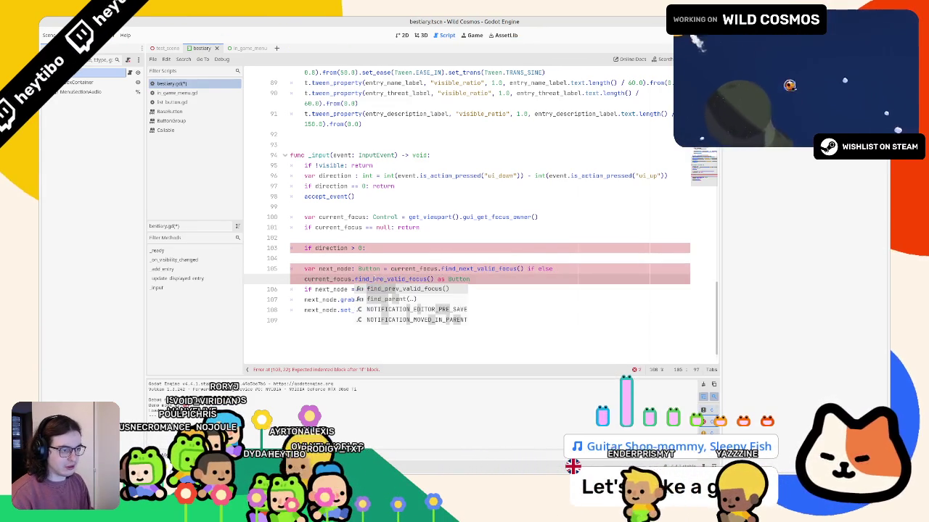
key("Return")
- Insert the 'direction > 0' condition before else and delete the old if line
left_click_drag(315, 248, 361, 248)
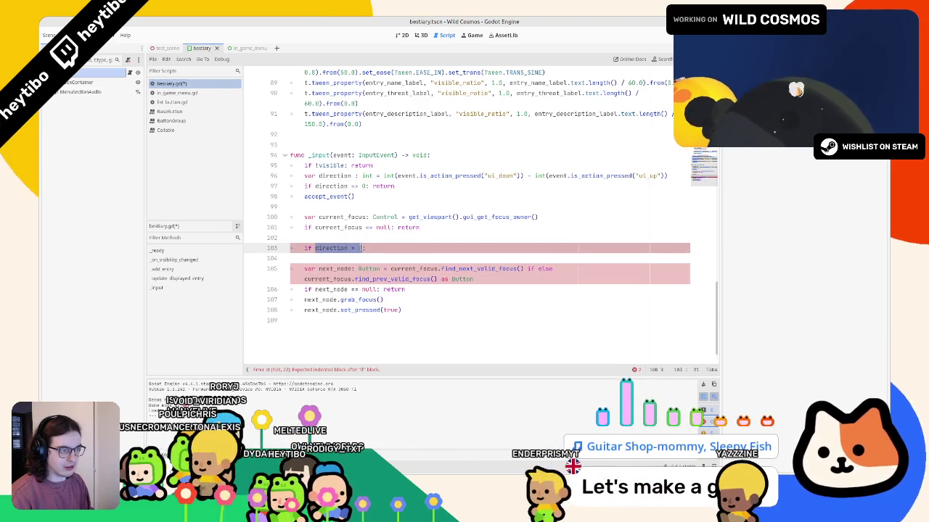
key("ctrl+c")
left_click(537, 268)
key("ctrl+v")
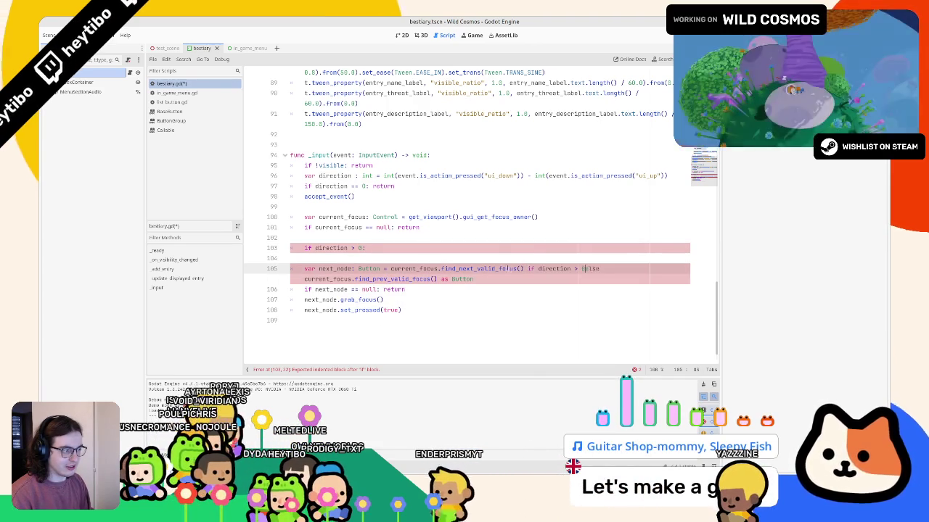
type("0")
key("Up")
key("Up")
key("ctrl+shift+k")
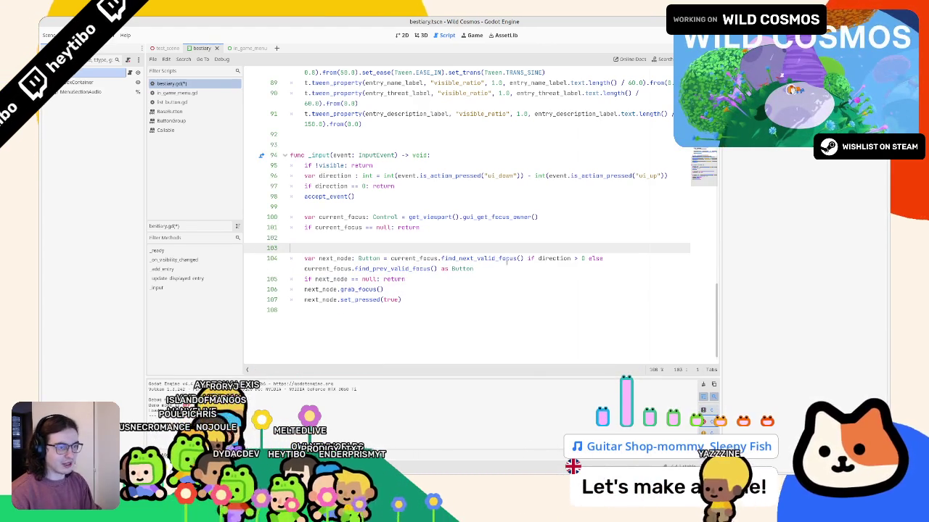
key("BackSpace")
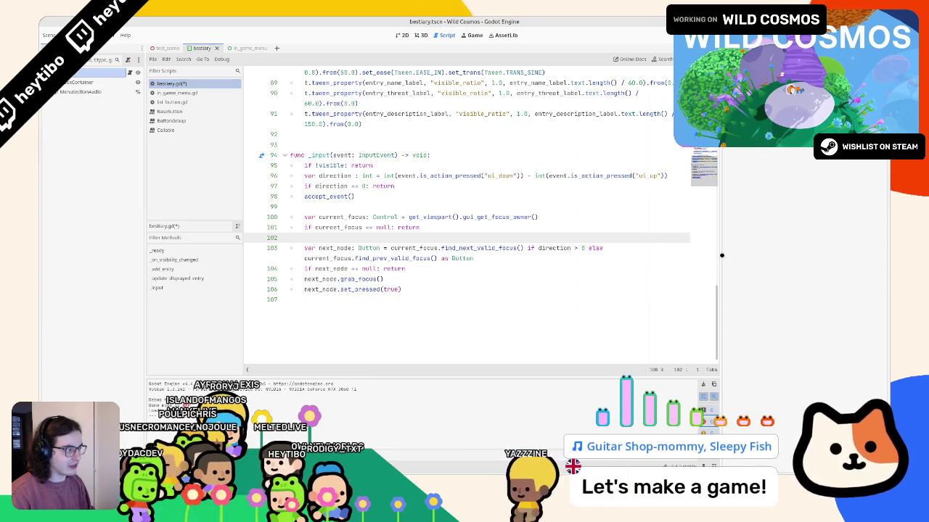
- Widen the script editor, run the game, and move down two Bestiary entries before stopping
left_click_drag(721, 254, 814, 255)
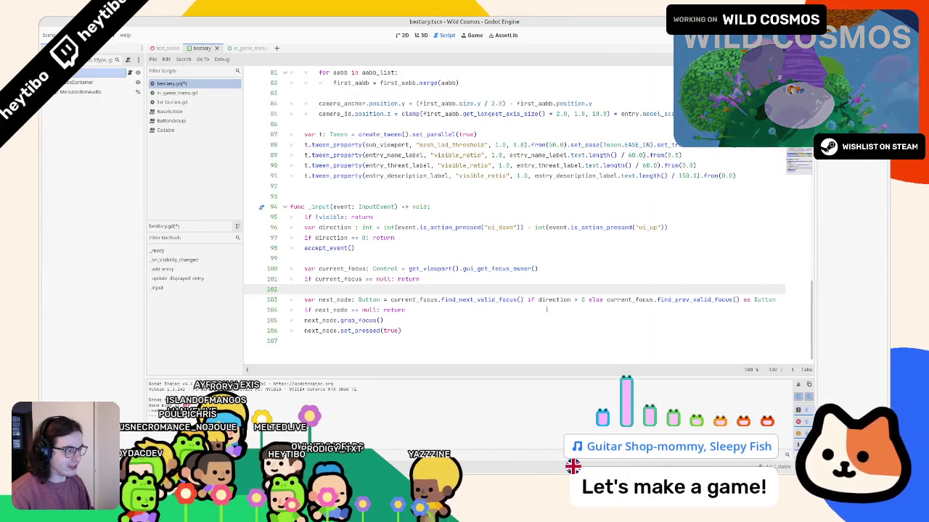
key("Left")
key("F5")
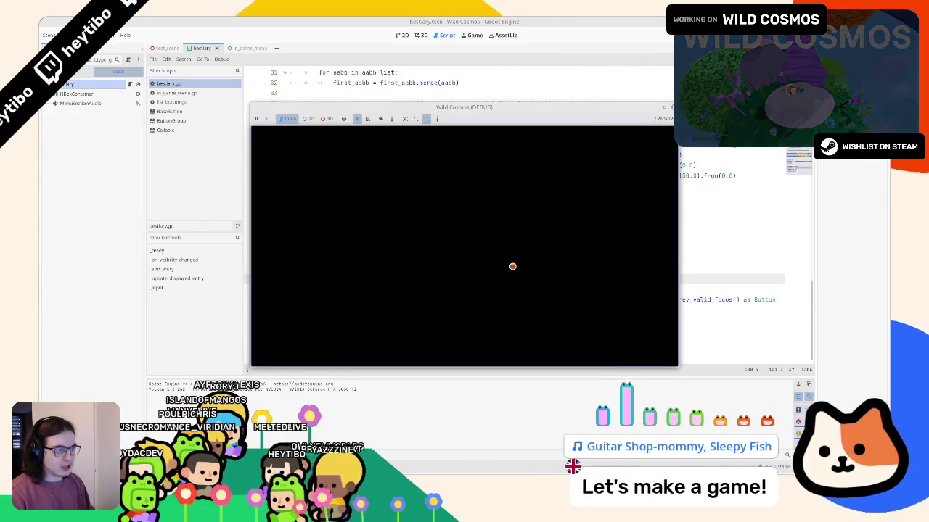
key("Escape")
key("Right")
key("Right")
key("Down")
key("Down")
key("Down")
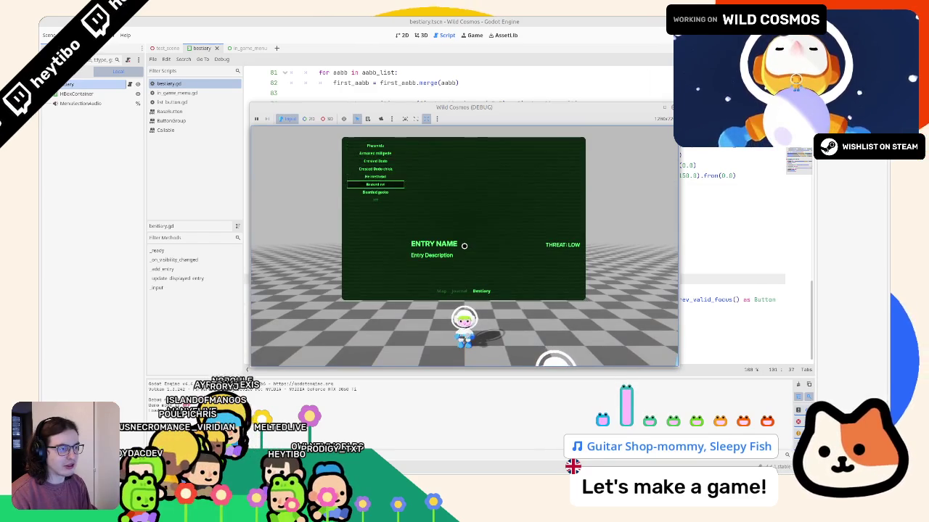
key("Down")
key("F8")
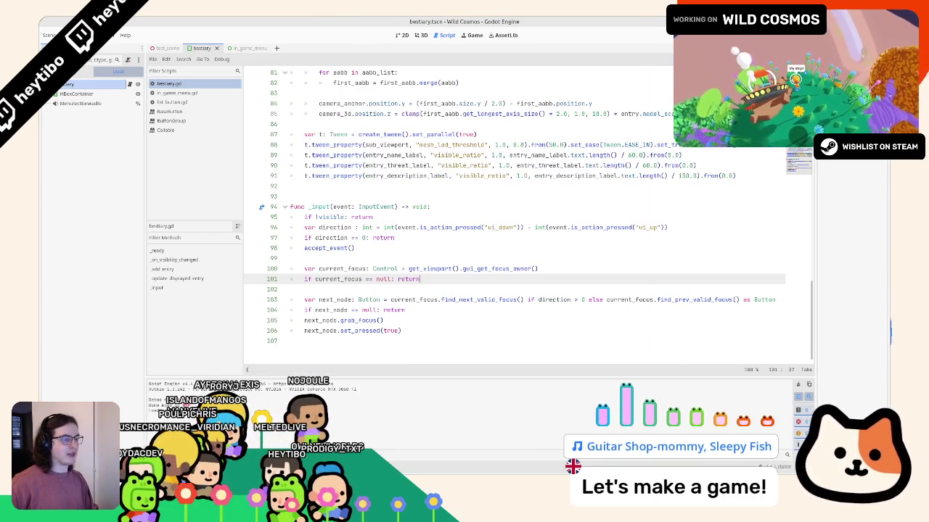
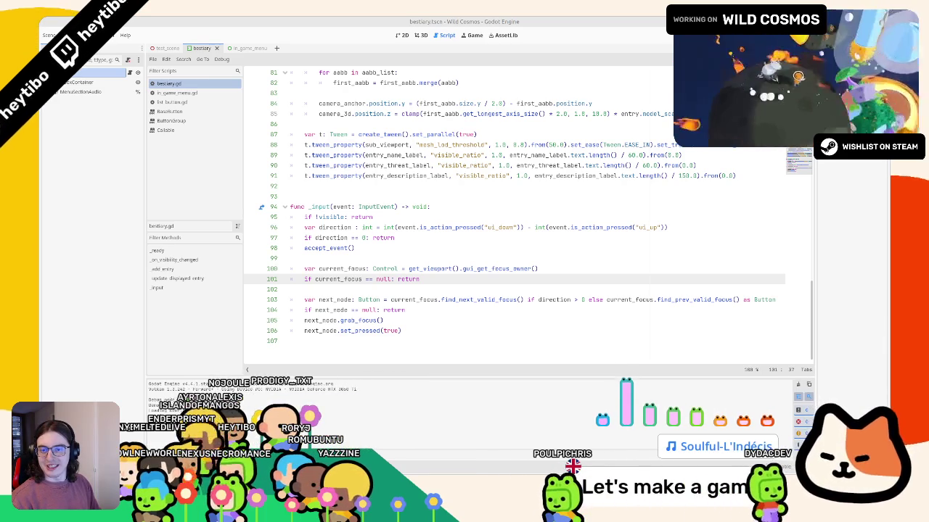
- Move the shrimp picture window aside, close it, and return to the bestiary script
left_click_drag(392, 156, 426, 147)
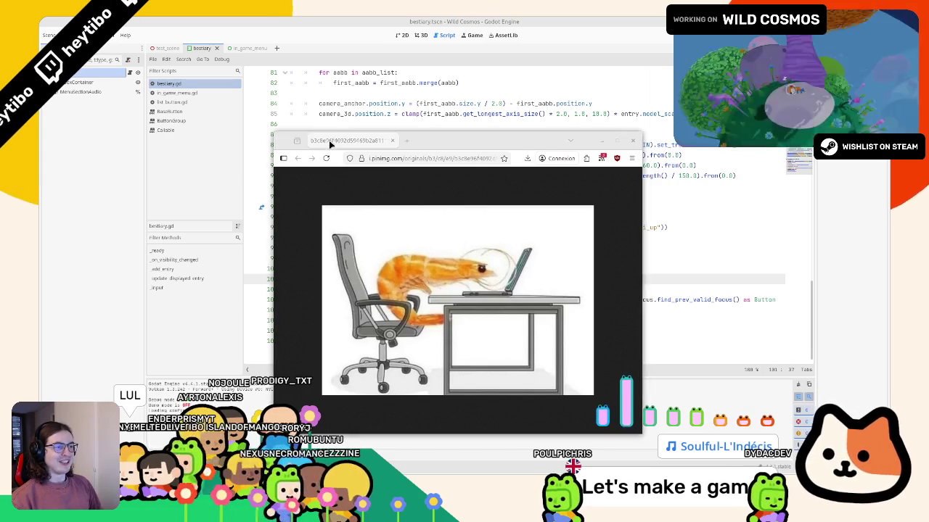
left_click(286, 20)
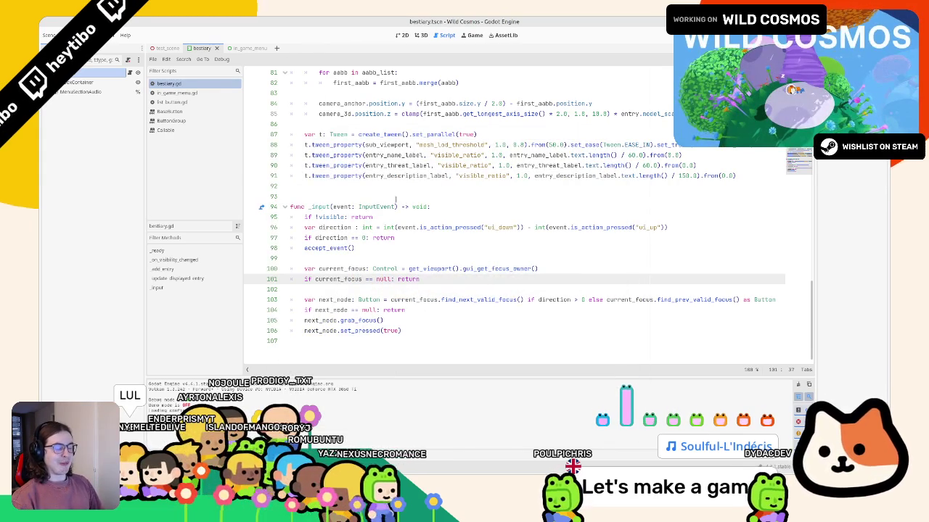
left_click(395, 250)
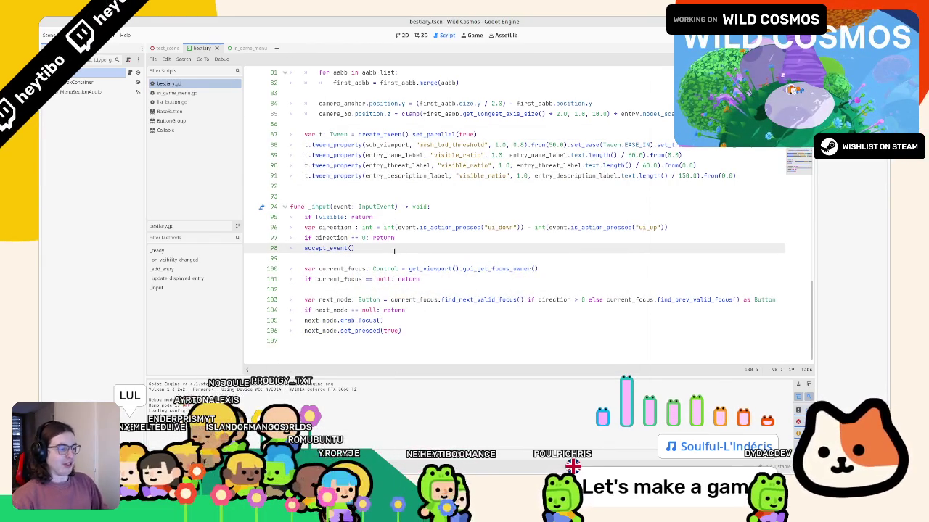
- Try wrapping line 103's focus expression in parentheses, undo it, and run the game
mouse_move(426, 300)
left_mouse_down()
mouse_move(406, 310)
mouse_move(747, 300)
mouse_move(393, 300)
left_mouse_up()
type("(")
left_click(510, 282)
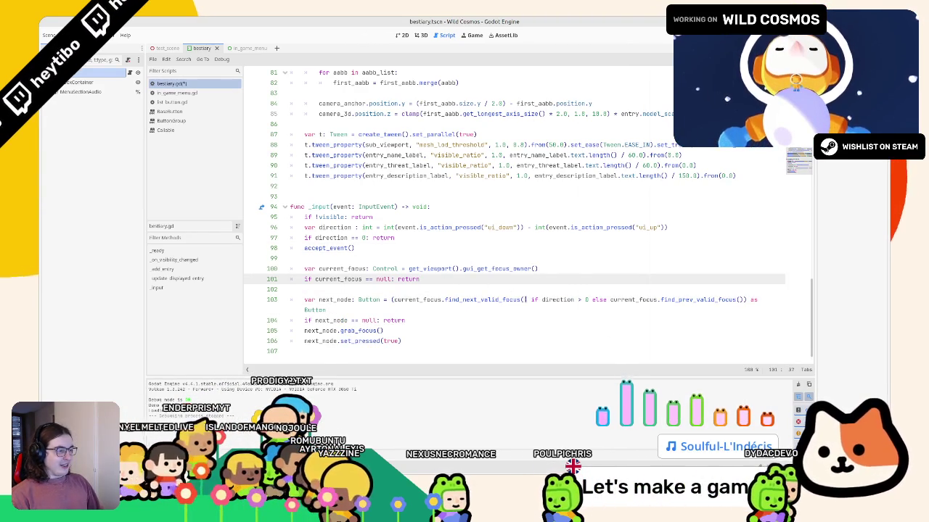
key("ctrl+z")
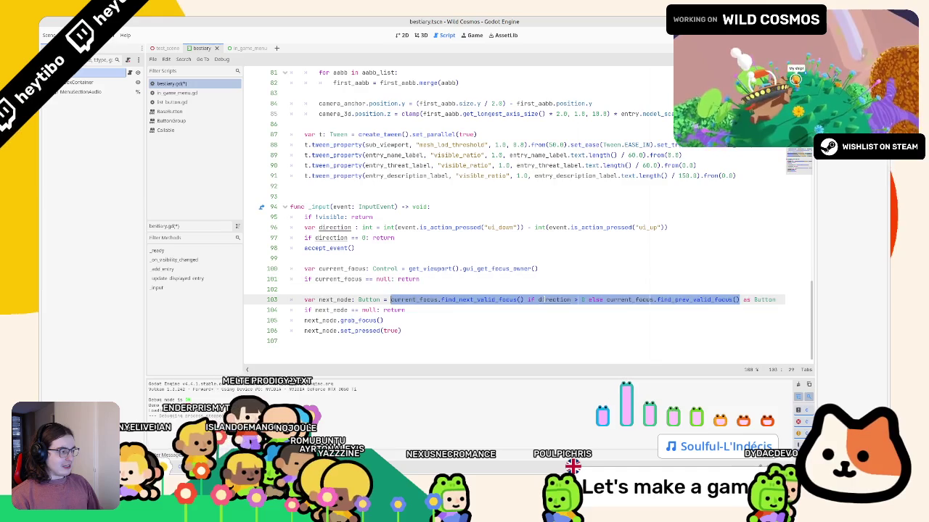
left_click(515, 288)
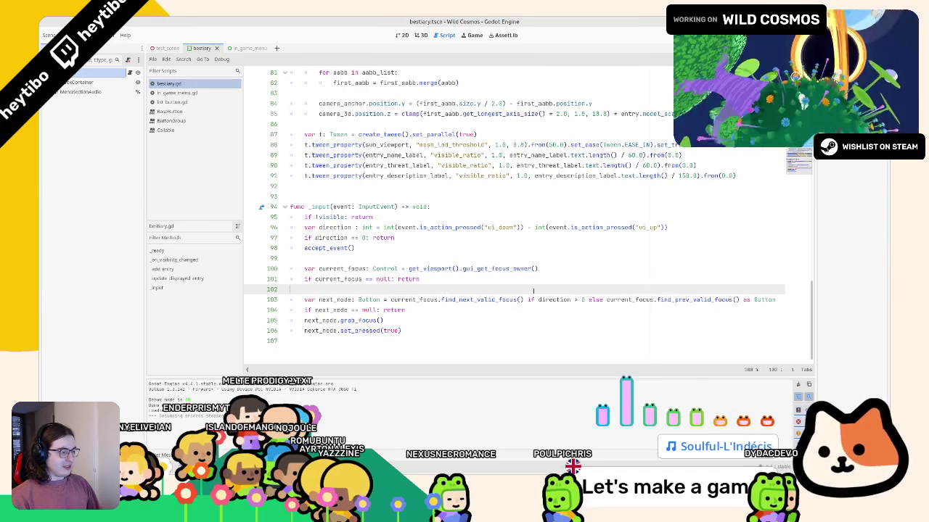
left_click(471, 279)
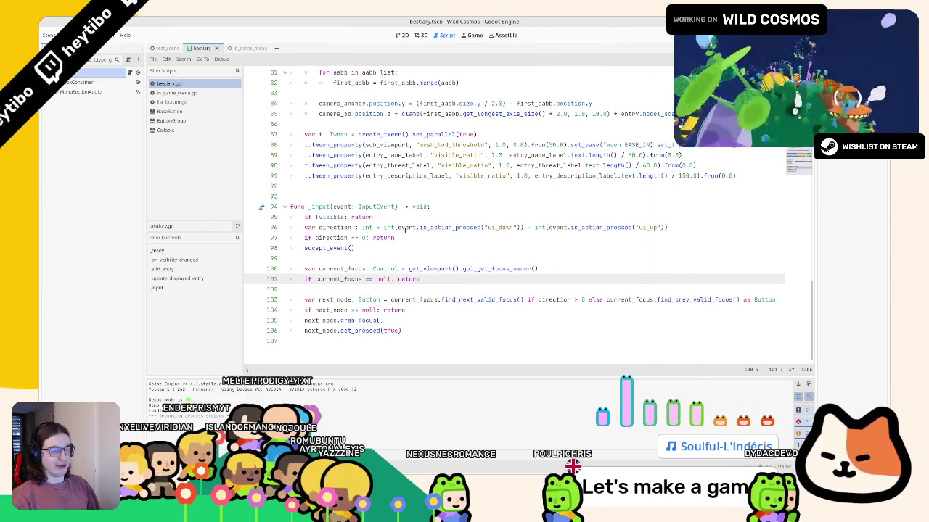
key("F5")
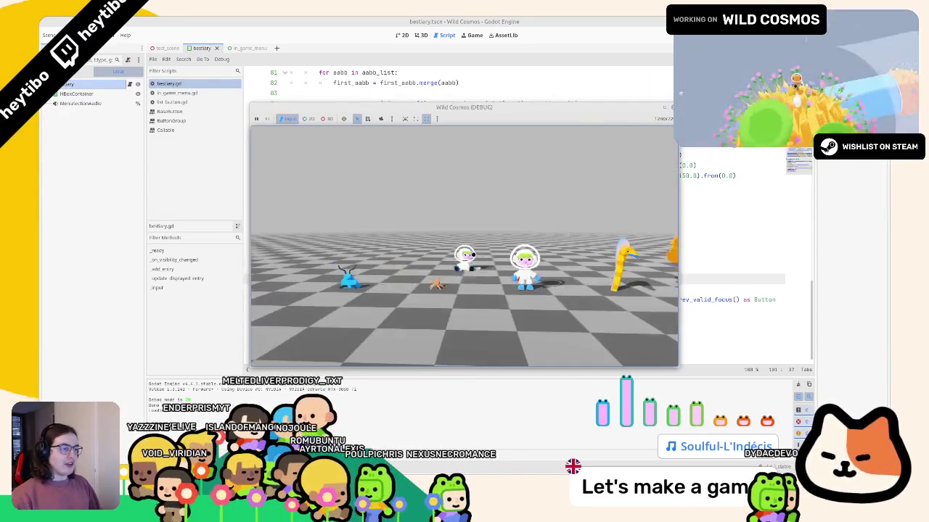
- Open the in-game menu on the Bestiary page with the game window maximized
key("Escape")
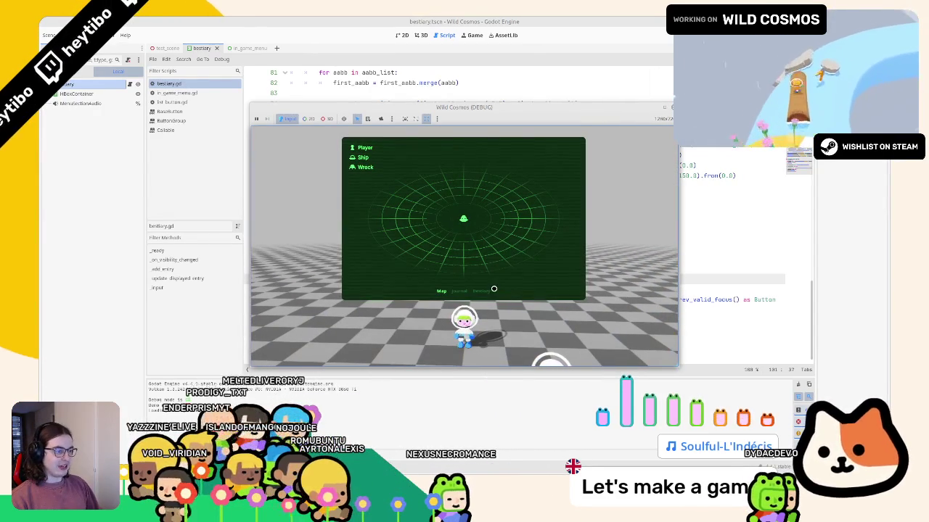
left_click(488, 290)
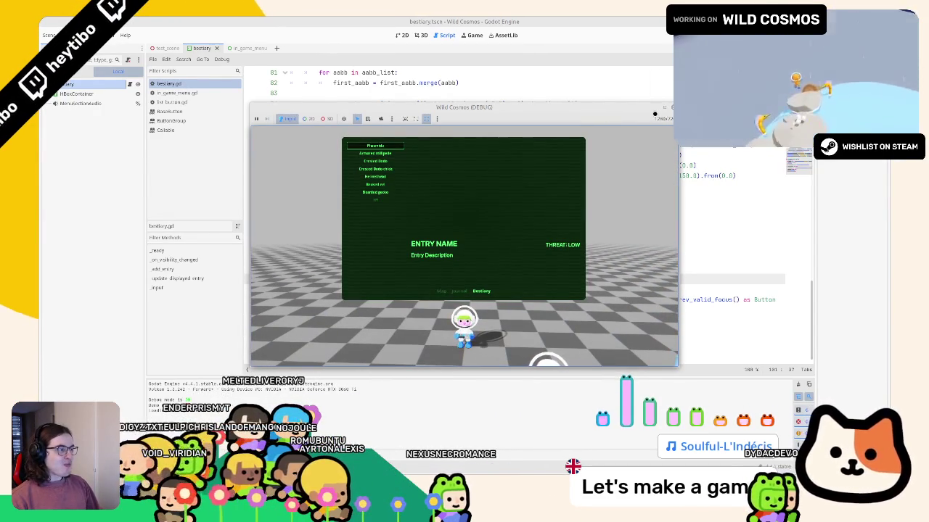
key("super+Up")
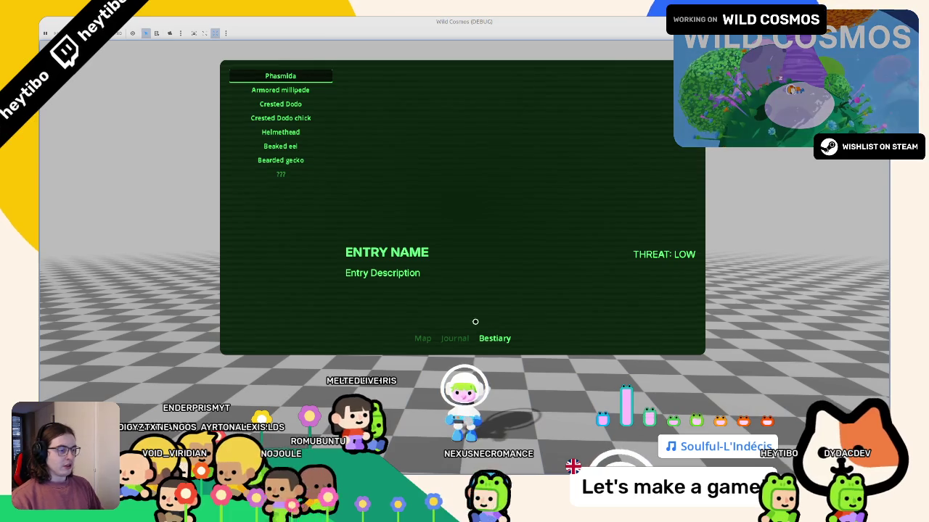
left_click(440, 338)
left_click(483, 339)
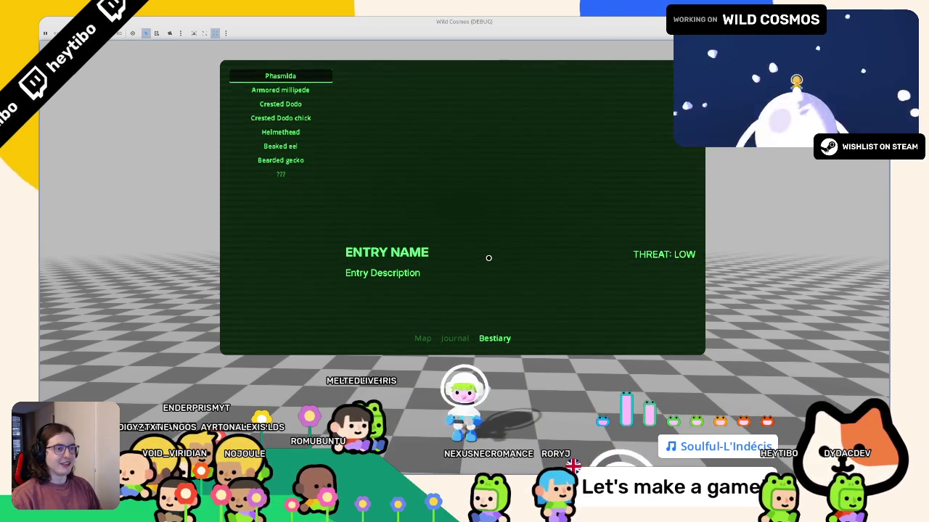
- Step from Phasmida down and back up to Armored millipede, then stop the game
key("Down")
key("Down")
key("Down")
key("Up")
key("Up")
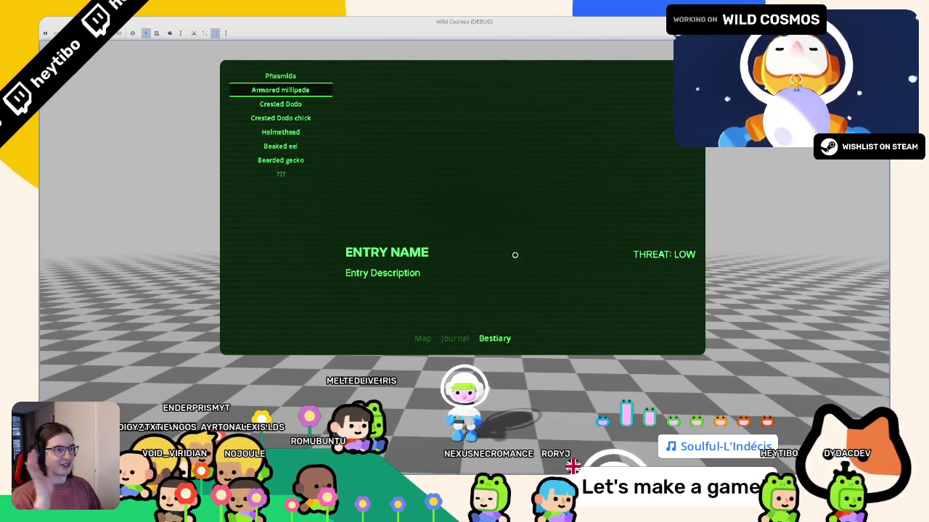
key("super+Down")
key("F8")
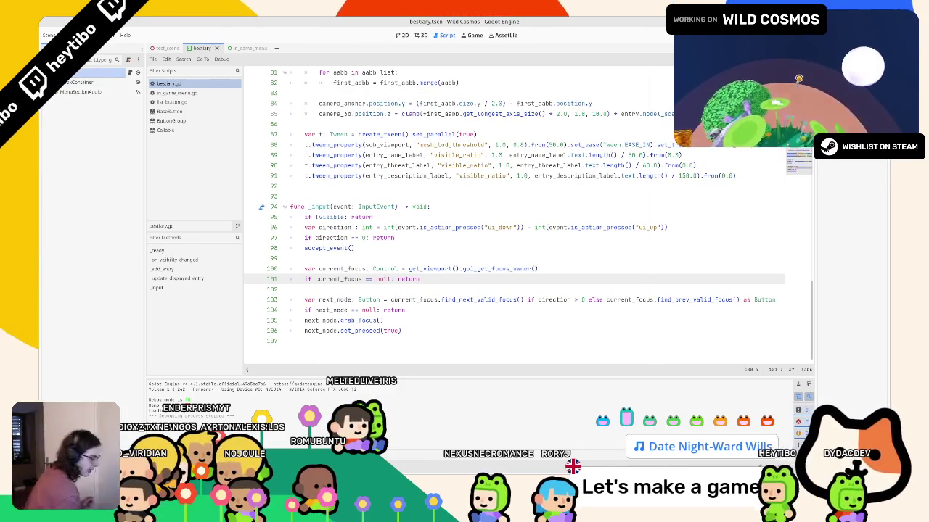
- Relaunch the Wild Cosmos debug run and put the caret back on line 99
key("F5")
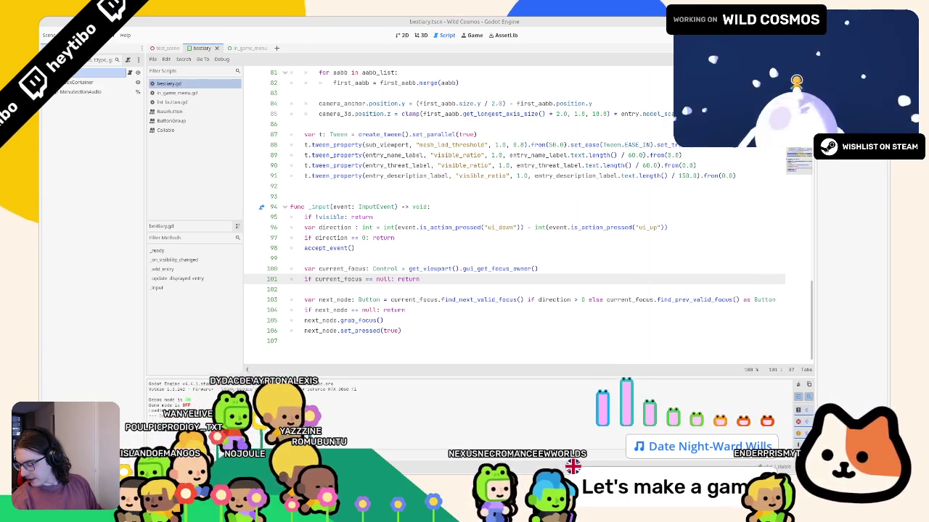
left_click(396, 257)
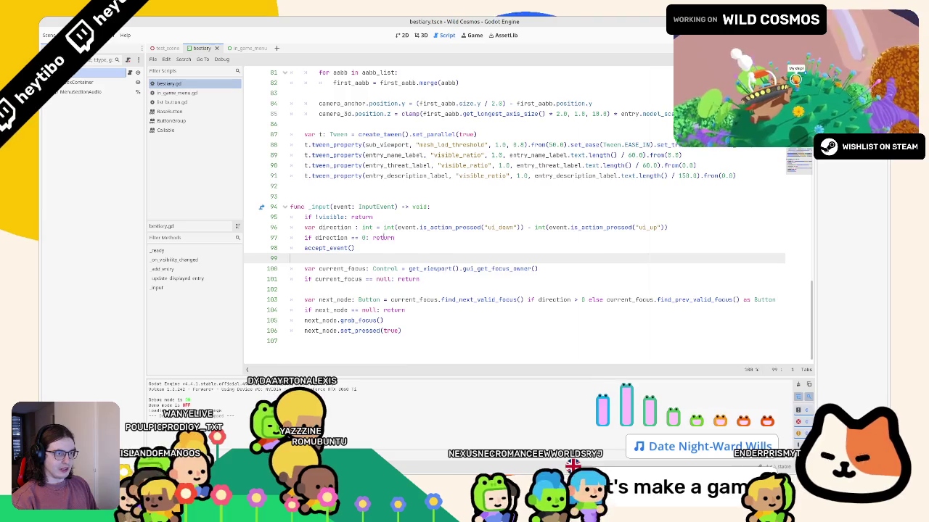
- Search the script for _update_displayed_entry and check both matches
scroll(386, 252, "up", 15)
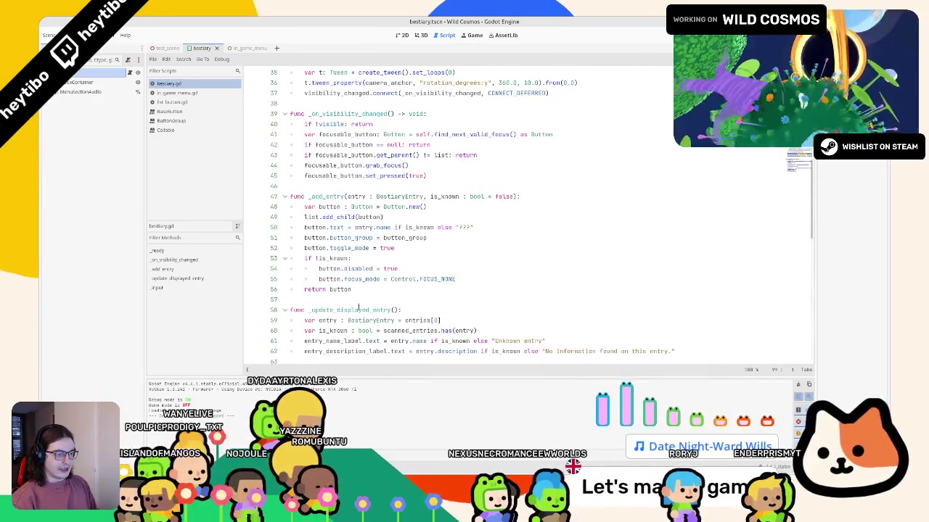
double_click(339, 311)
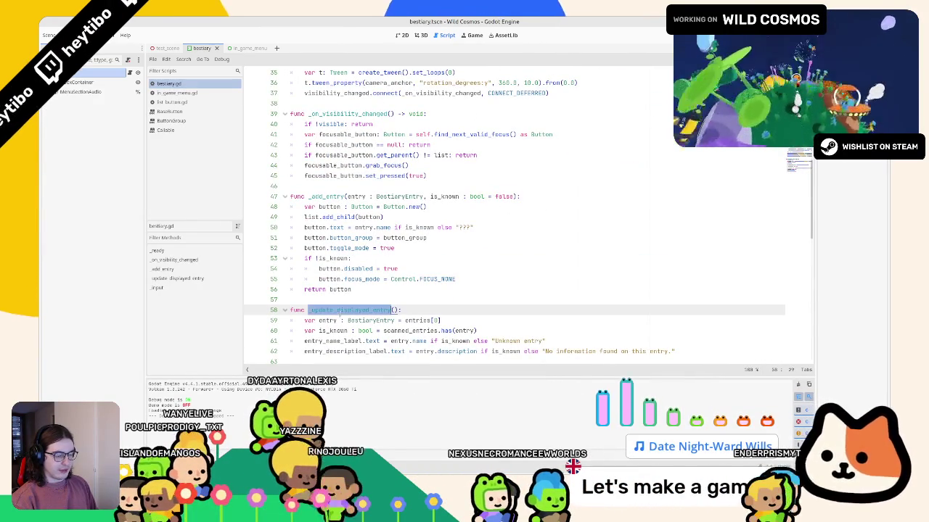
double_click(410, 319)
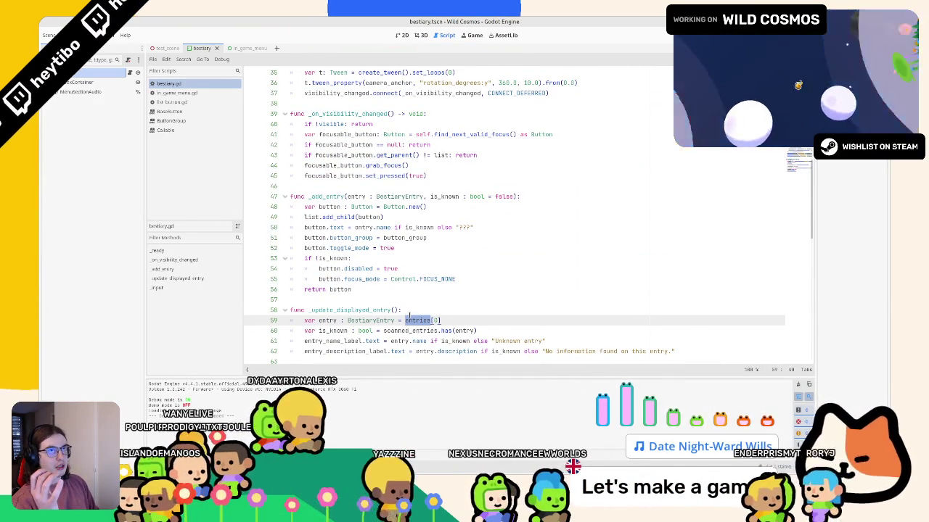
double_click(353, 310)
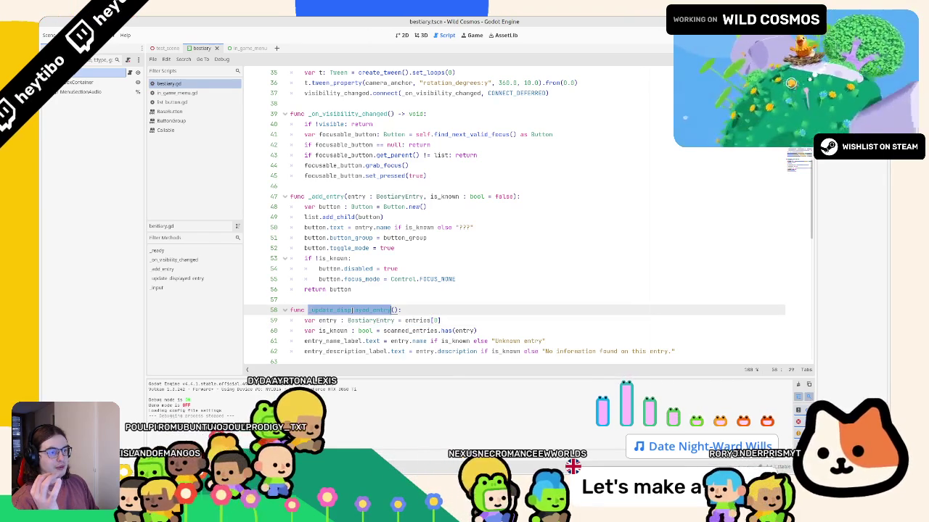
key("ctrl+f")
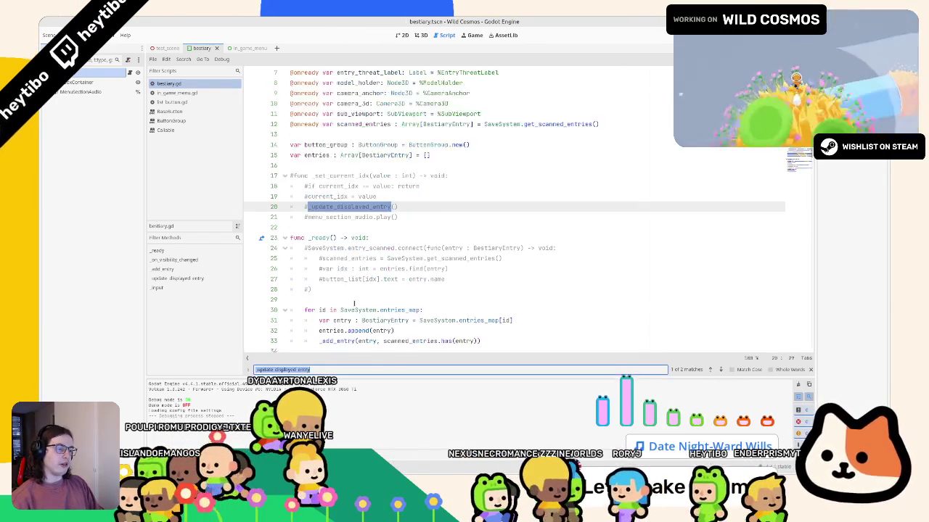
key("Return")
key("Return")
key("Escape")
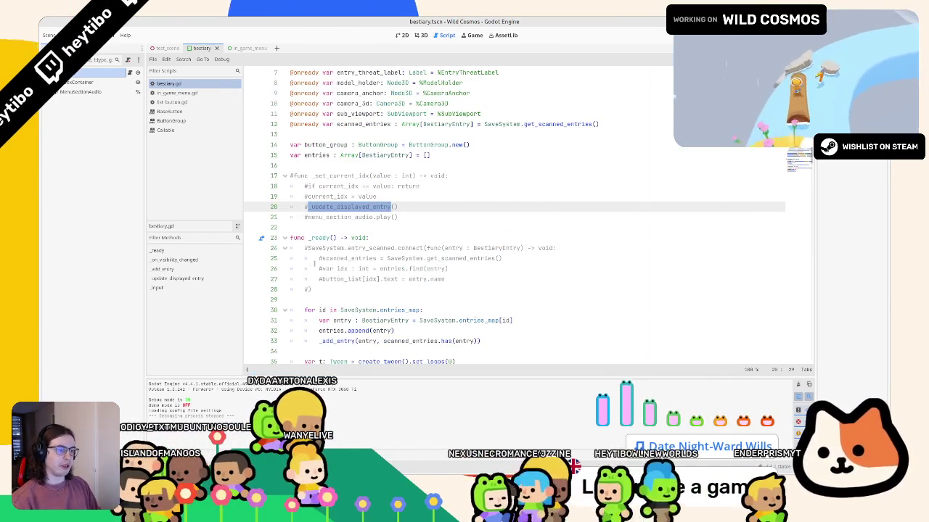
- Delete the commented-out set_current_idx block so _ready() follows the variable declarations
left_click_drag(399, 217, 290, 175)
key("BackSpace")
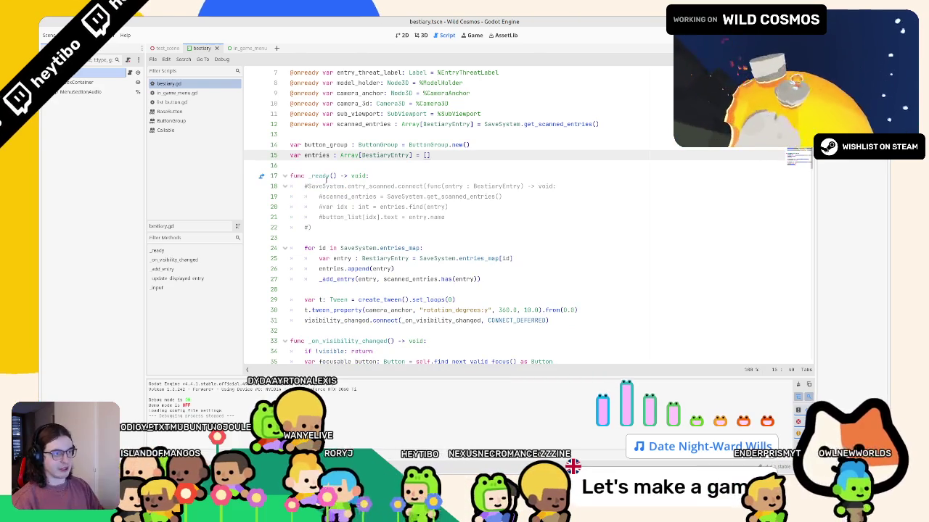
scroll(324, 179, "up", 2)
scroll(323, 180, "down", 1)
scroll(324, 180, "up", 1)
left_click_drag(305, 83, 441, 226)
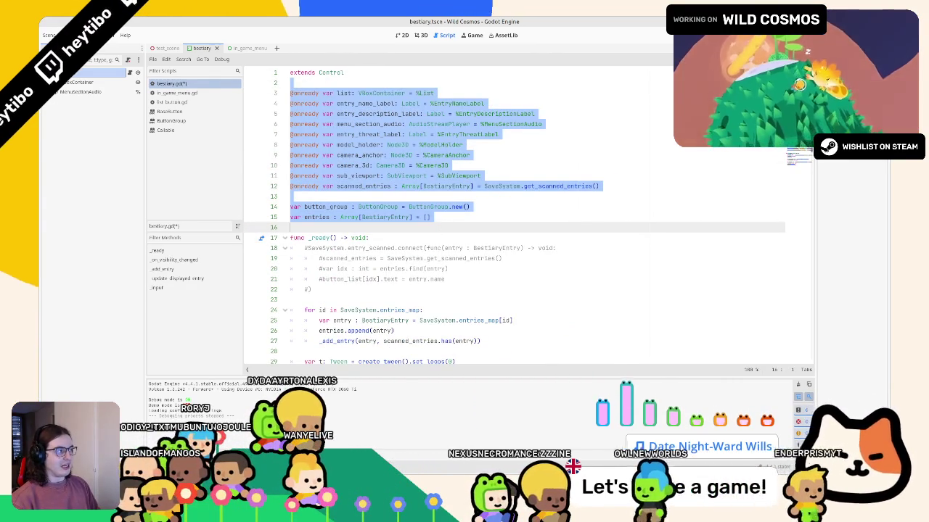
scroll(529, 217, "down", 15)
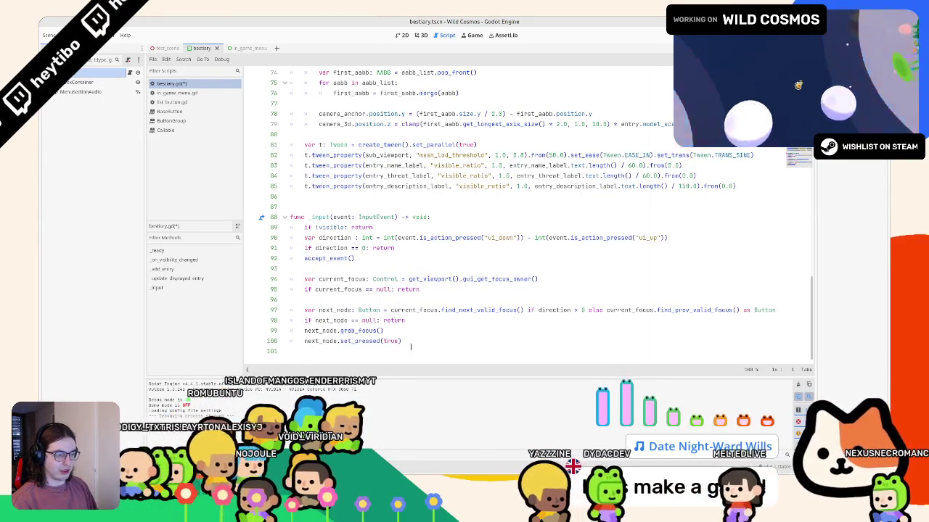
- Add an _update_displayed_entry() call at the end of the _input function
key("ctrl+End")
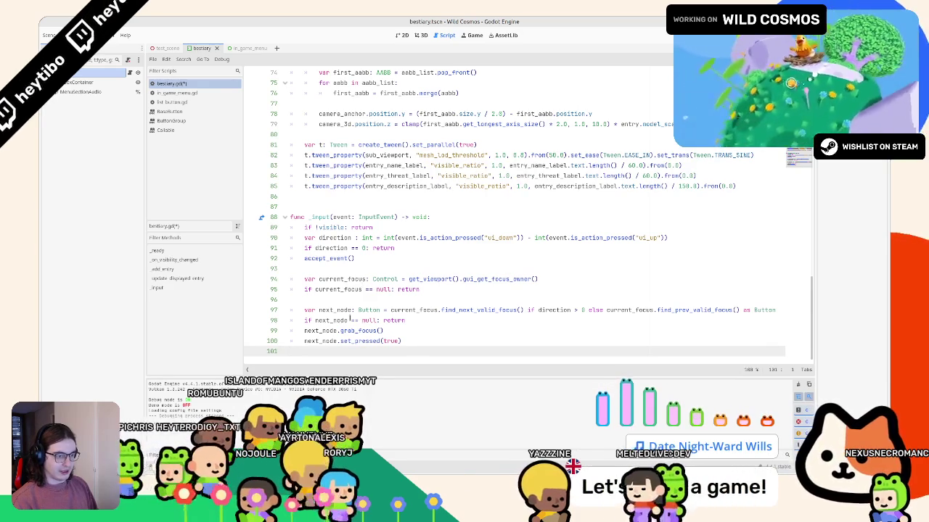
left_click(362, 299)
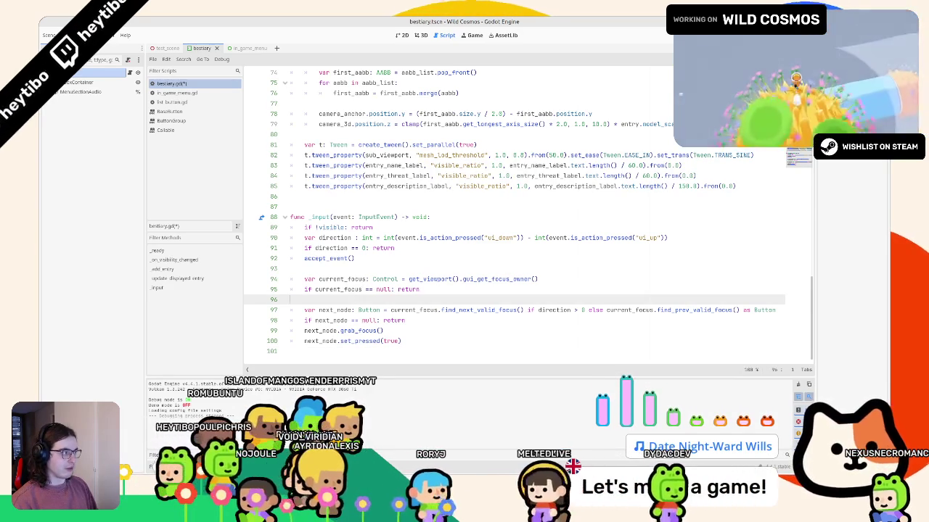
key("ctrl+Home")
scroll(530, 217, "down", 3)
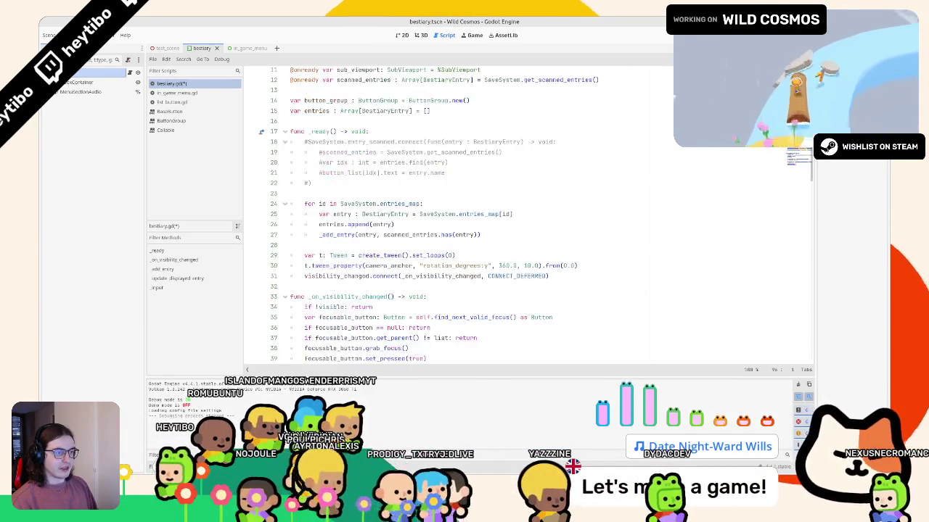
scroll(529, 218, "down", 5)
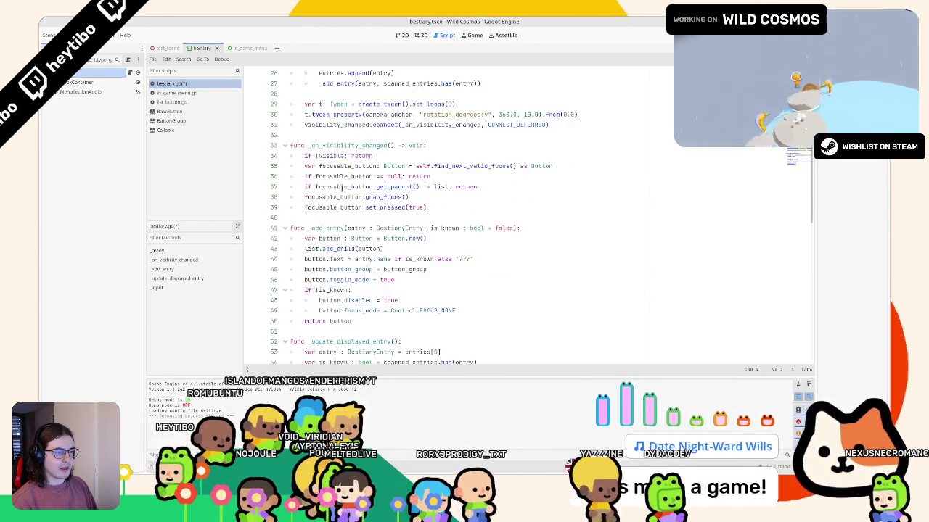
scroll(336, 187, "up", 2)
scroll(335, 187, "up", 2)
scroll(336, 187, "down", 2)
scroll(336, 187, "down", 3)
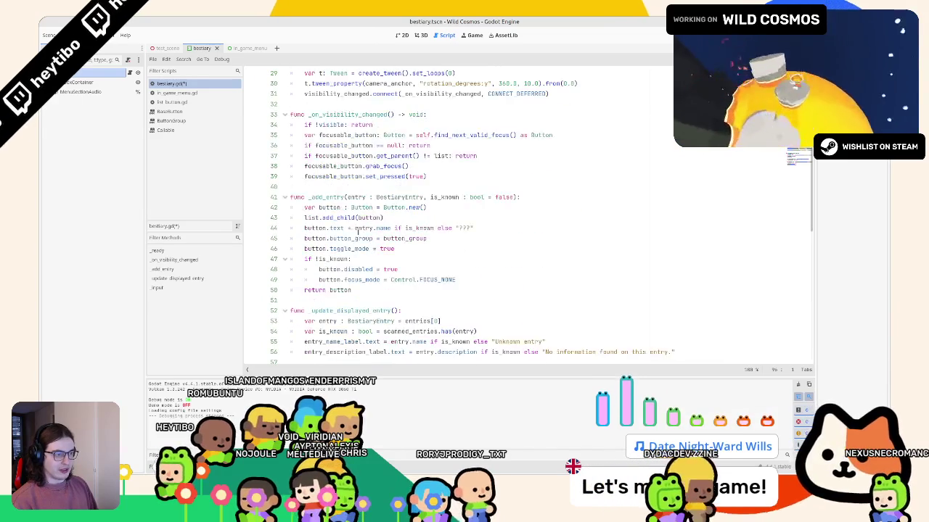
scroll(348, 210, "down", 4)
scroll(356, 220, "down", 7)
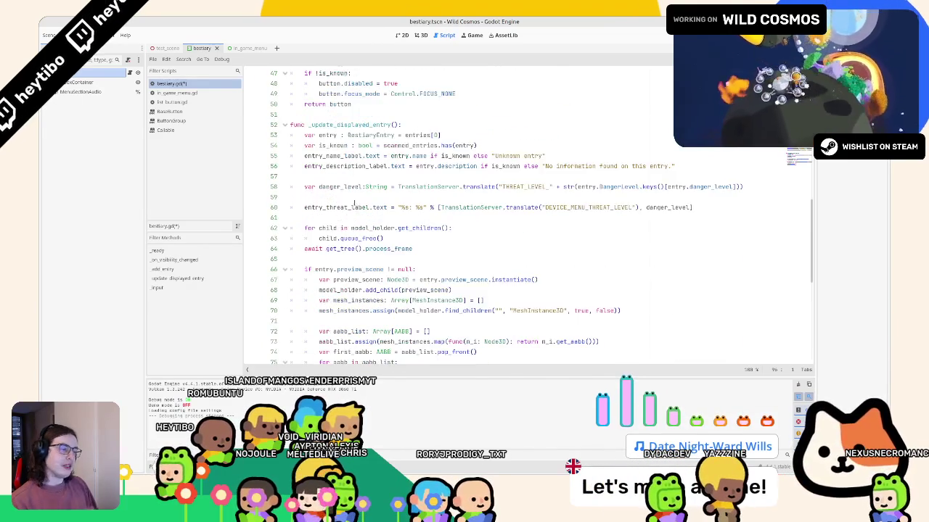
scroll(419, 224, "down", 1)
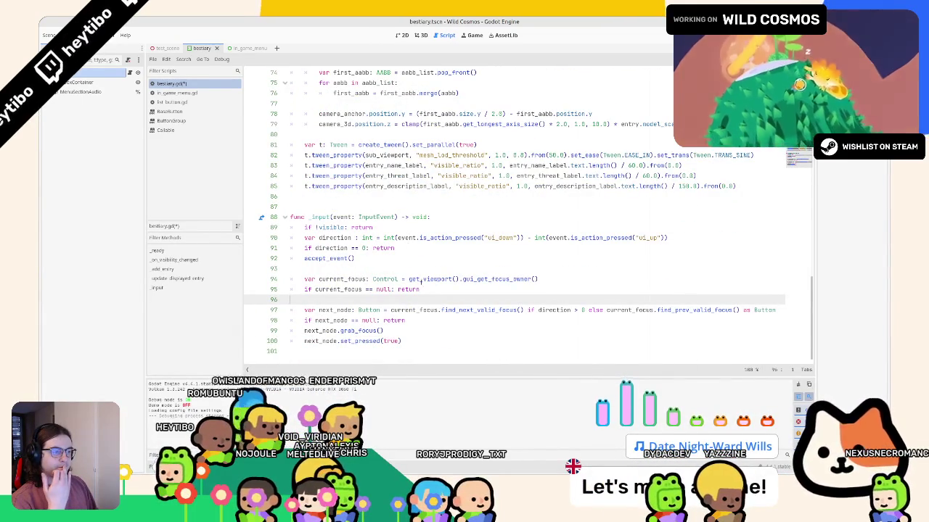
left_click(357, 331)
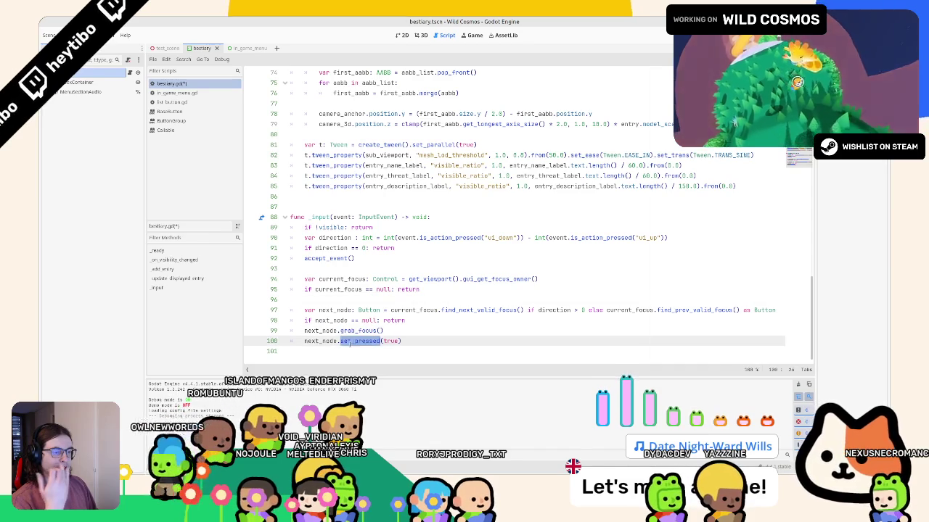
left_click(319, 350)
key("Return")
type("_update_displayed_entry()")
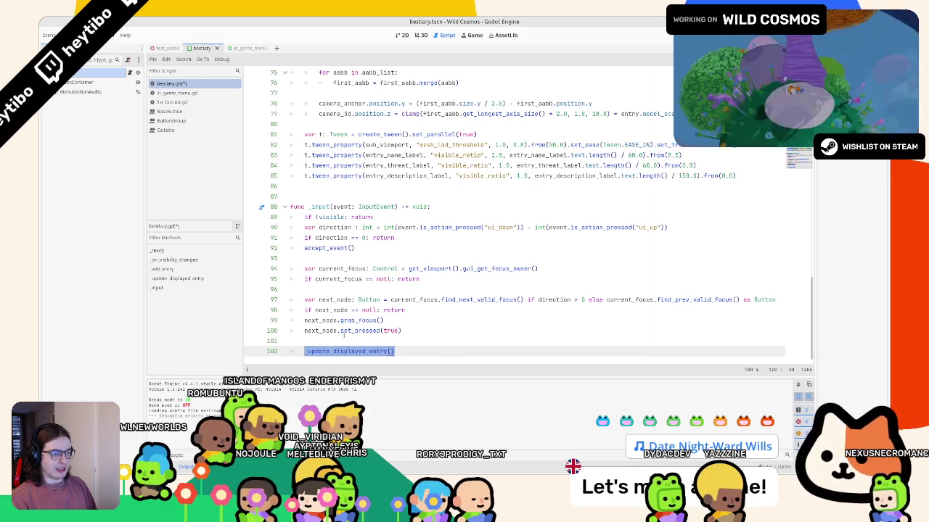
scroll(343, 335, "up", 10)
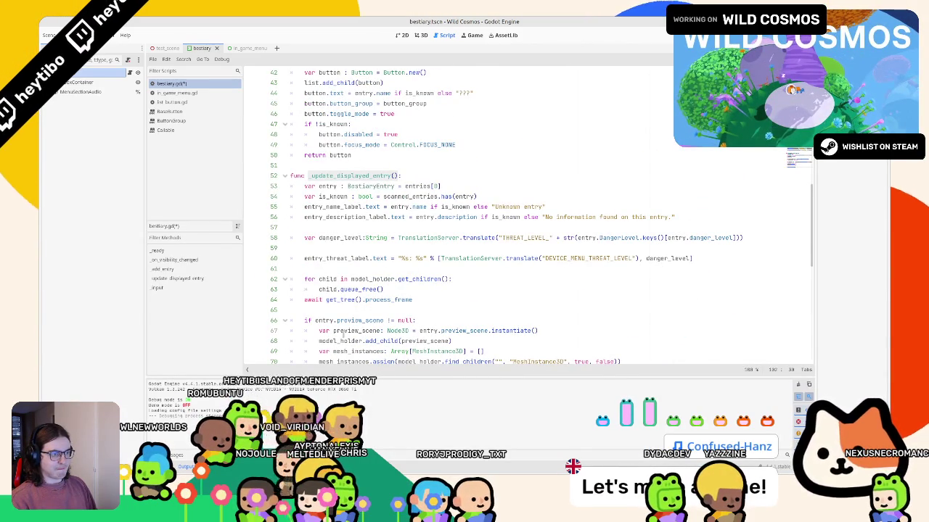
left_click(427, 176)
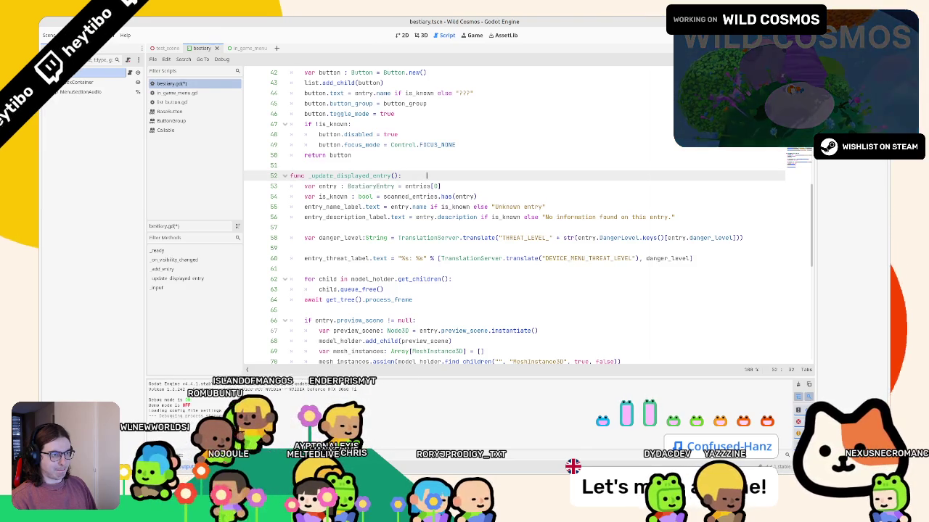
scroll(353, 217, "down", 10)
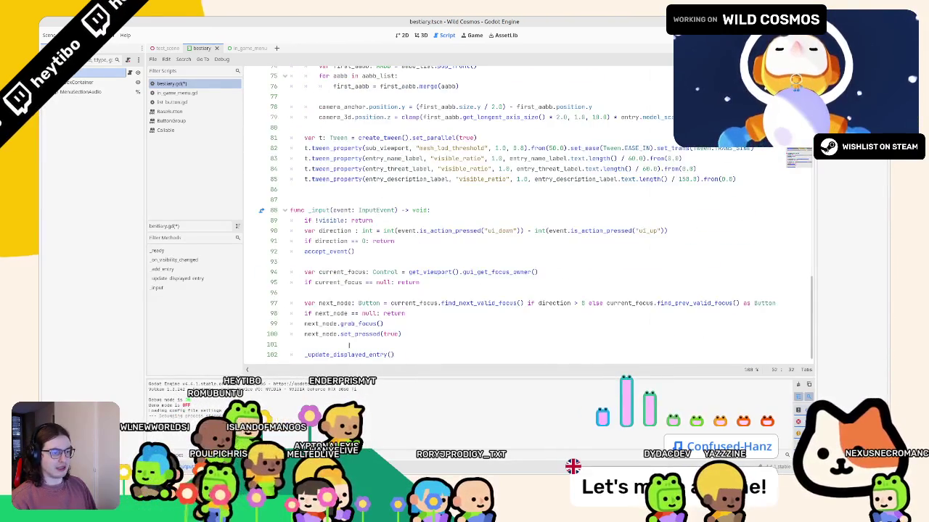
left_click(349, 361)
- Paste _update_displayed_entry() below set_pressed(true) in _on_visibility_changed and fold _add_entry
scroll(431, 340, "up", 12)
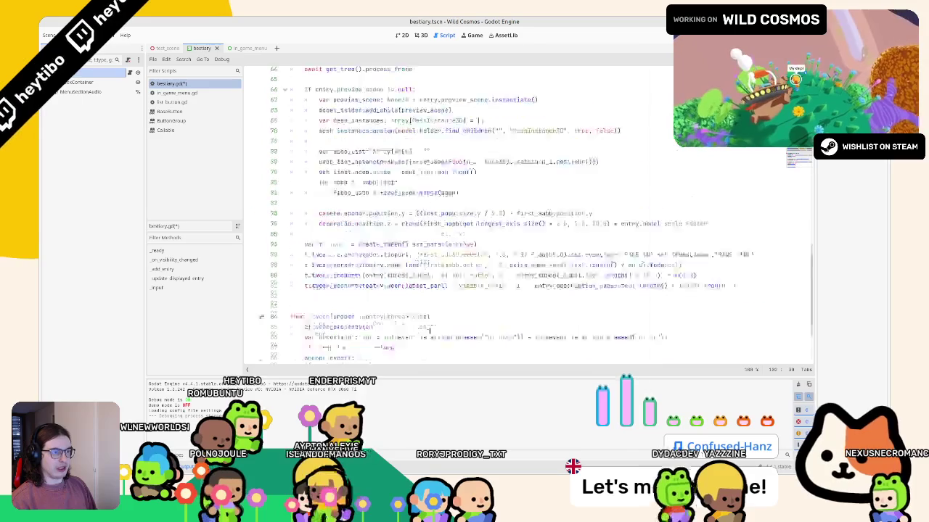
scroll(332, 231, "up", 2)
triple_click(459, 163)
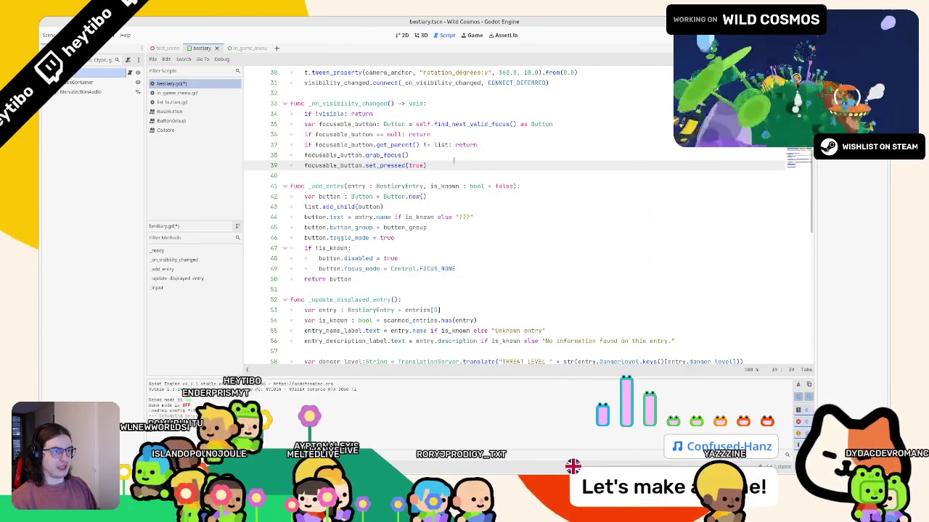
key("Return")
type("_update_displayed_entry()")
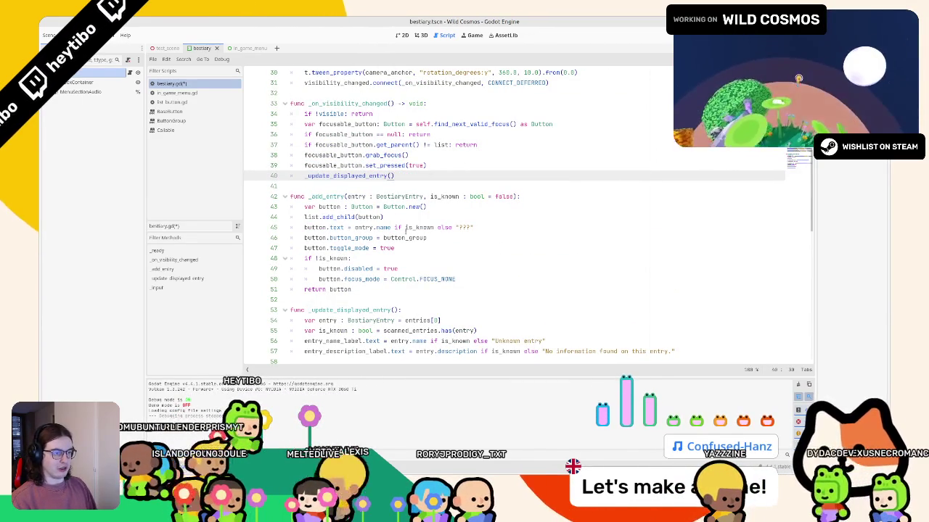
left_click(284, 196)
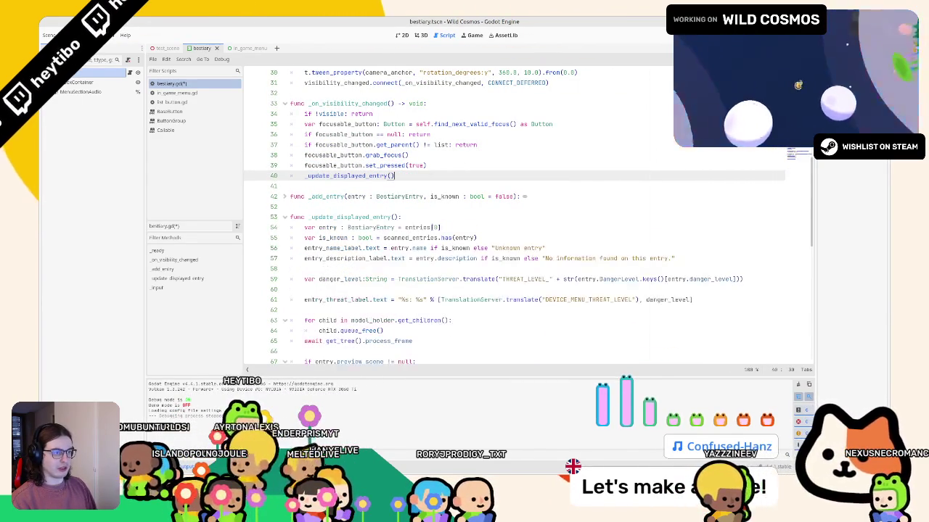
left_click(443, 217)
- Run the game, open the Bestiary tab, move up through entries, then close it
key("F5")
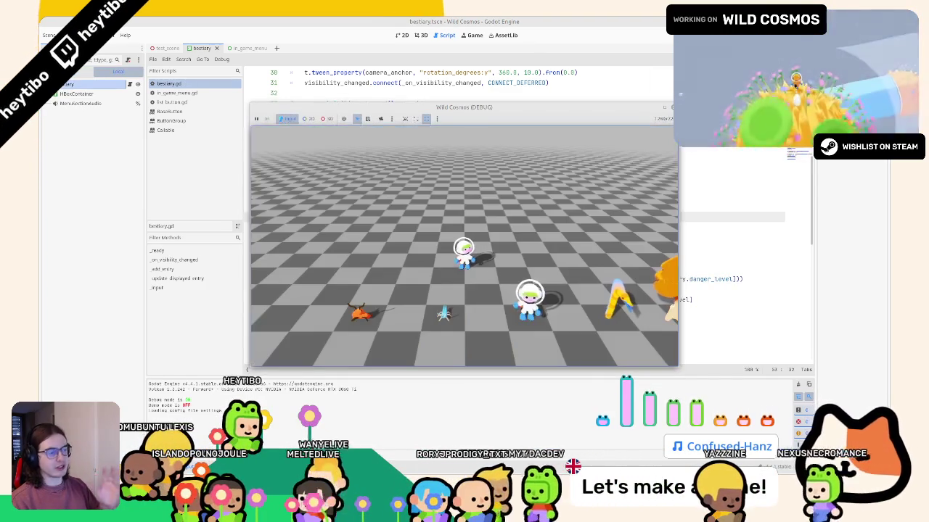
key("Tab")
key("e")
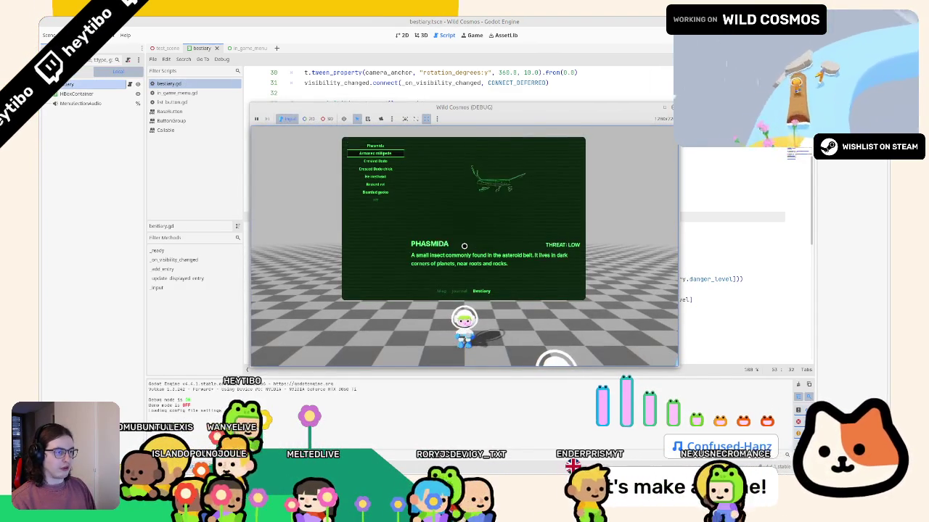
key("e")
key("e")
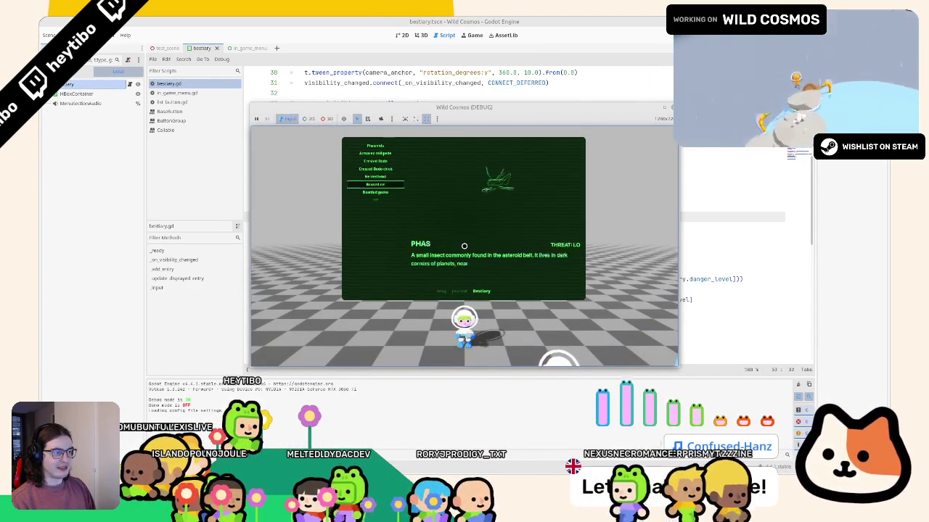
key("Up")
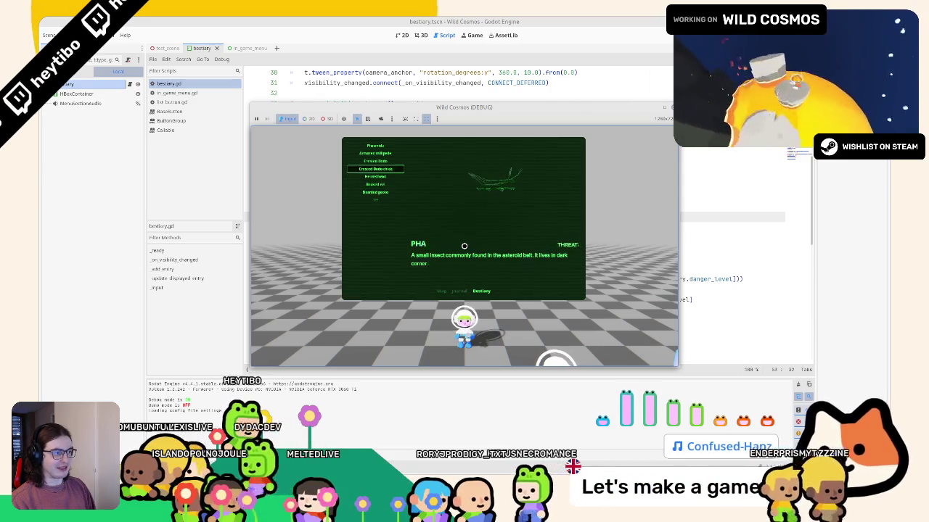
key("Up")
key("Up")
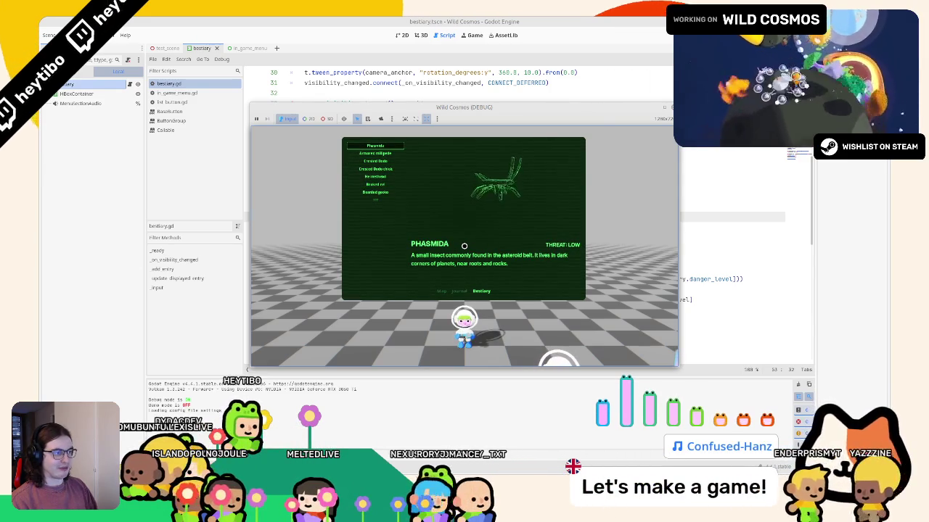
key("F8")
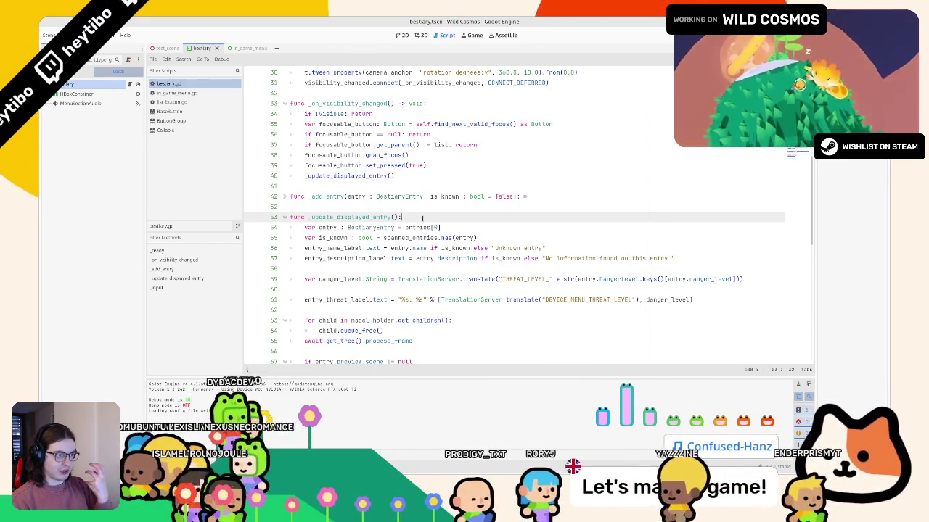
- Declare var focused_node: Button = get_viewport().gui_get_focus_owner() as Button at the function's top
key("Return")
type("var fo")
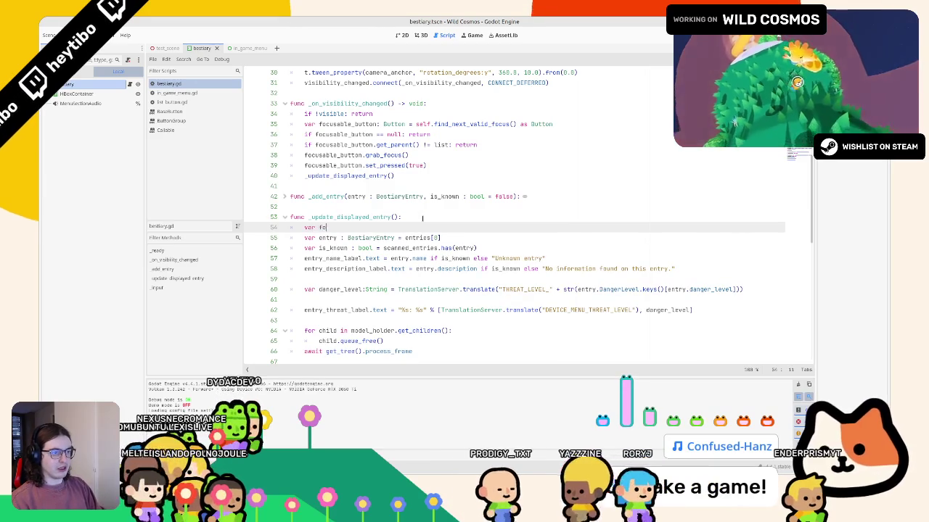
type("cused_element:")
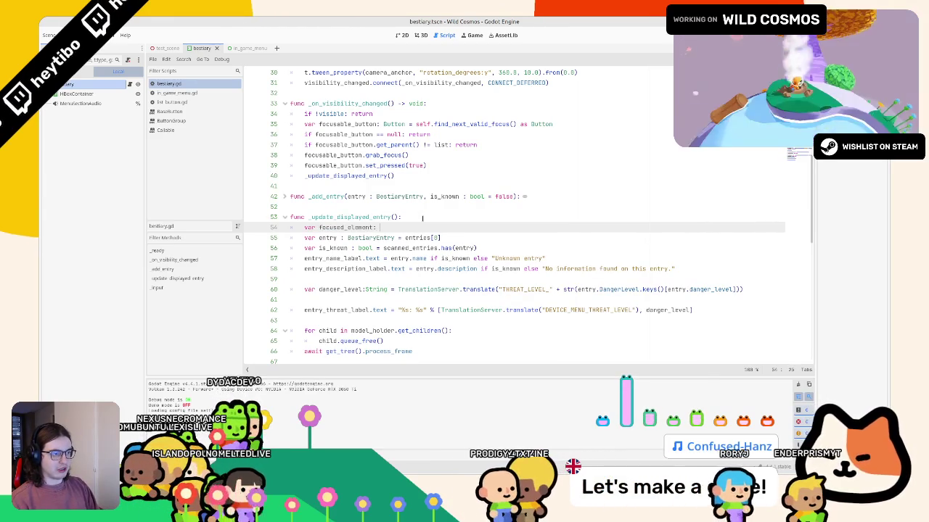
key("ctrl+BackSpace")
type("fo")
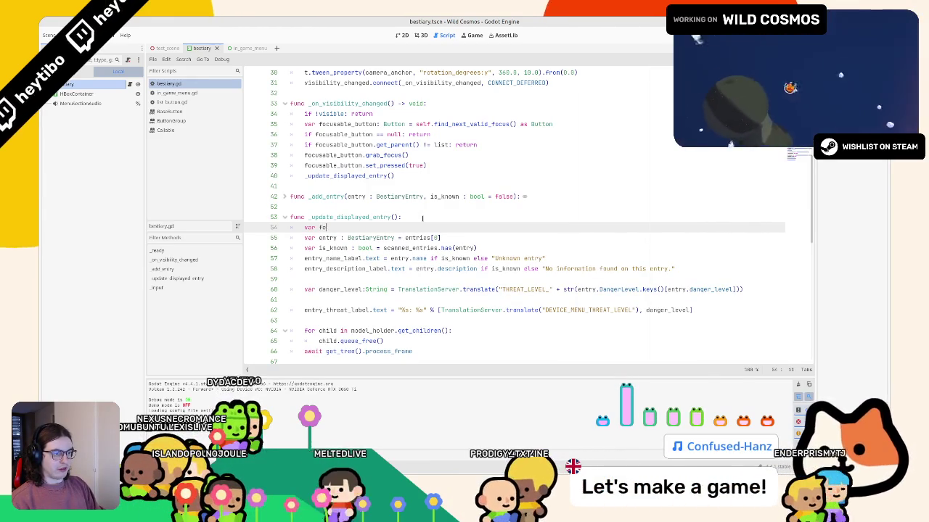
type("cused_node:")
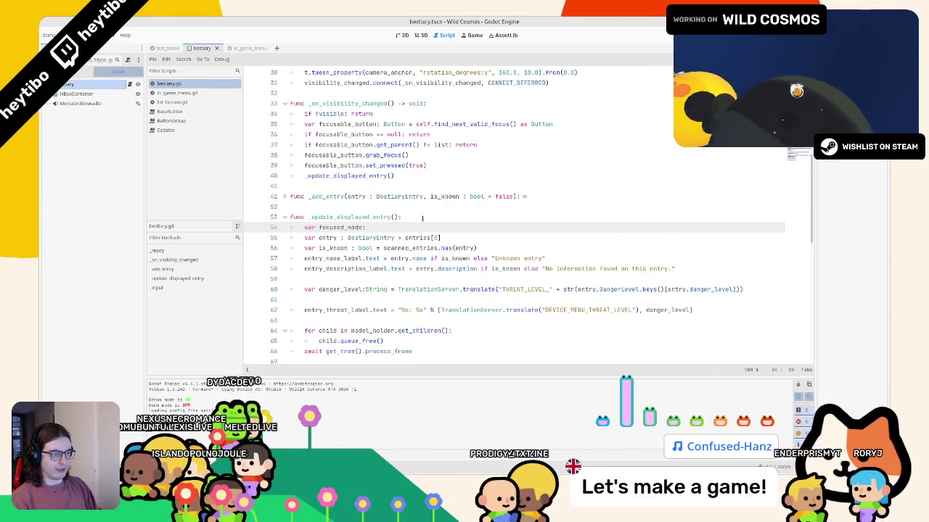
key("BackSpace")
key("BackSpace")
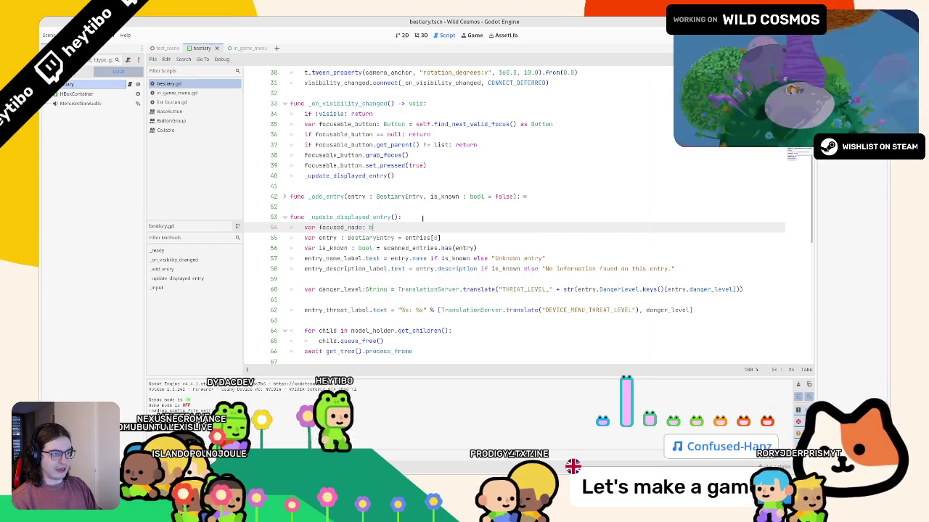
type("button = ")
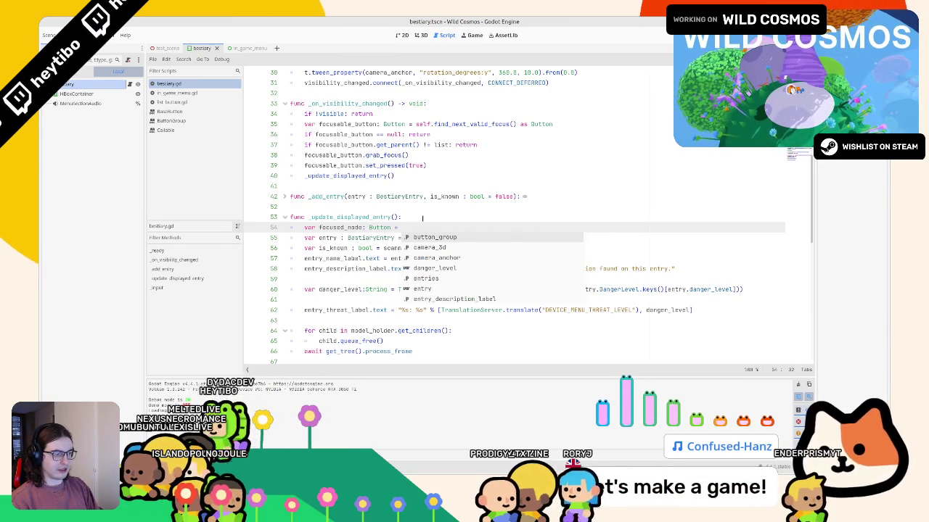
type("get_view")
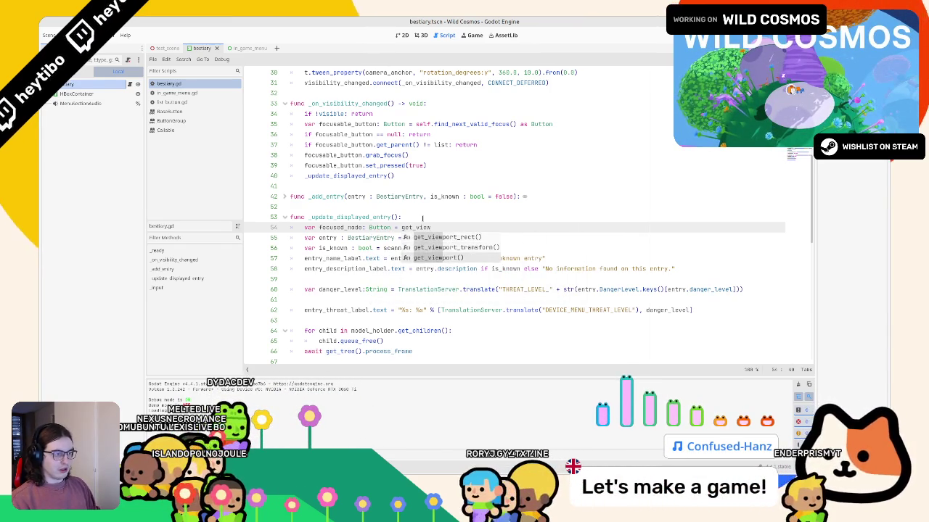
key("Return")
type(".focus")
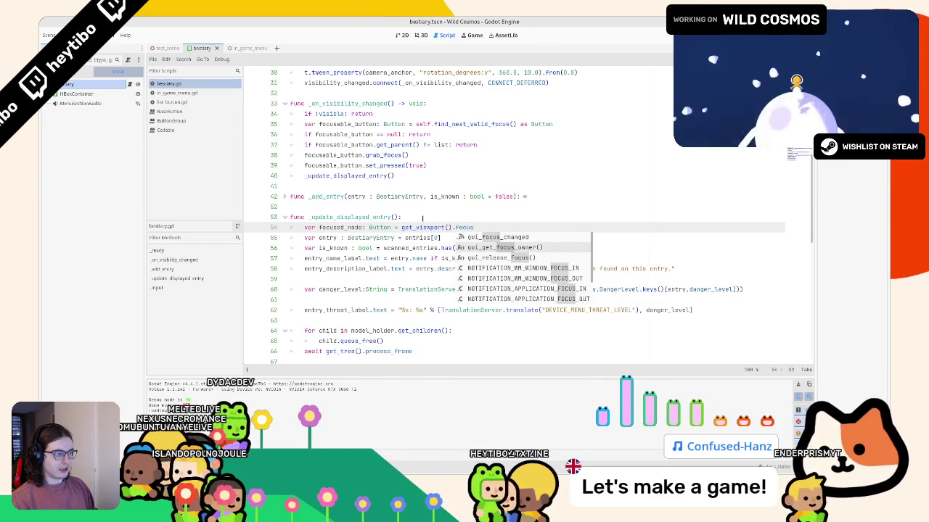
key("Return")
type("as ")
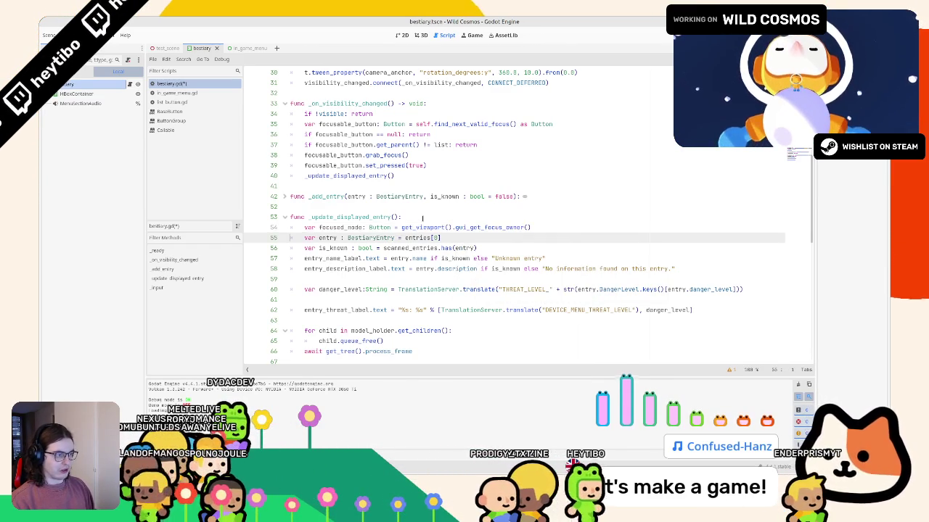
type("Butt")
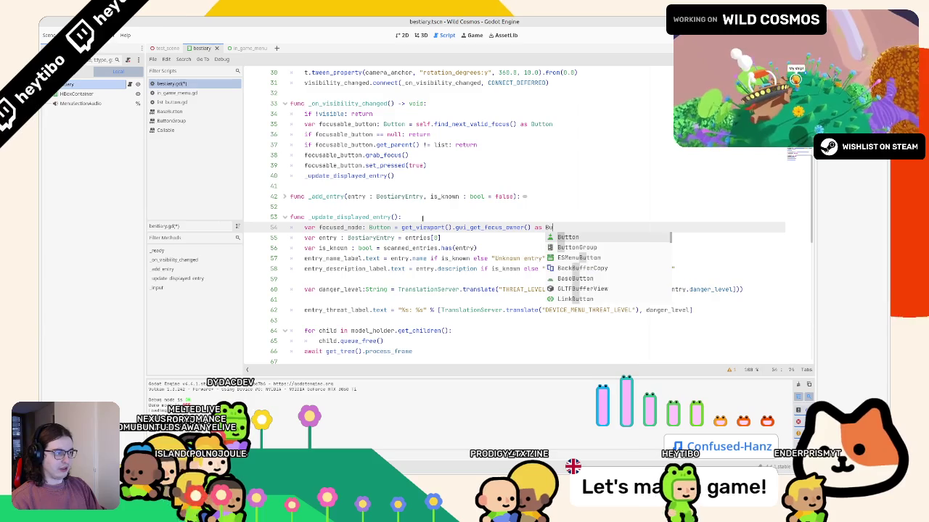
key("Return")
- Add an if focused_node == null: return guard below the declaration
key("Return")
type("if fo")
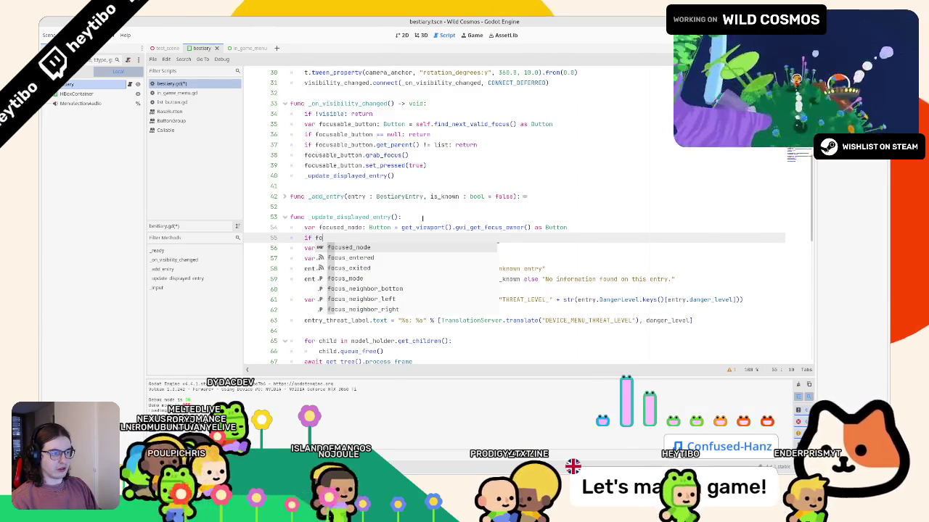
key("Return")
type(": return")
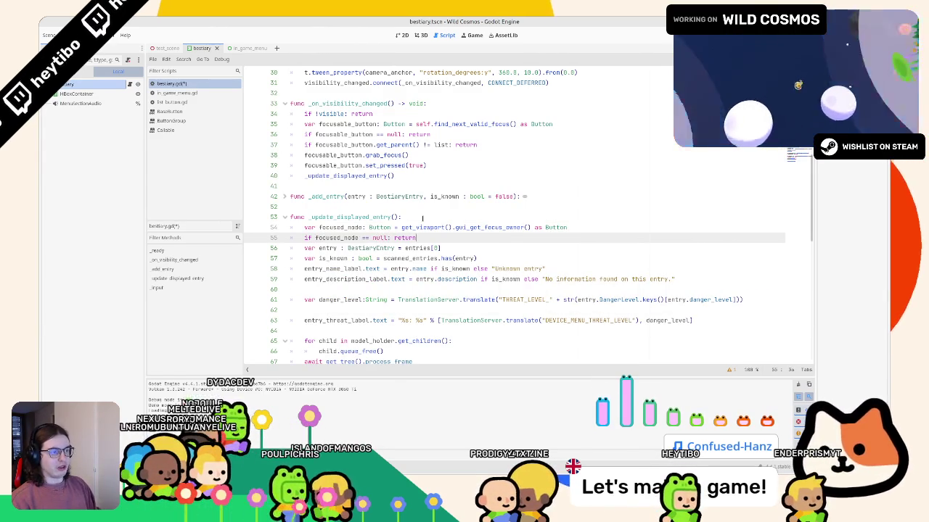
key("Return")
key("Return")
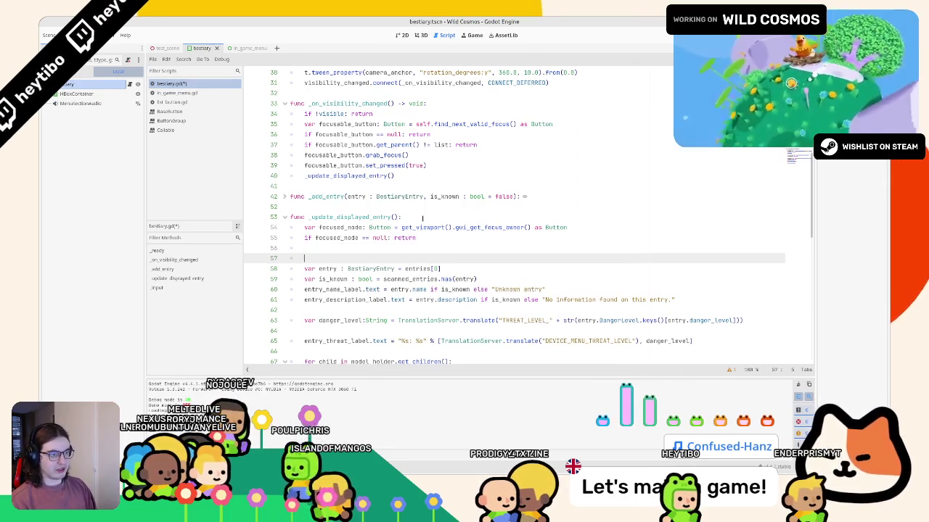
key("Down")
- Rename focused_node to focused_button on the declaration and null-check lines
mouse_move(348, 124)
left_mouse_down()
mouse_move(406, 124)
mouse_move(392, 114)
mouse_move(341, 135)
mouse_move(351, 125)
left_mouse_up()
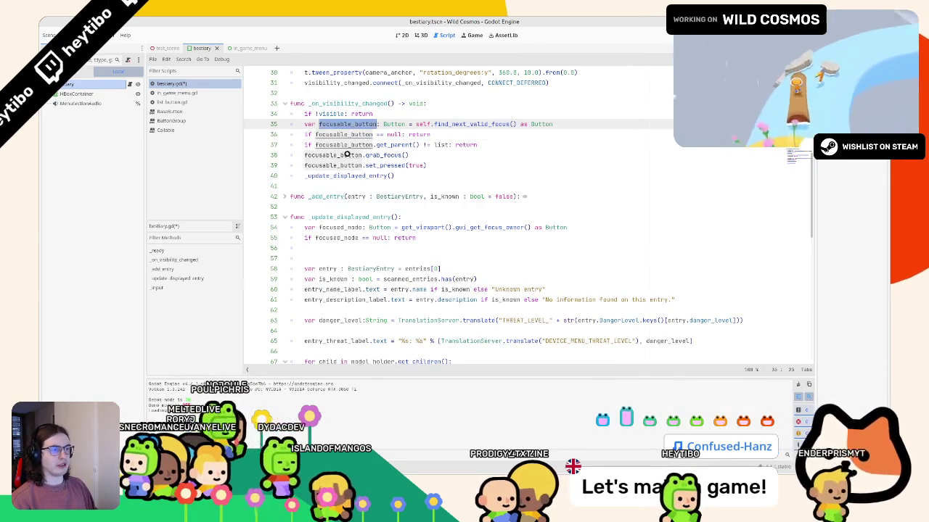
double_click(331, 229)
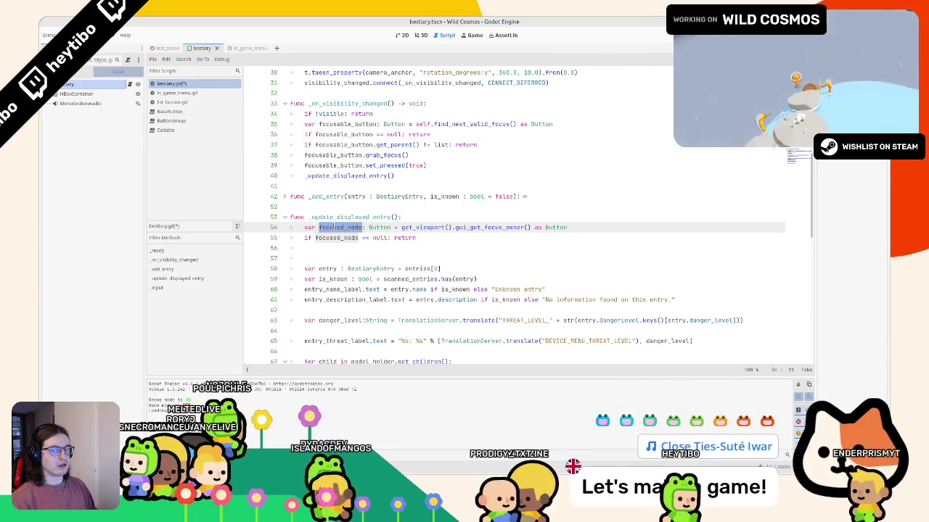
left_click(357, 239, "shift")
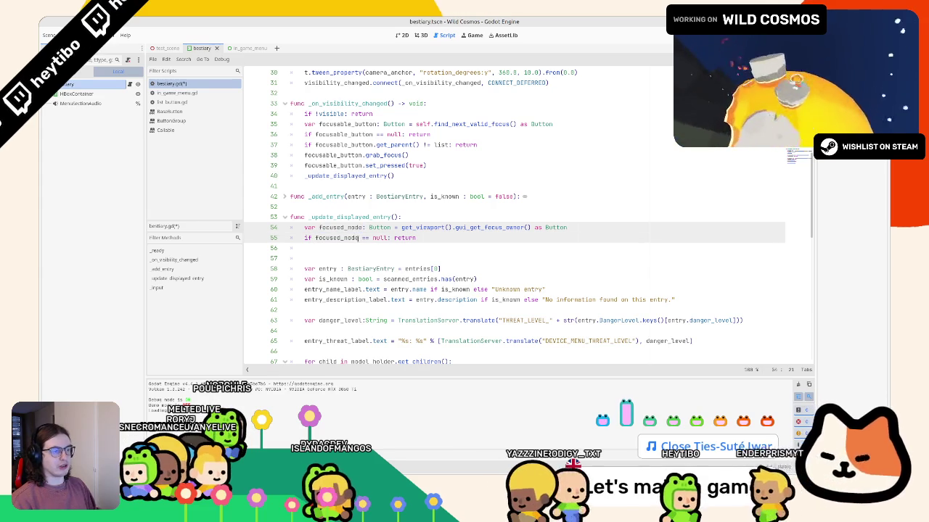
key("BackSpace")
key("BackSpace")
key("BackSpace")
type("butto")
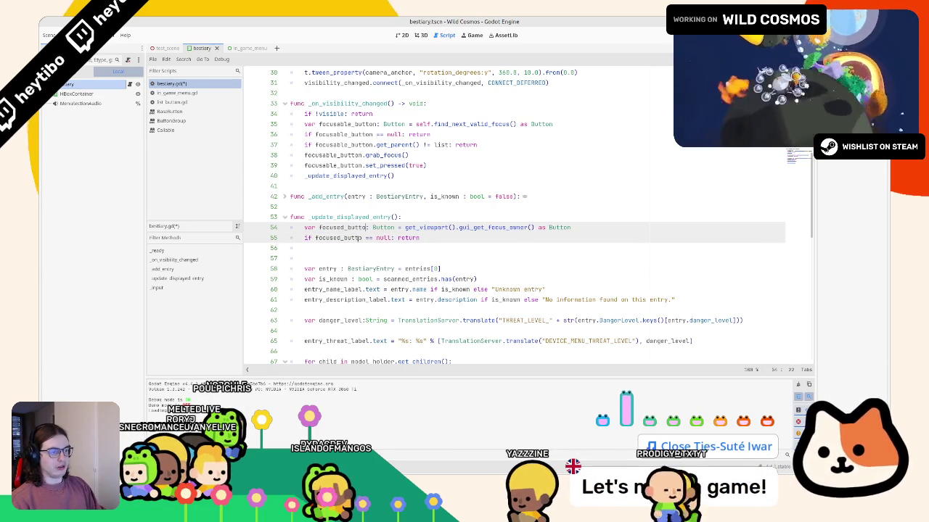
key("Escape")
key("Down")
key("Down")
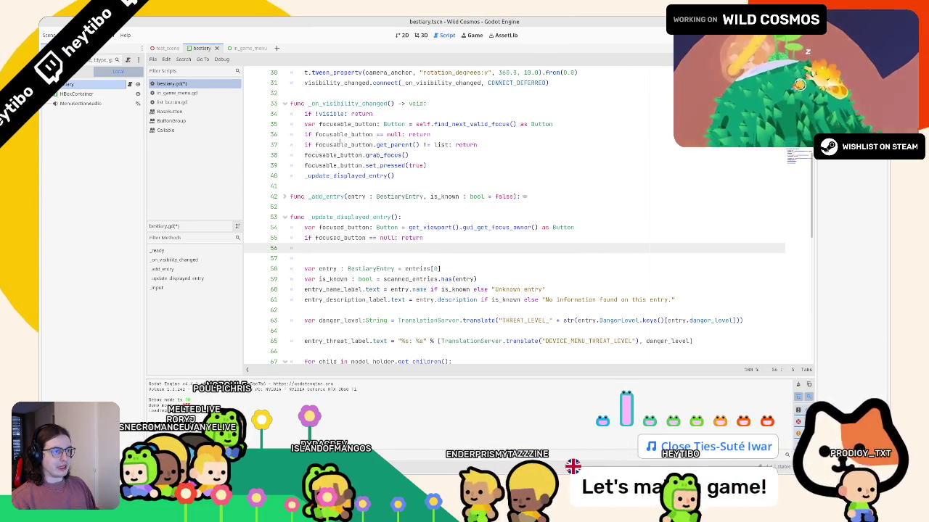
- Bring the get_parent() != list check from line 37 onto line 56
double_click(355, 240)
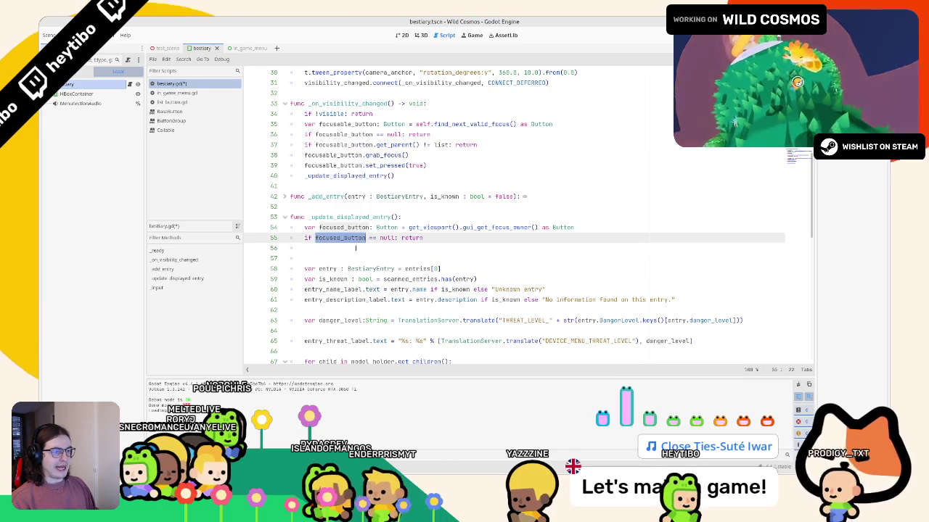
key("ctrl+c")
left_click(356, 248)
key("ctrl+v")
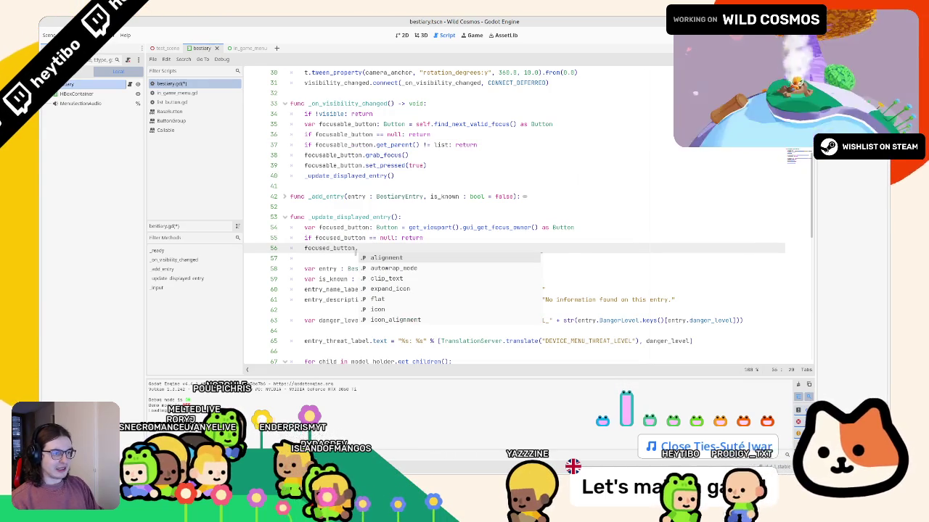
left_click(303, 145)
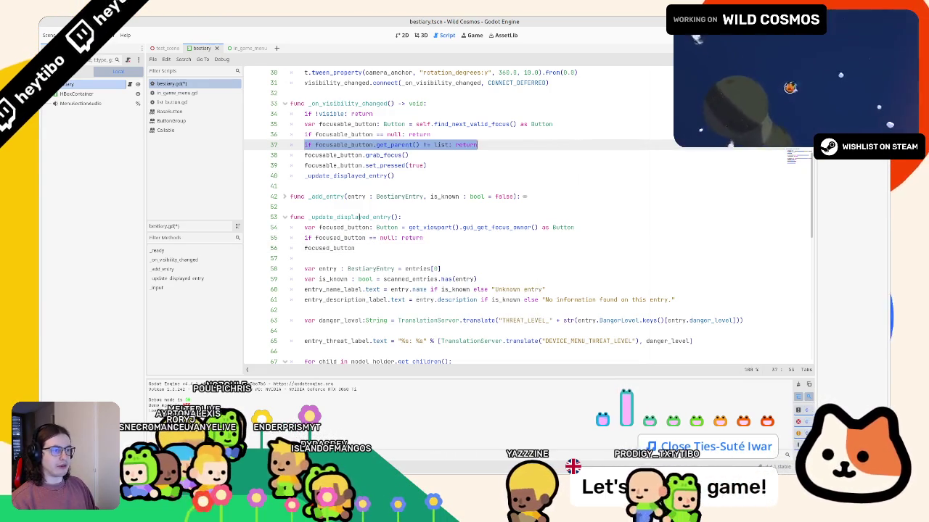
left_click(333, 248)
key("Return")
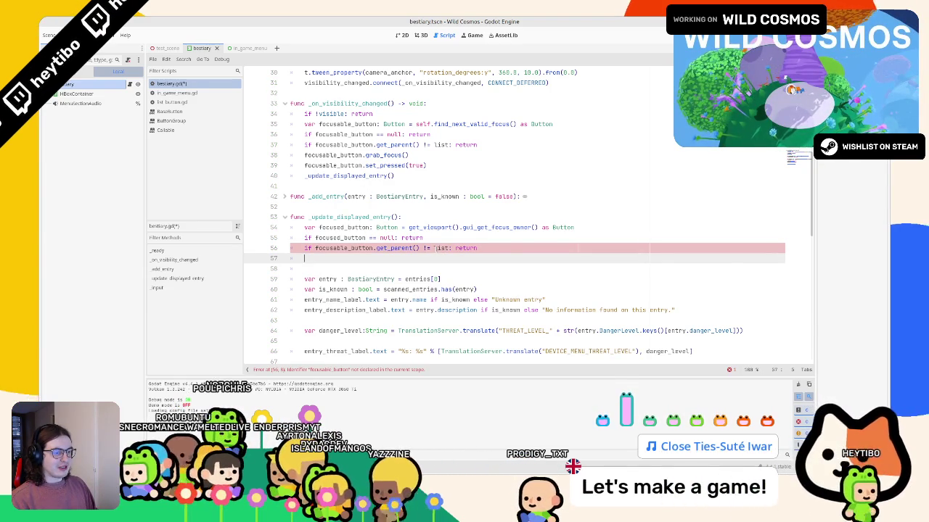
- Replace focusable_button with focused_button in the copied parent check
mouse_move(437, 249)
double_click(341, 237)
key("ctrl+c")
double_click(342, 248)
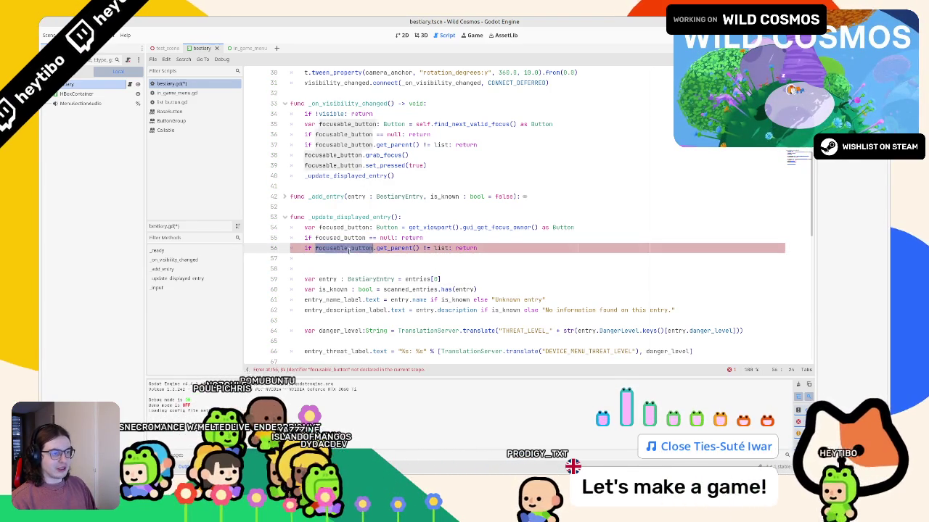
key("ctrl+v")
left_click(349, 258)
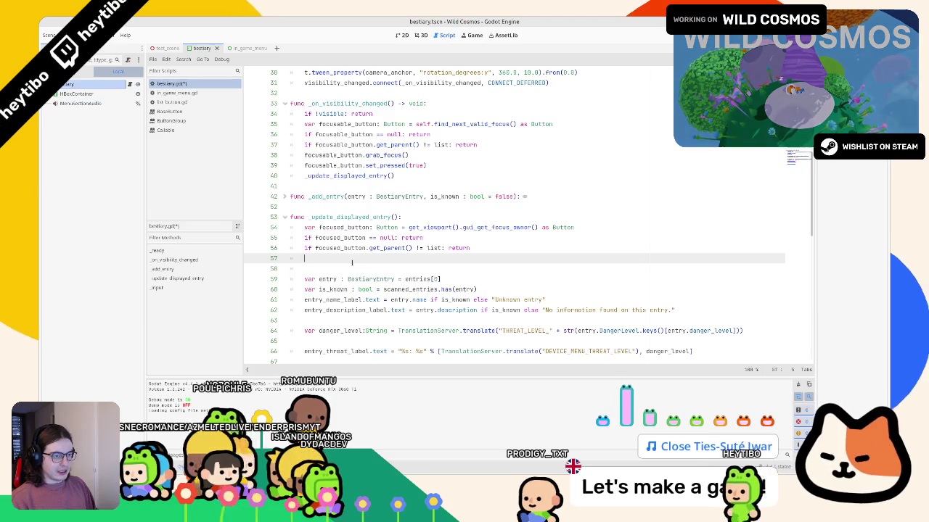
key("Down")
key("Up")
mouse_move(377, 227)
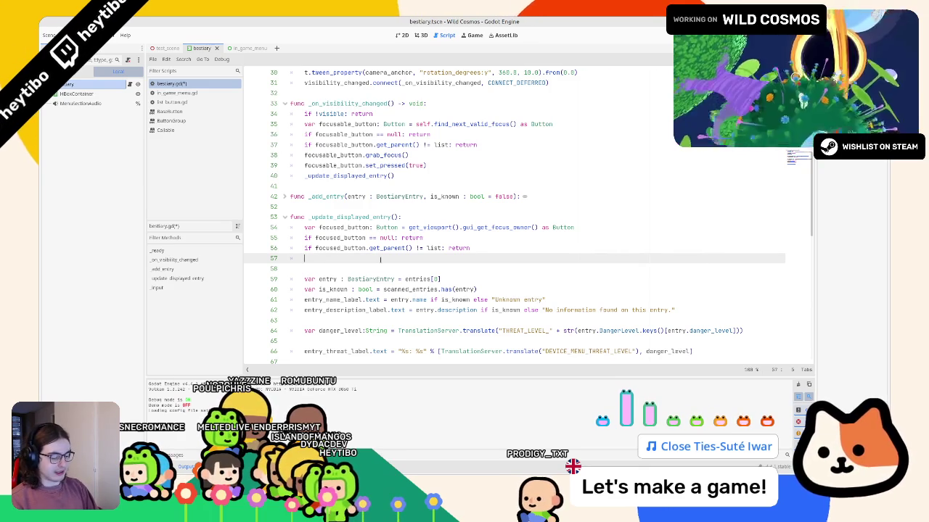
- Enter focused_button.get_index() on line 57 and check get_index in the Node docs
type("foc")
key("Return")
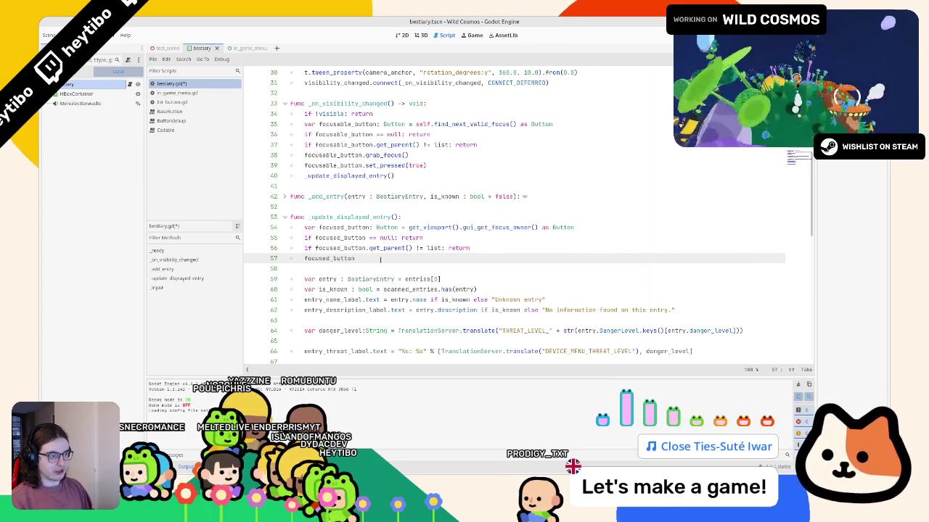
type(".index")
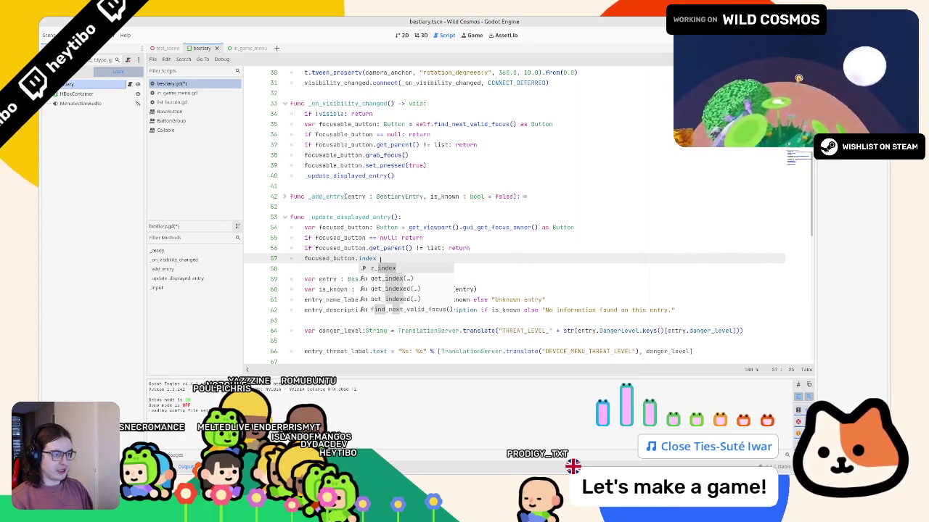
key("Down")
key("Return")
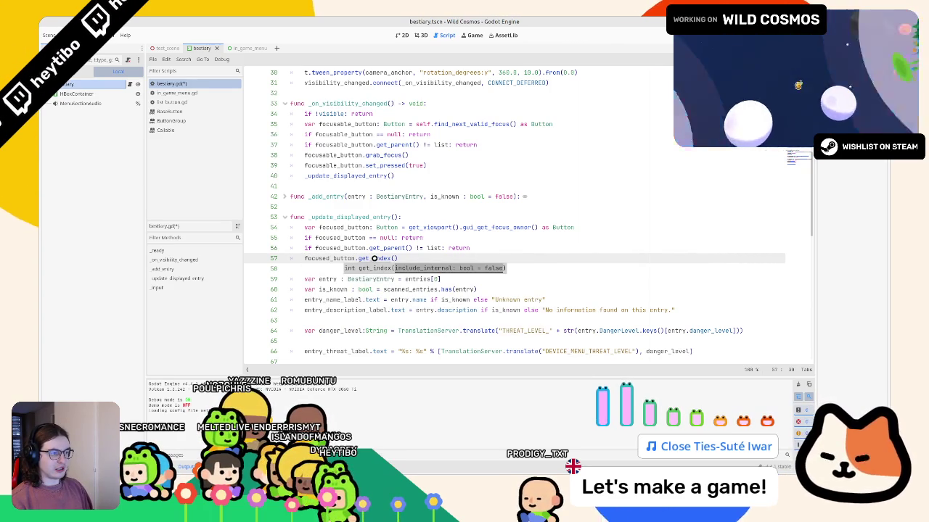
left_click(374, 259, "ctrl")
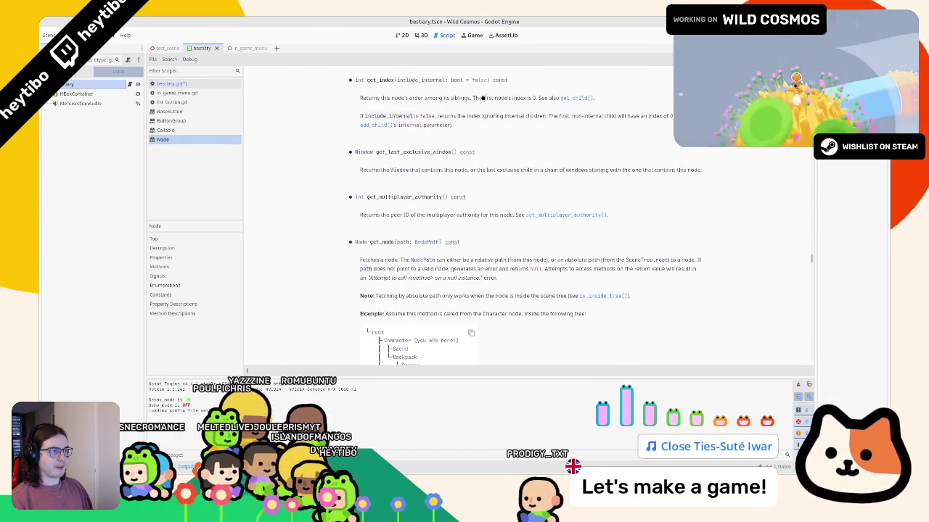
middle_click(217, 138)
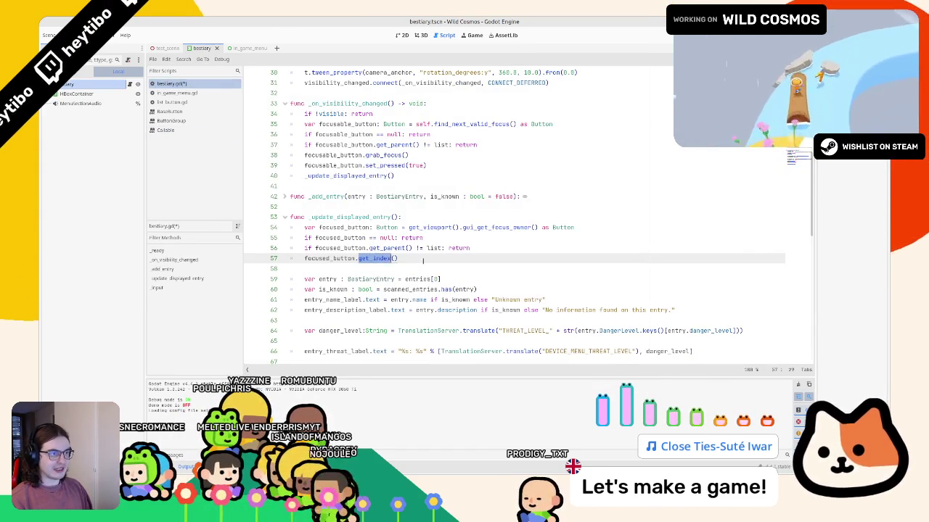
- Rewrite the line as var entry_idx: int = focused_button.get_index()
key("shift+Home")
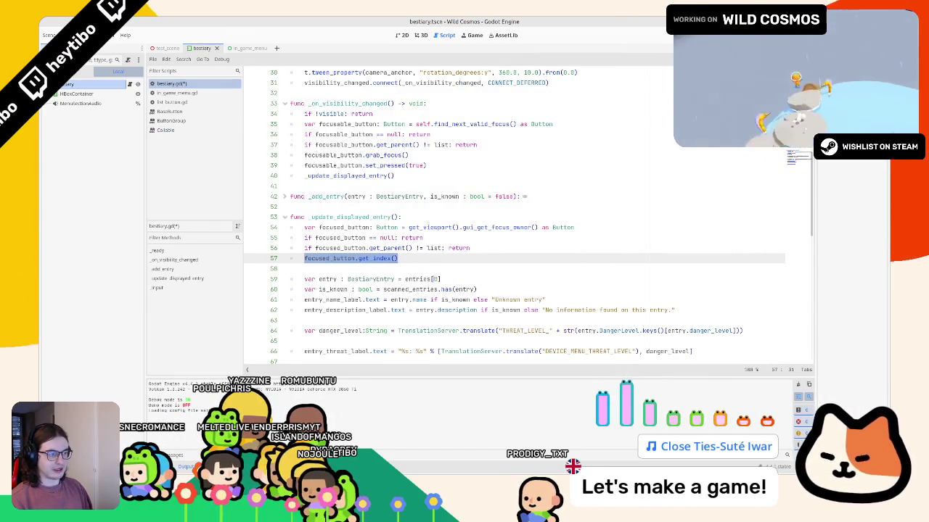
type("var entry")
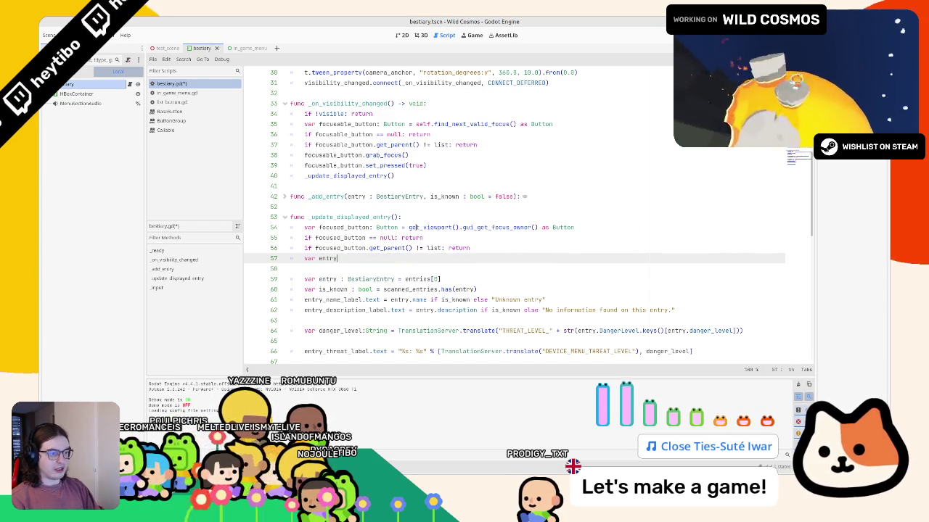
type("_idx :")
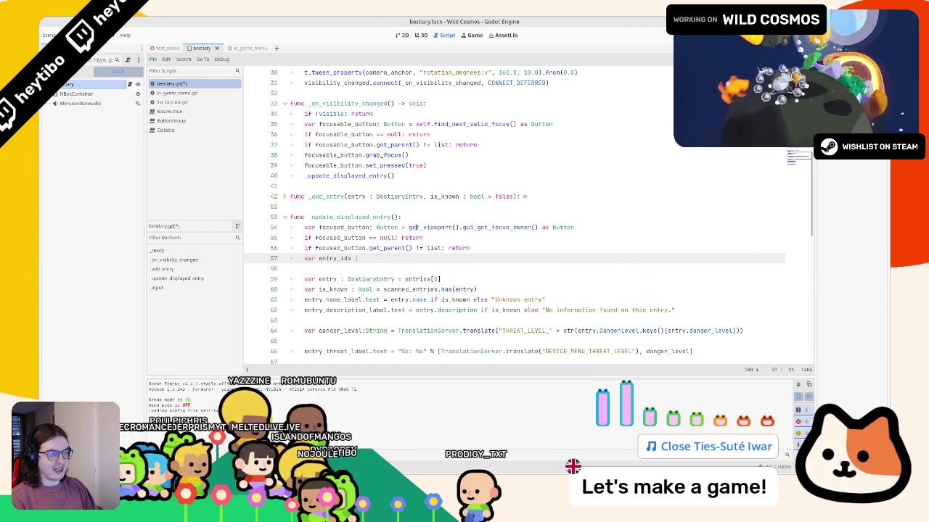
key("BackSpace")
key("BackSpace")
key("BackSpace")
type(": int =")
key("ctrl+v")
left_click(435, 278)
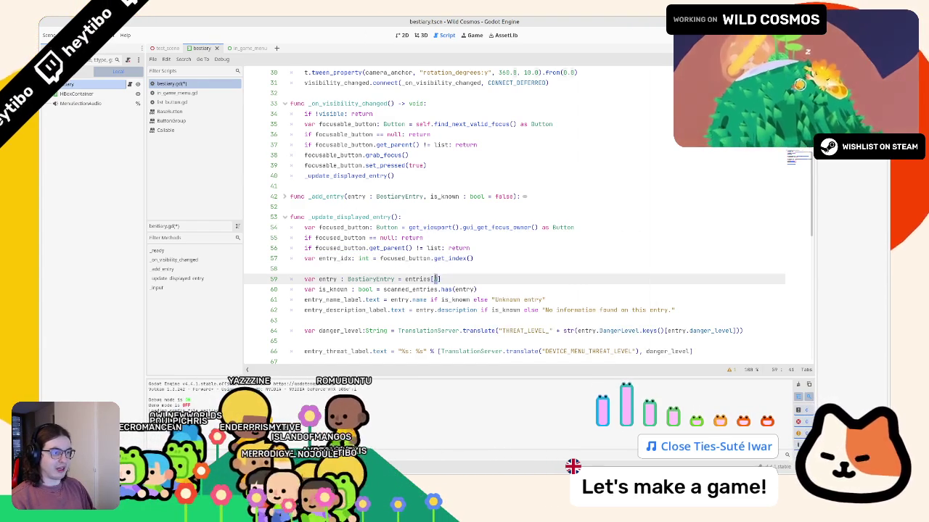
key("alt+Tab")
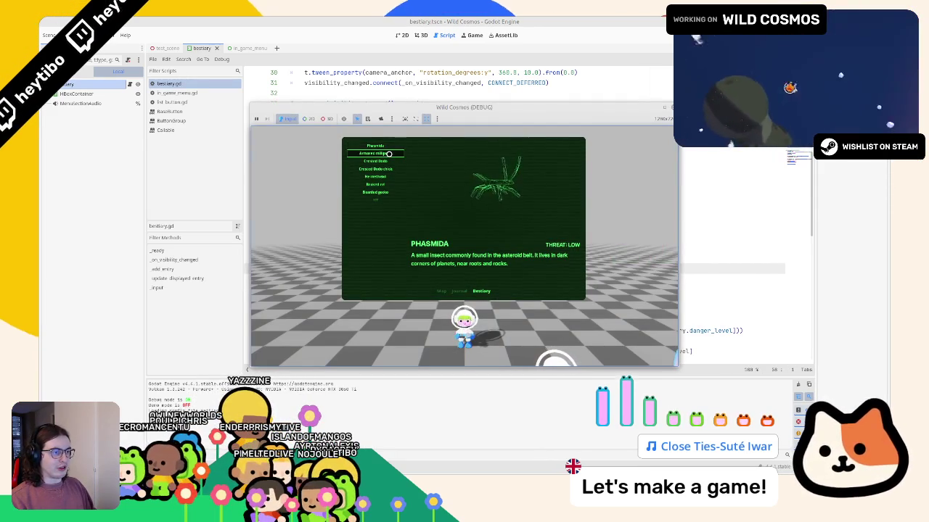
- Maximize the game and step through Armored millipede, Crested Dodo chick, Phasmida, Helmethead and Bearded gecko
left_click(390, 151)
key("Down")
key("Down")
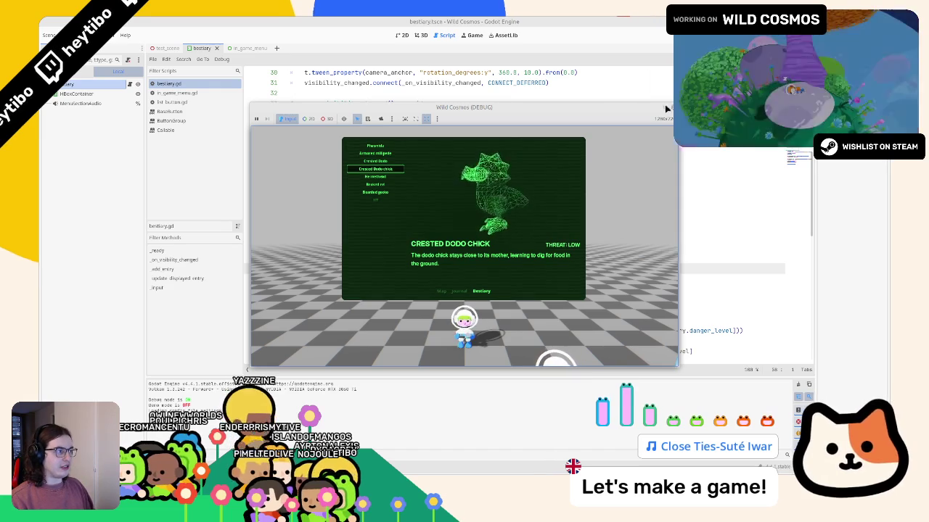
left_click(668, 109)
key("Up")
key("Up")
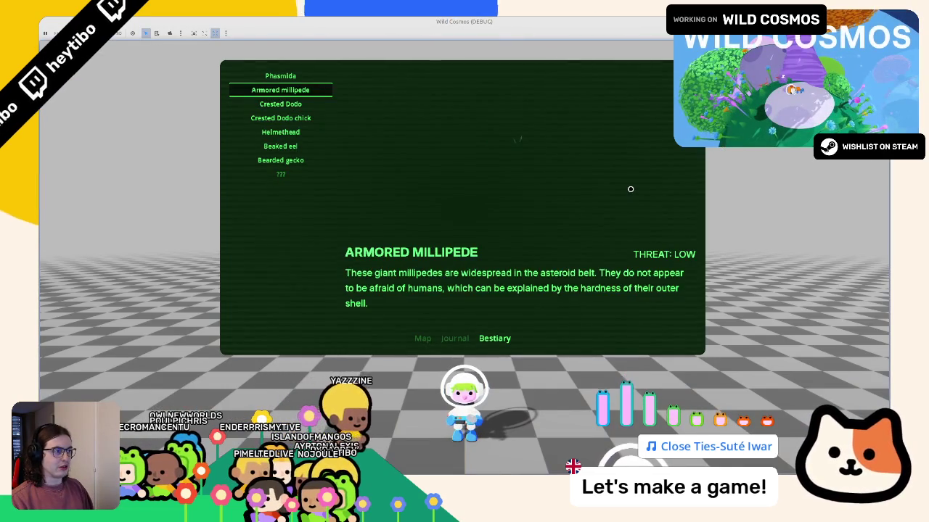
key("Up")
key("Down")
key("Down")
key("Down")
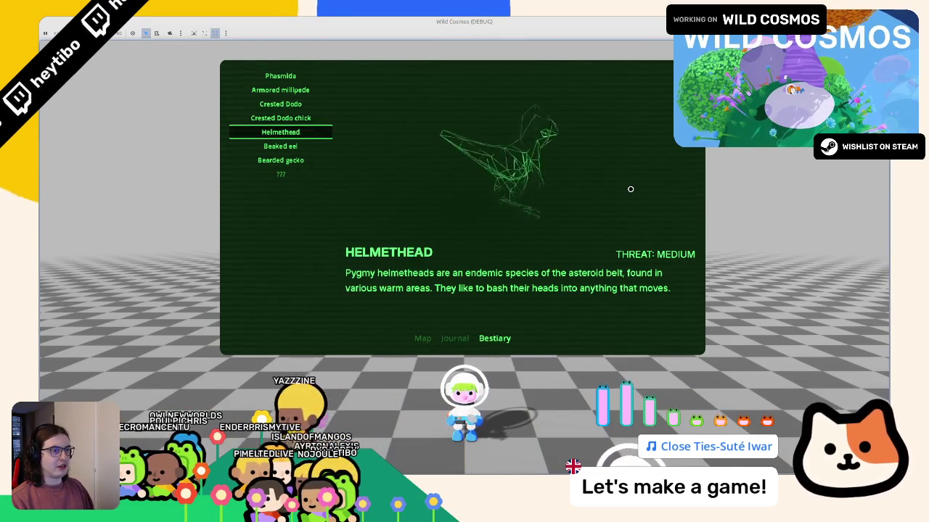
key("Down")
key("Down")
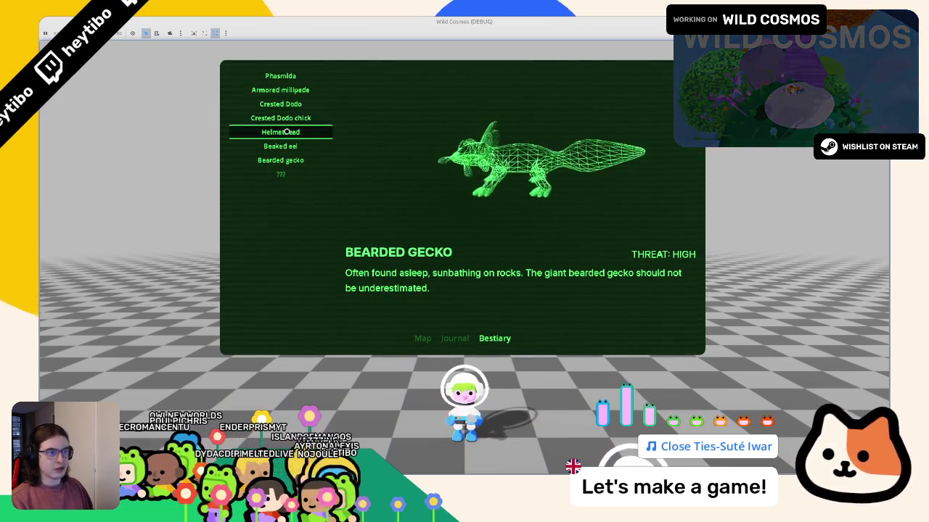
key("Up")
key("Up")
key("Up")
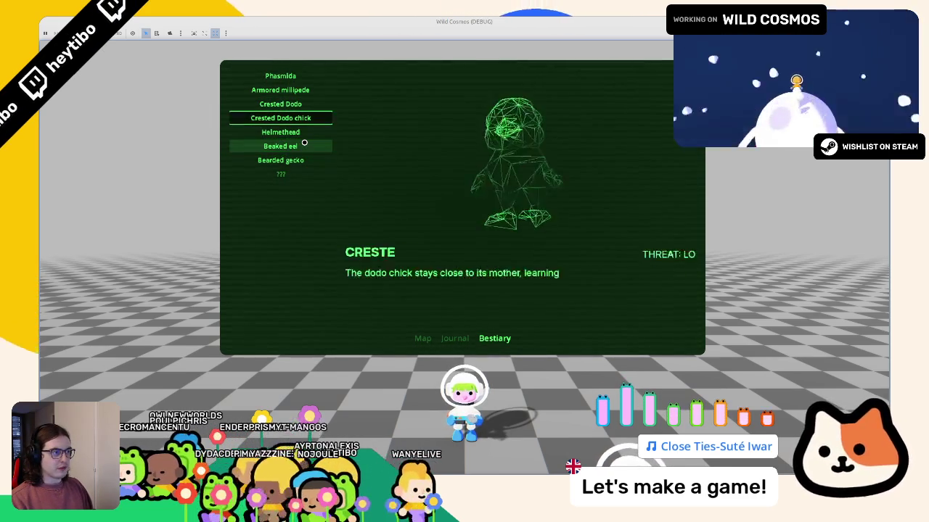
- Flip to Journal and back, cycle the list to Crested Dodo and Helmethead, then close the game
key("Left")
key("Right")
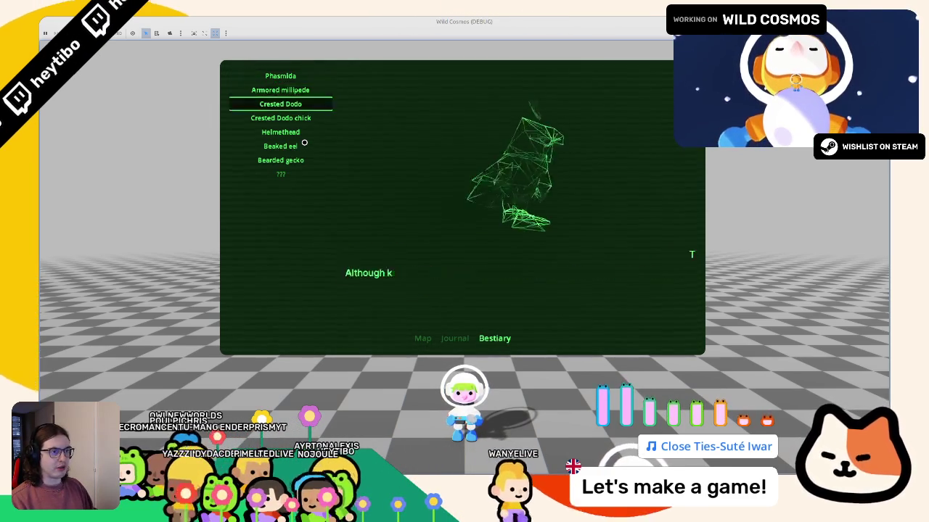
key("Down")
key("Down")
key("Down")
key("Up")
key("Up")
key("Up")
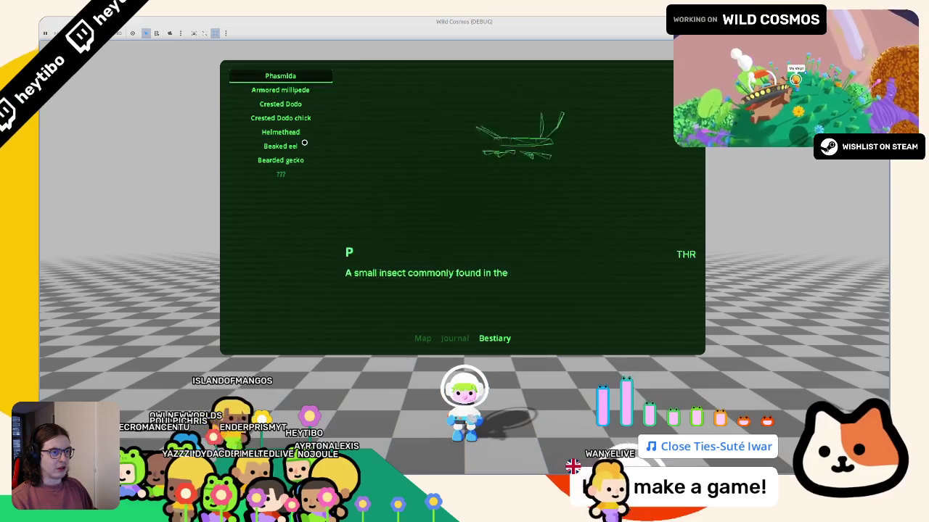
key("Up")
key("Up")
key("Up")
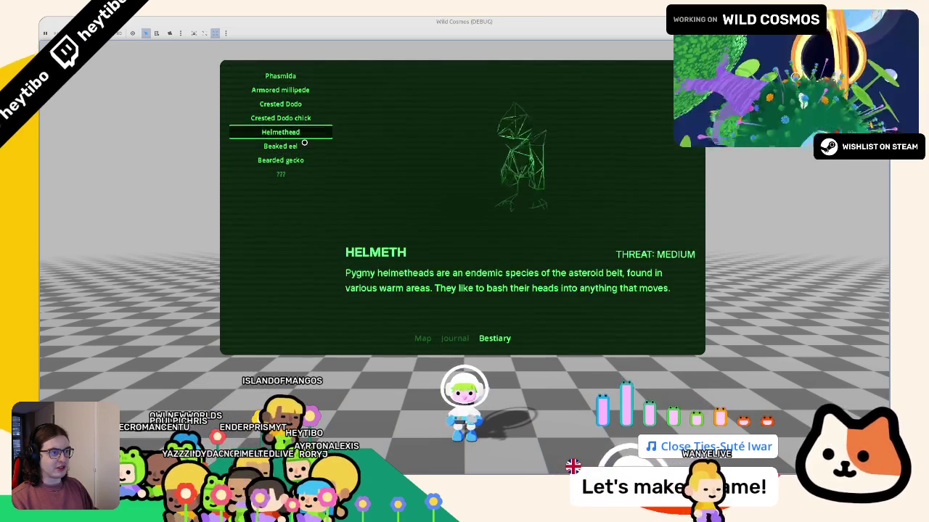
key("Left")
key("Right")
key("Down")
key("Down")
key("Down")
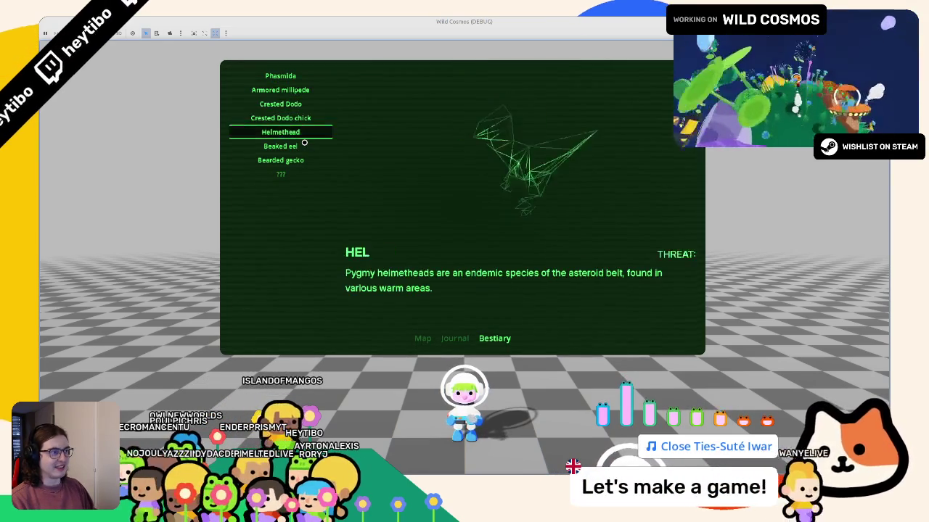
key("F8")
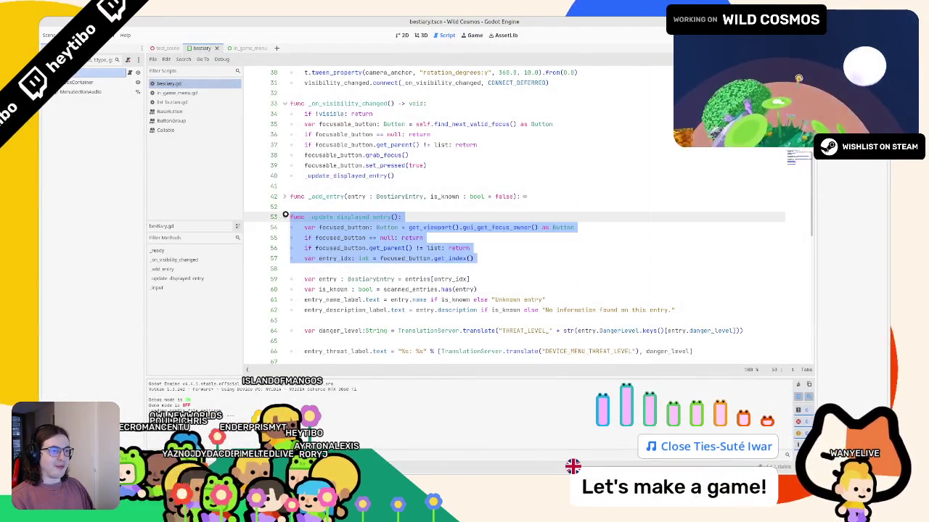
- Fold the _update_displayed_entry and _input functions in bestiary.gd
left_click(285, 216)
left_click(285, 216)
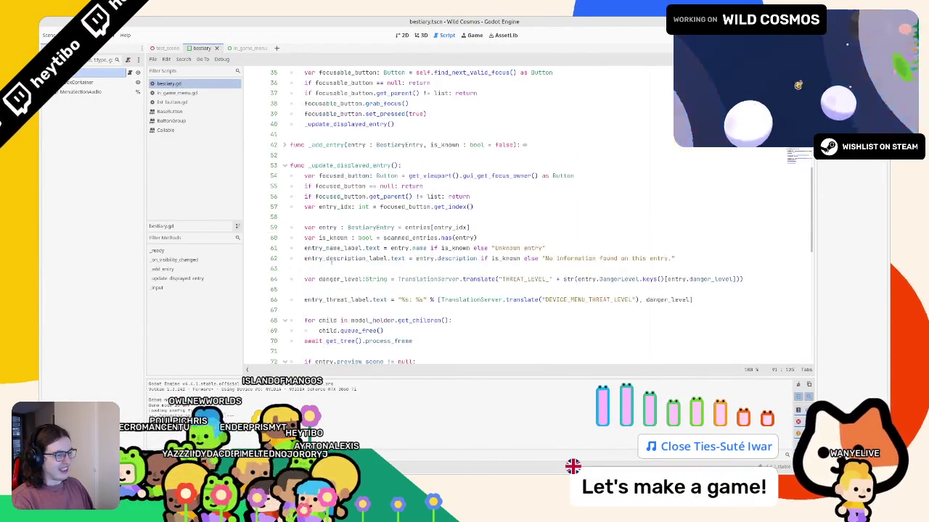
scroll(436, 218, "down", 3)
scroll(306, 213, "up", 1)
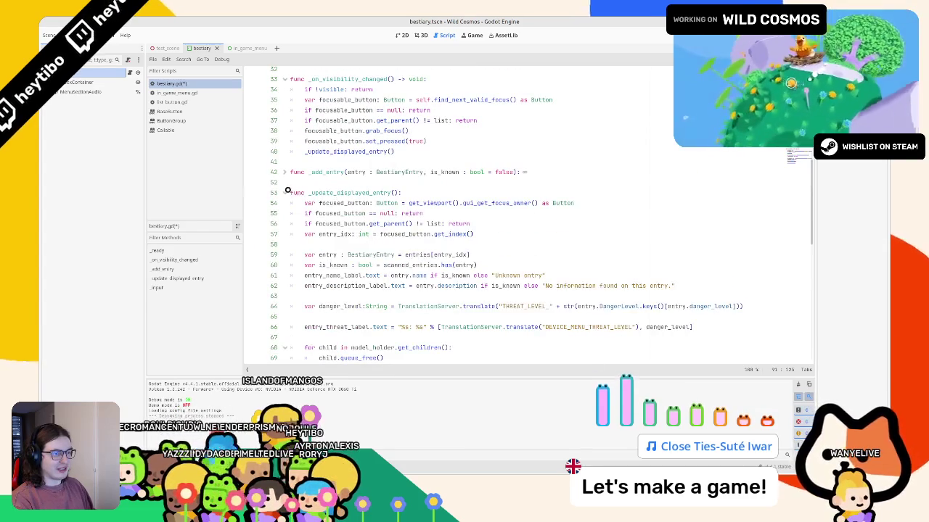
left_click(285, 192)
left_click(304, 213)
left_click(284, 214)
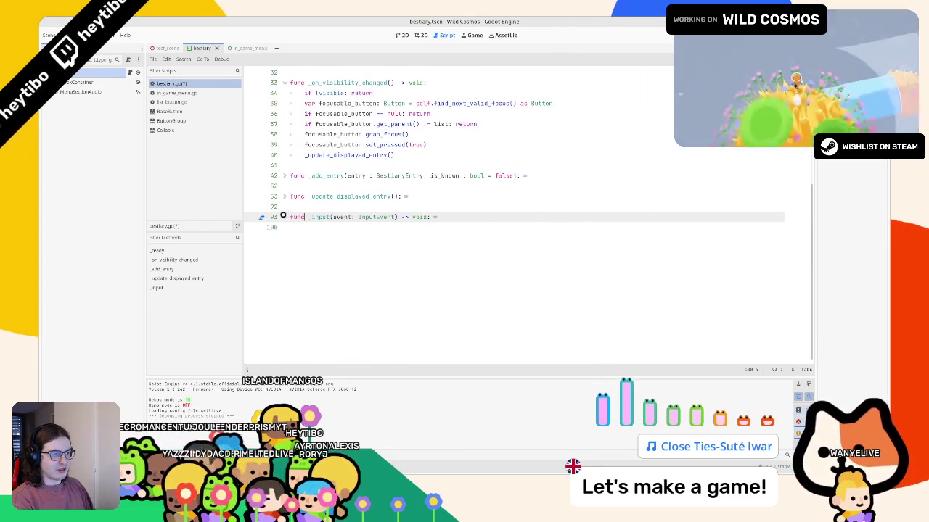
scroll(308, 224, "up", 10)
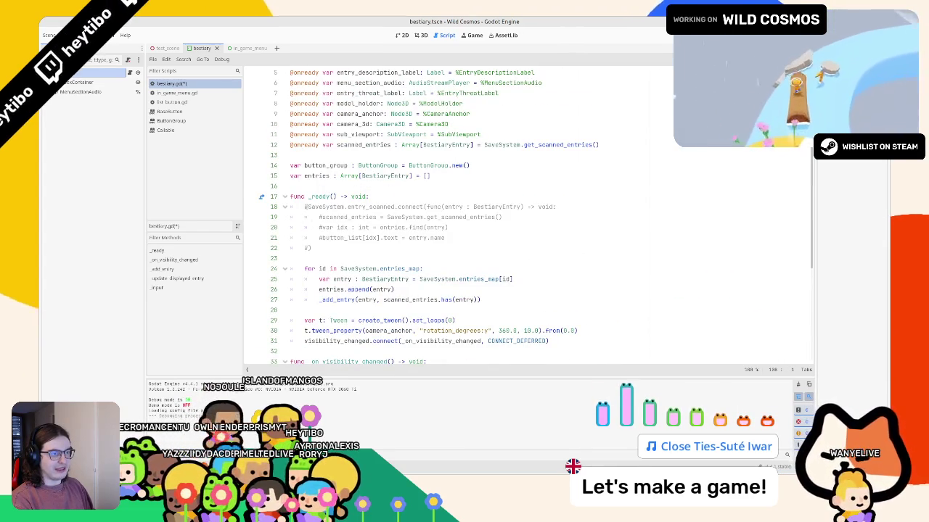
- Fold all the selected functions with Alt+F, then toggle the _on_visibility_changed fold
left_click(291, 196, "shift")
key("alt+f")
key("alt+f")
key("alt+f")
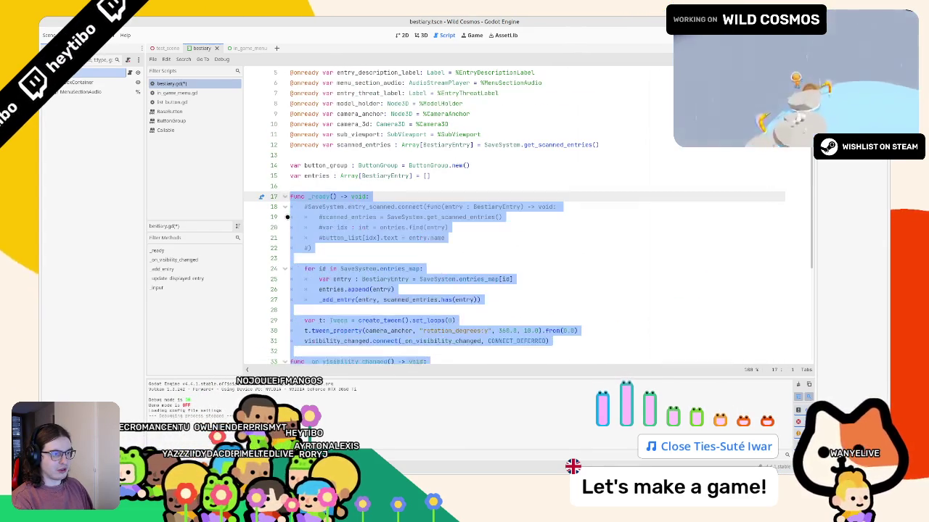
key("Down")
left_click(293, 248)
left_click(284, 258)
left_click(283, 259)
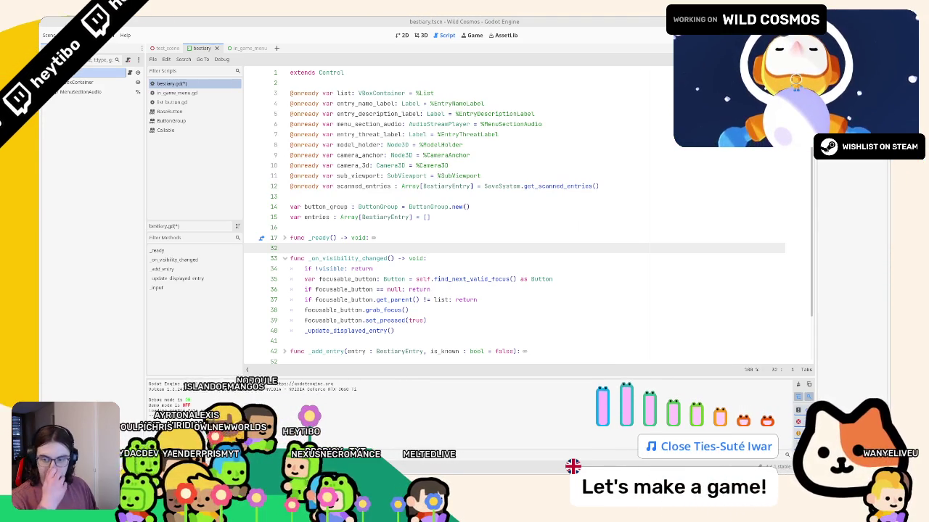
- Expand _ready and search the script for 'button_' references
left_click(349, 258)
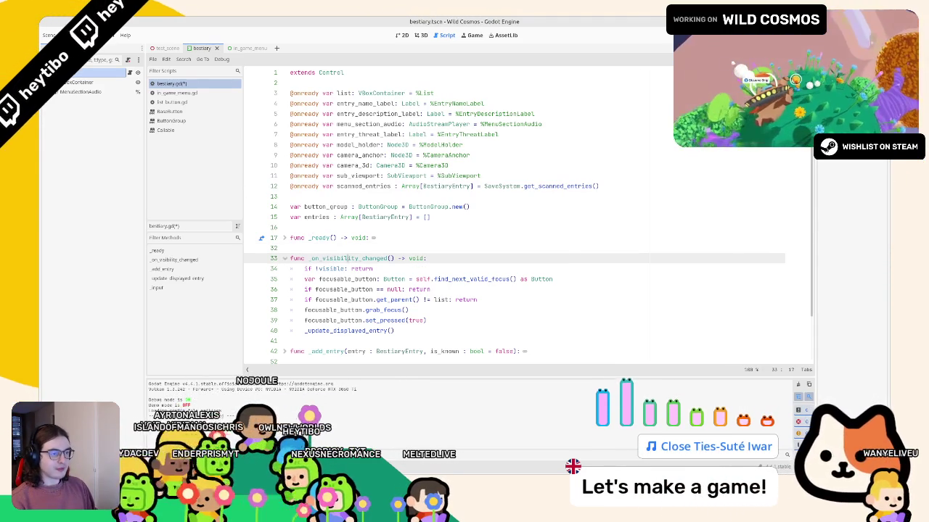
left_click(282, 237)
key("ctrl+f")
type("c")
scroll(317, 258, "down", 5)
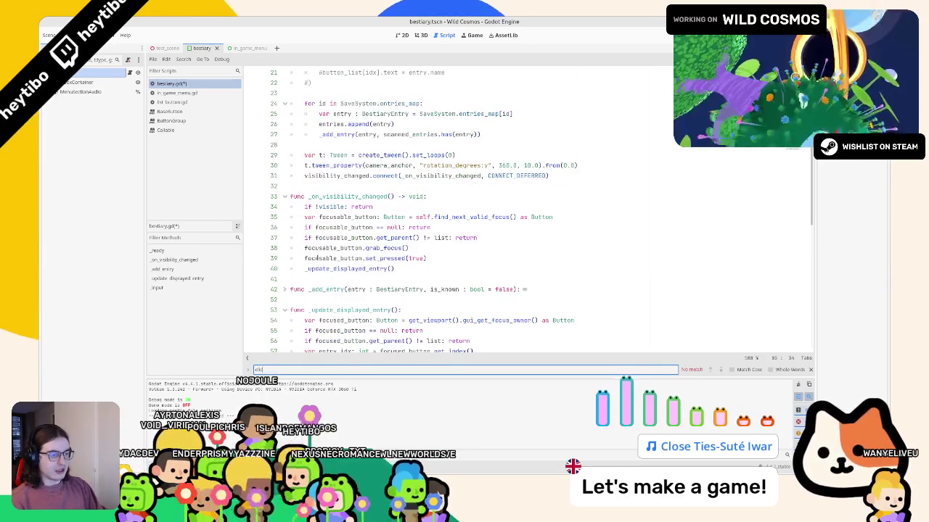
key("ctrl+a")
type("button_")
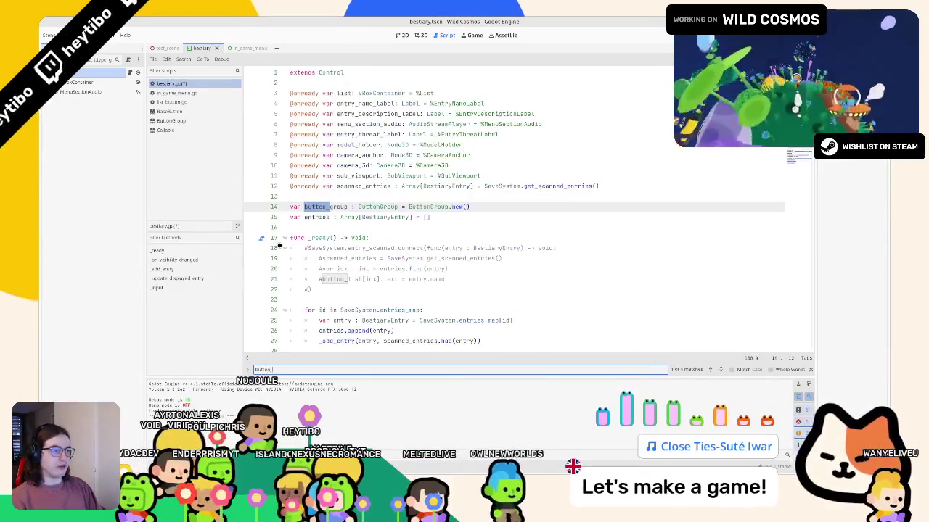
key("Escape")
- Add a button_group.pressed.connect() line at the end of _ready and view the ButtonGroup docs
left_click(348, 206)
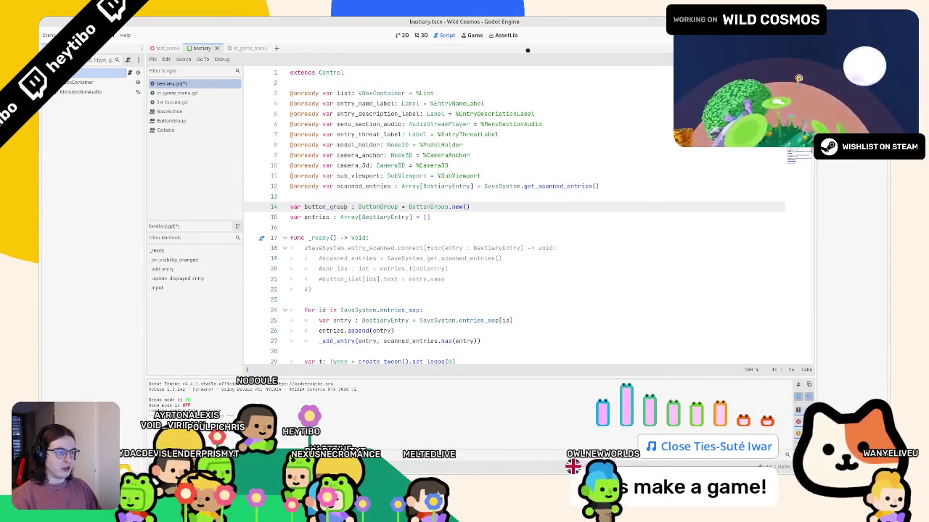
scroll(377, 232, "down", 4)
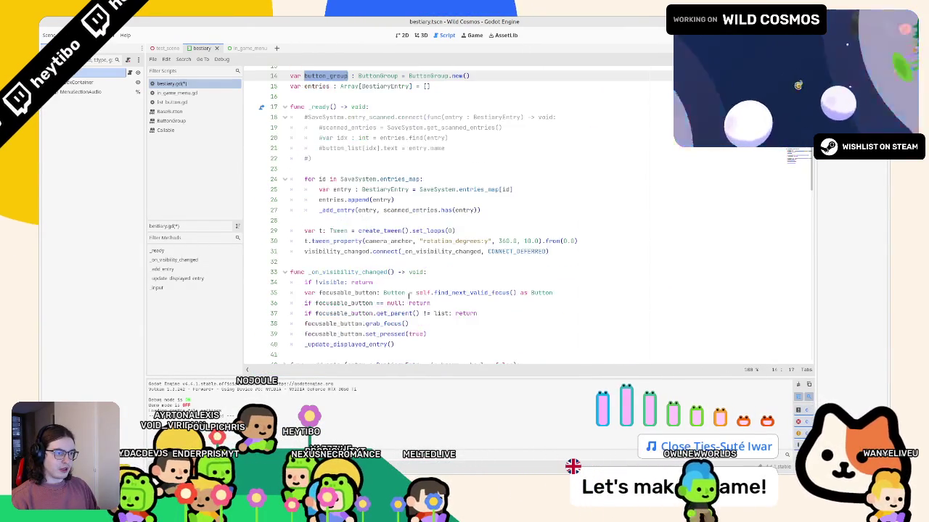
left_click(412, 261)
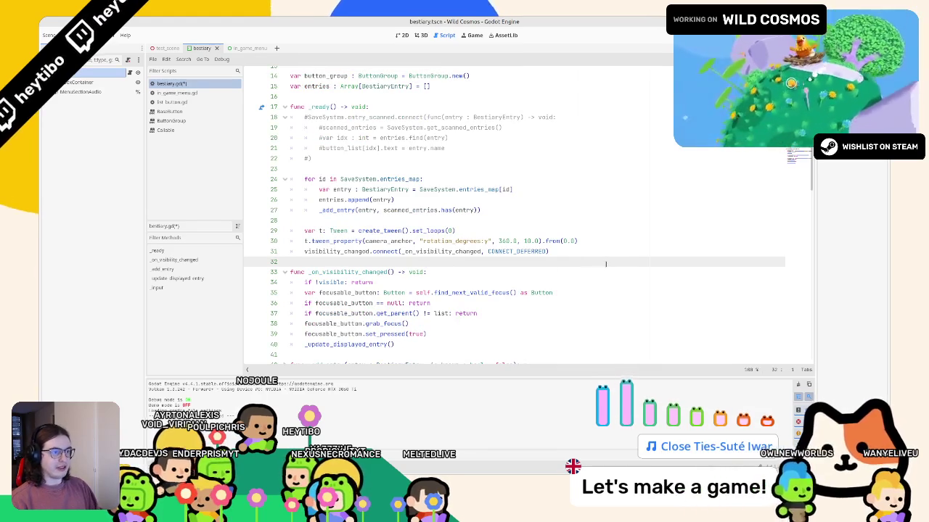
key("Return")
key("Return")
key("Up")
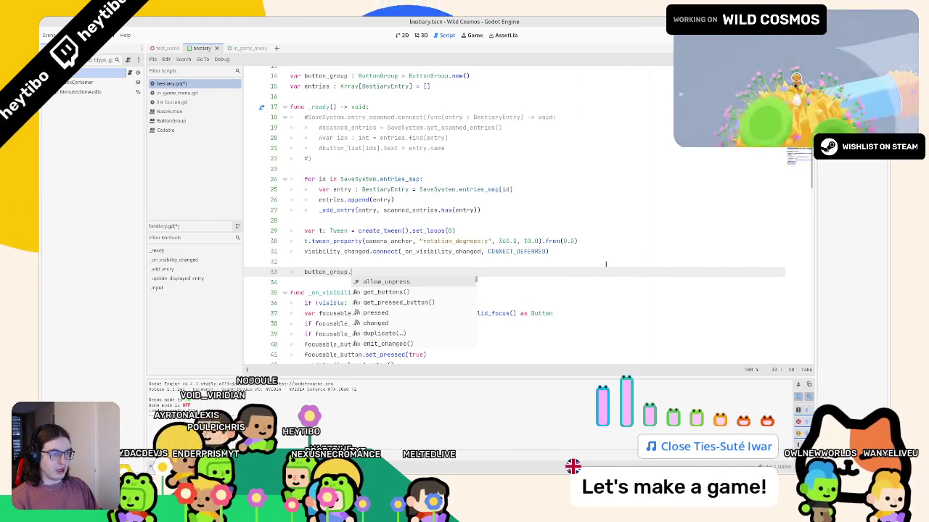
type("p")
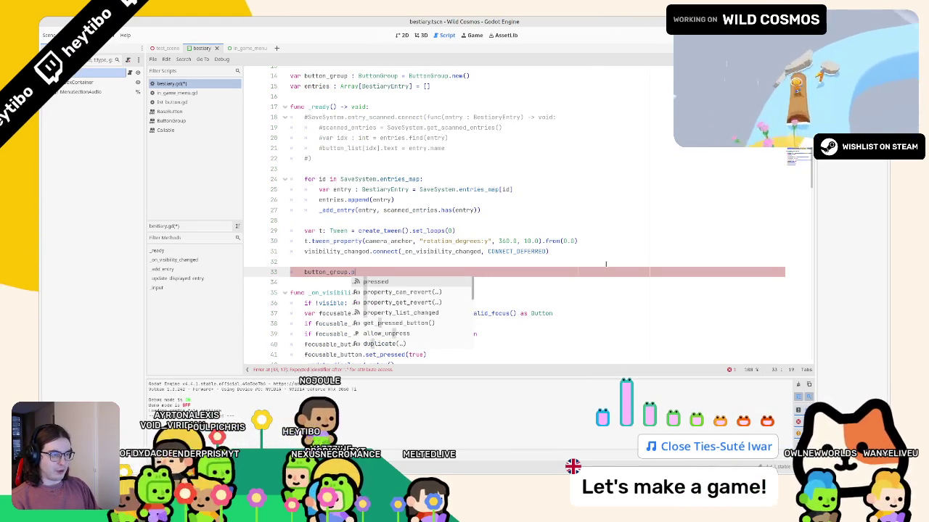
type("ressed")
key("Return")
type(".co")
key("Return")
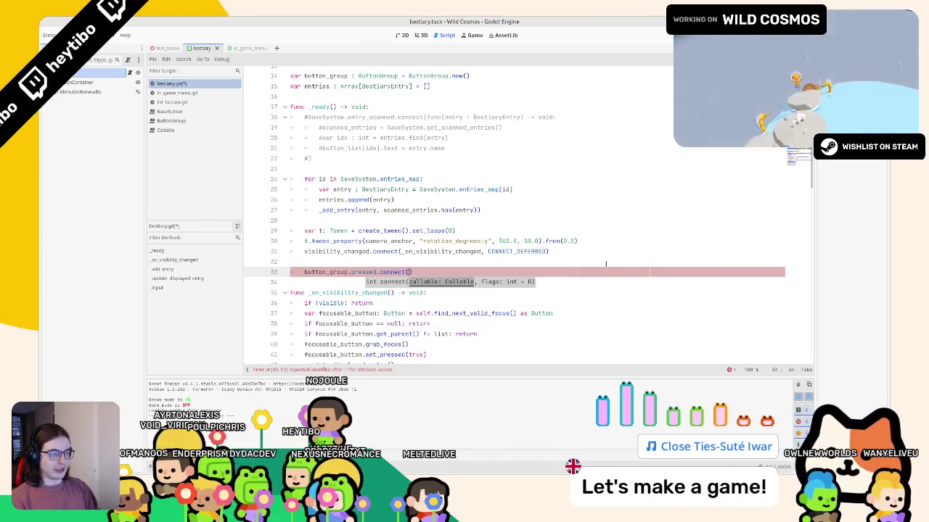
left_click(365, 273, "ctrl")
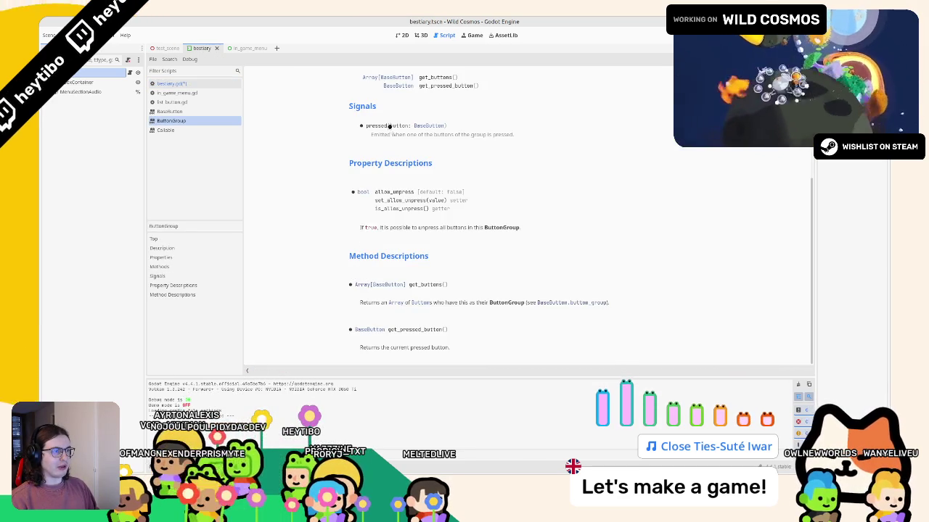
scroll(406, 139, "up", 3)
key("ctrl+f")
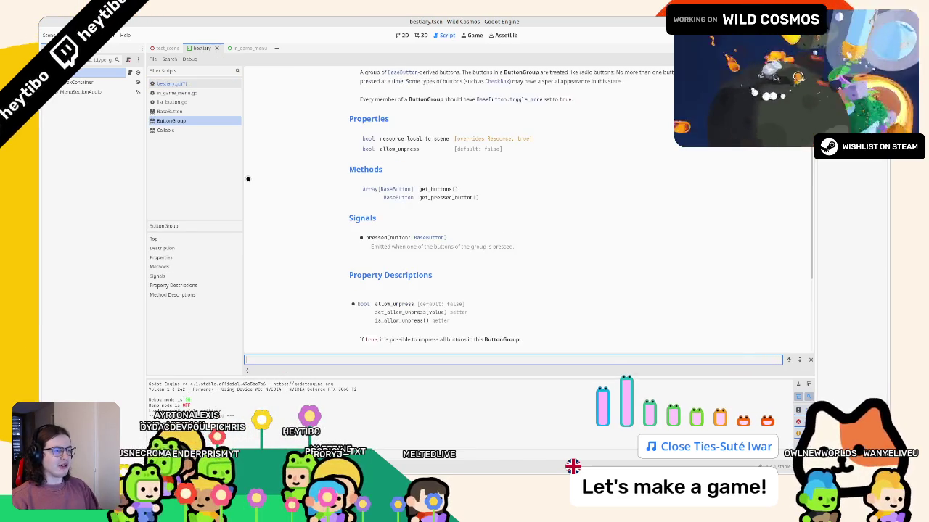
type("toggle")
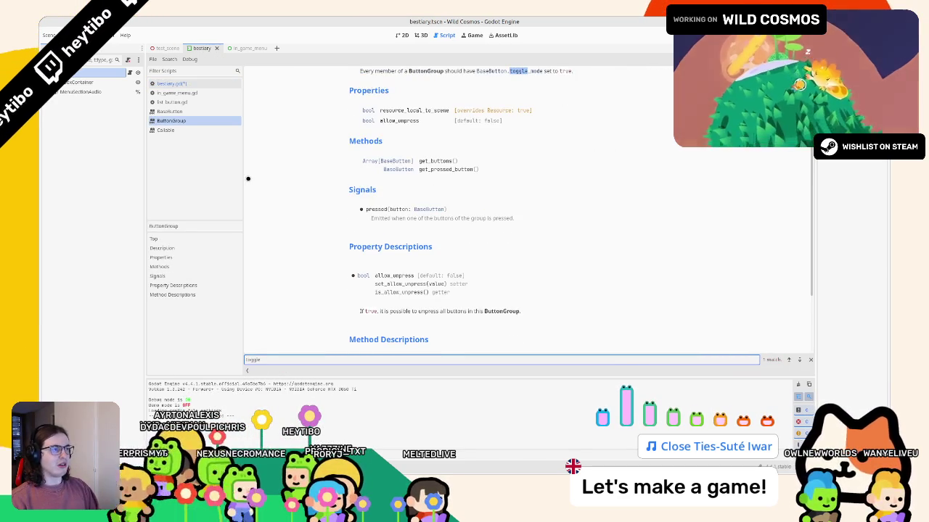
key("Escape")
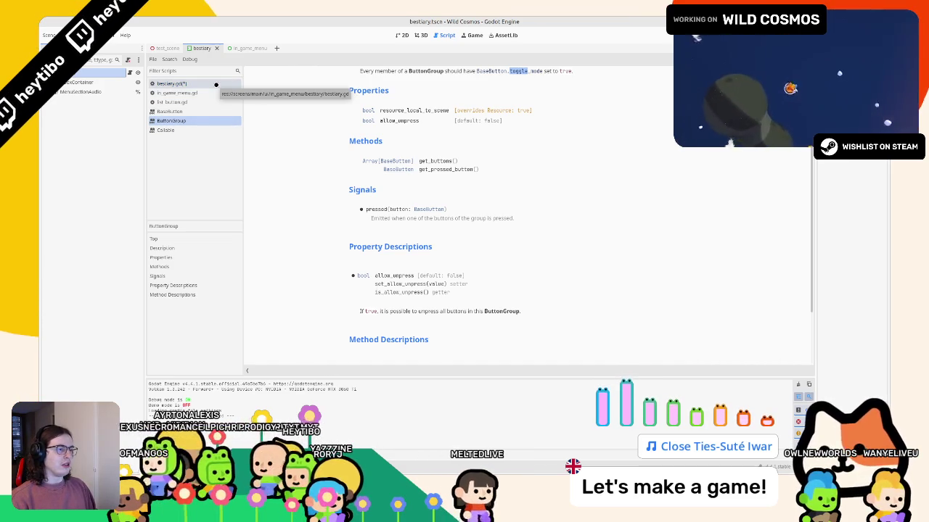
left_click(215, 84)
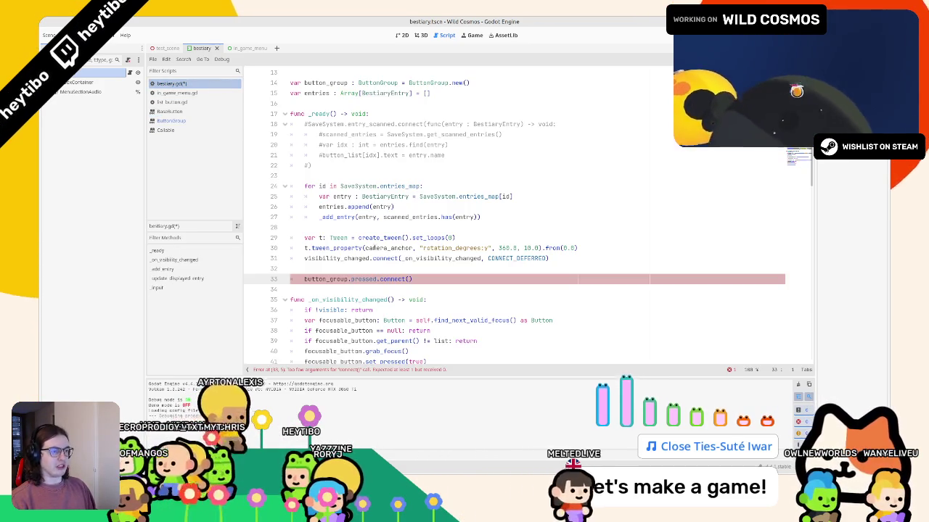
left_click(172, 120)
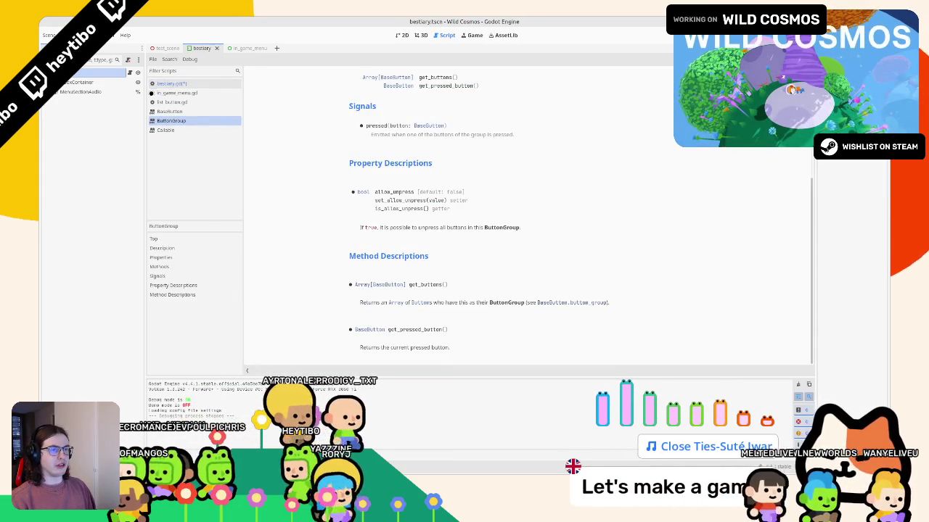
key("alt+Left")
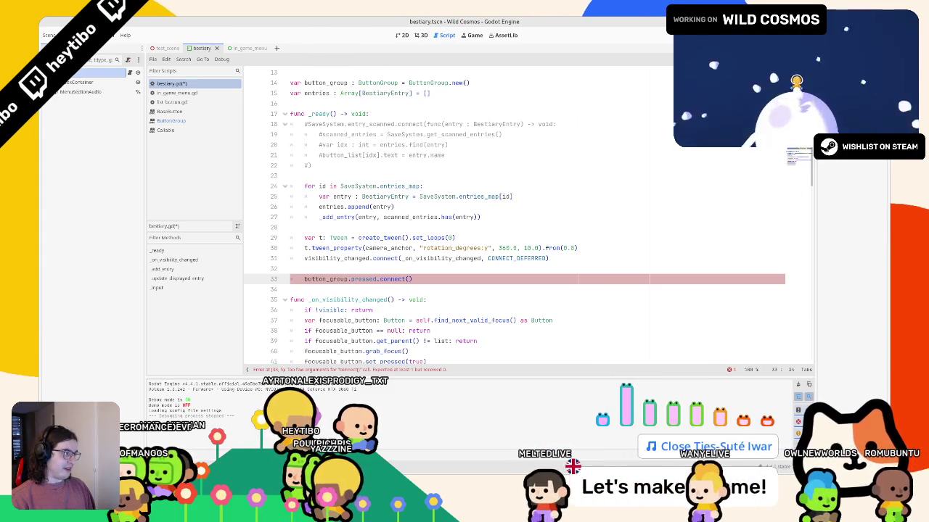
- Delete the focused-button lookup lines from _update_displayed_entry, leaving its entry_idx parameter
scroll(551, 239, "down", 15)
double_click(358, 340)
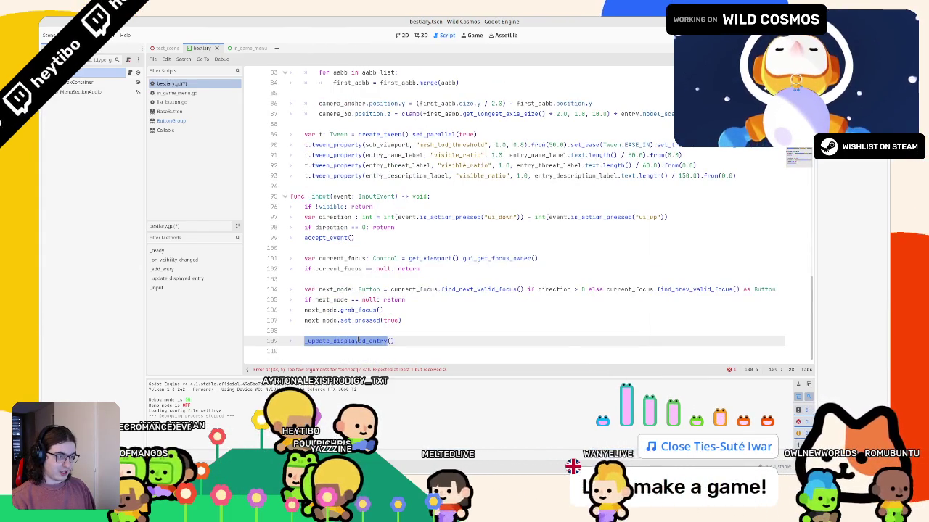
scroll(357, 338, "up", 7)
scroll(355, 338, "up", 12)
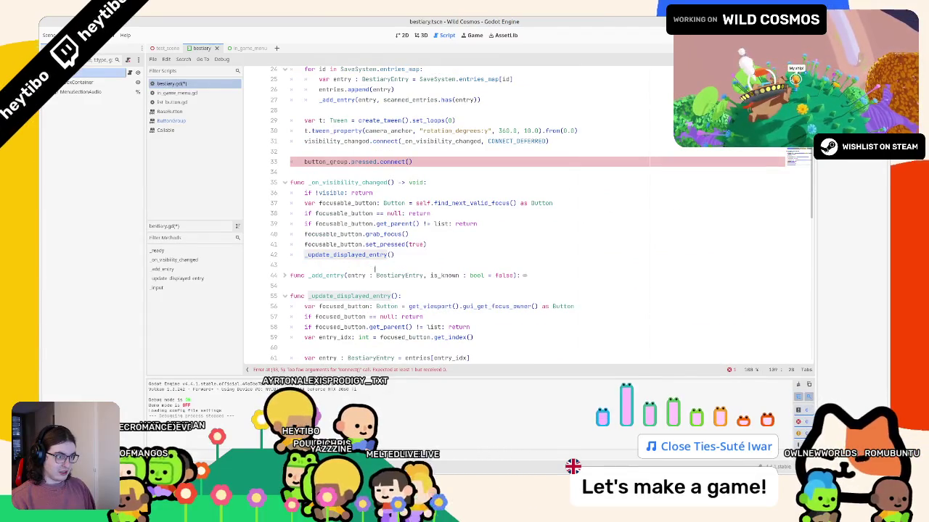
left_click(394, 296)
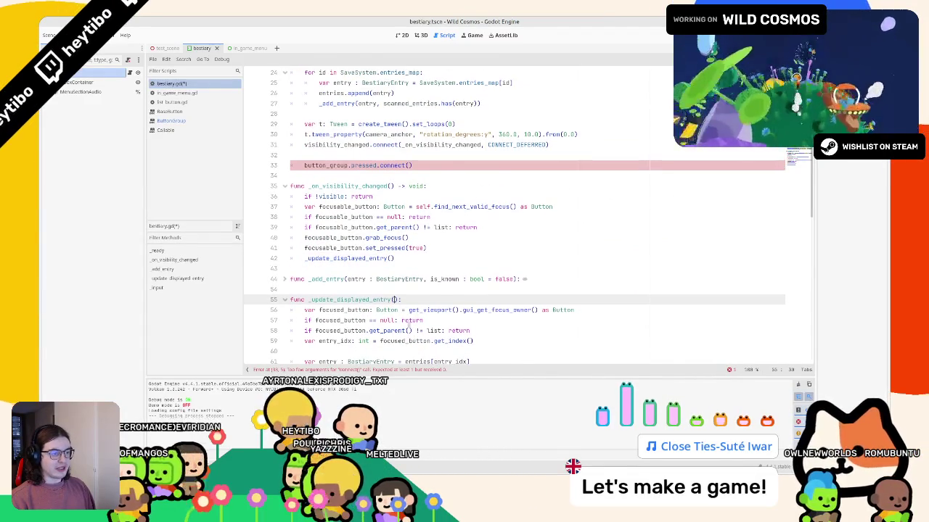
scroll(406, 327, "down", 1)
triple_click(331, 308)
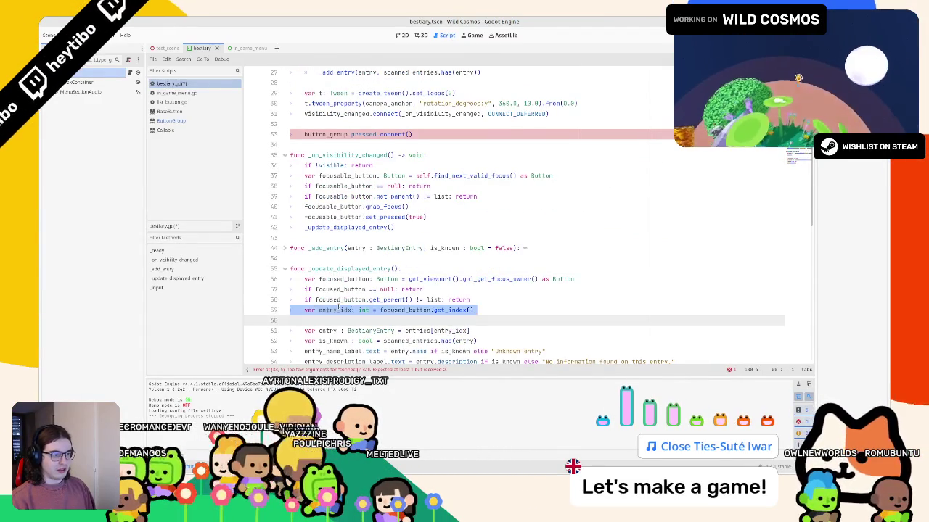
key("shift+Up")
key("shift+Up")
key("shift+Up")
key("BackSpace")
key("Return")
key("BackSpace")
key("BackSpace")
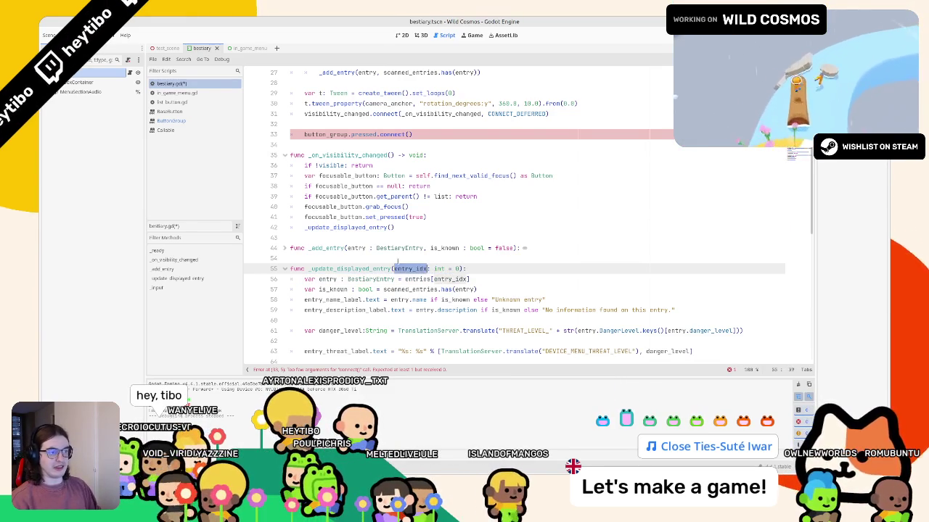
- Rename the next_node variable in _input to next_button
left_click_drag(304, 227, 394, 227)
scroll(374, 245, "down", 3)
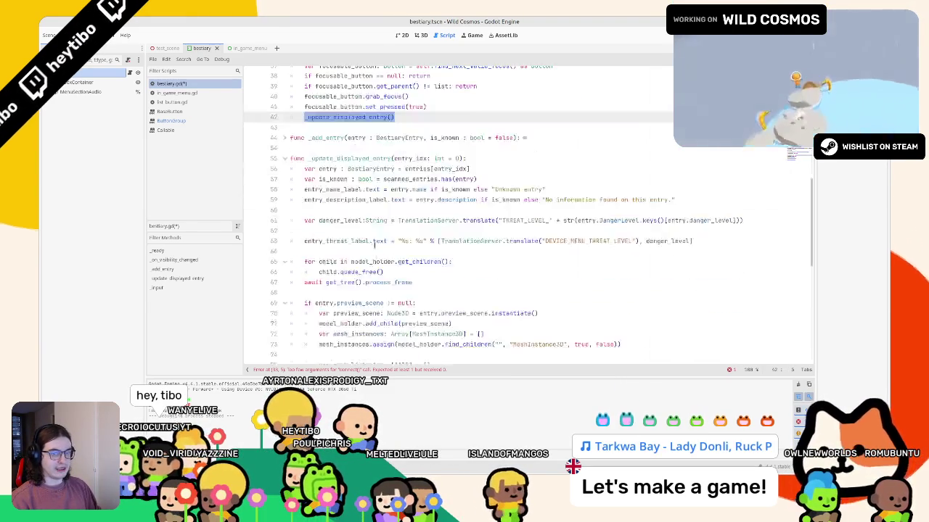
scroll(374, 246, "down", 12)
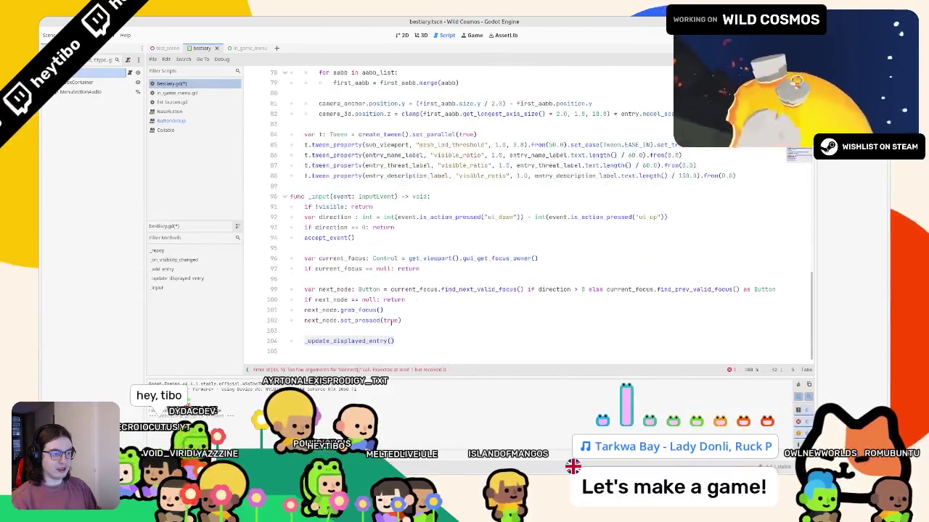
left_click(366, 349)
double_click(334, 320)
left_click(322, 310, "ctrl")
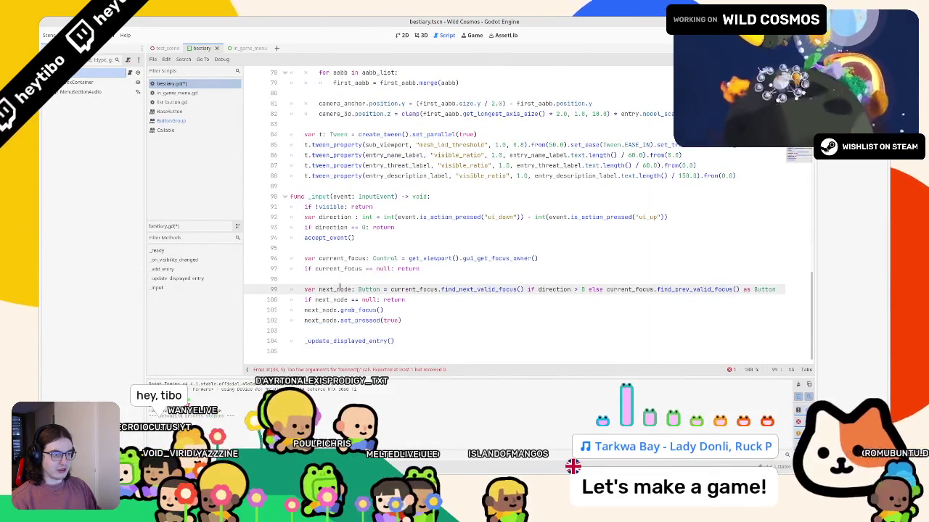
key("ctrl+d")
type("next_button")
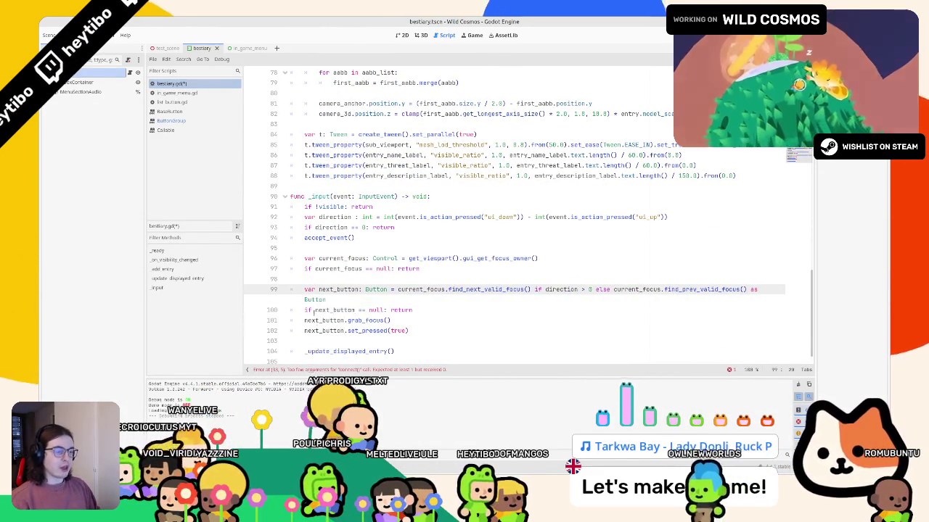
key("Escape")
- Pass next_button.get_index() to the final _update_displayed_entry call
left_click(511, 349)
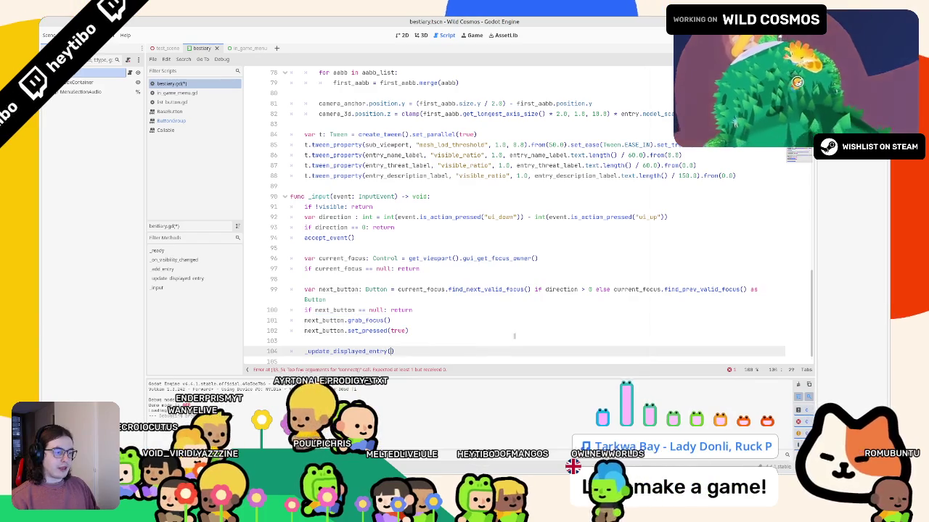
type("next_button.get_")
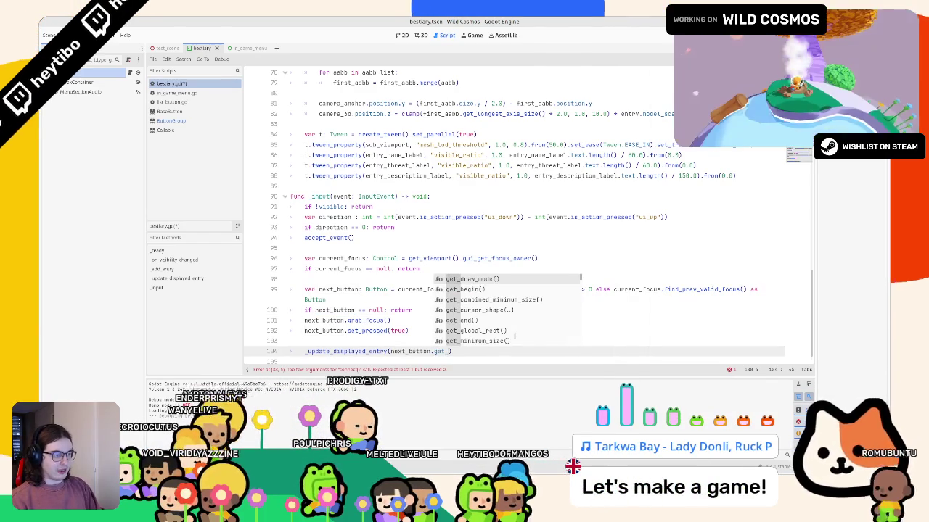
key("BackSpace")
key("BackSpace")
key("BackSpace")
type("index(")
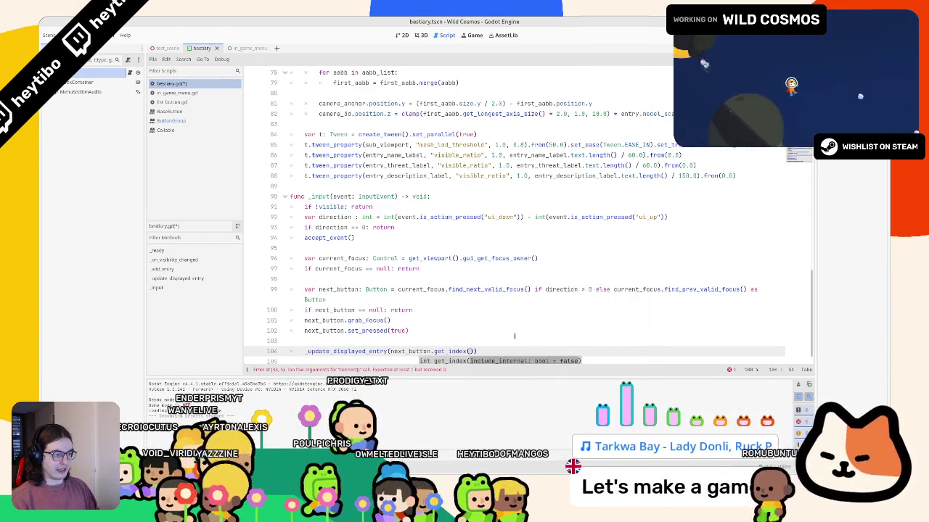
key("Return")
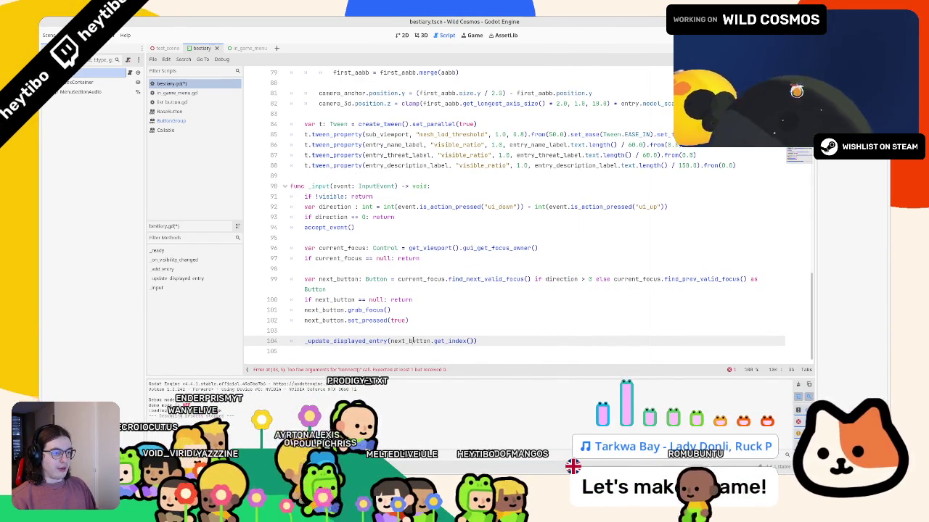
scroll(436, 274, "up", 7)
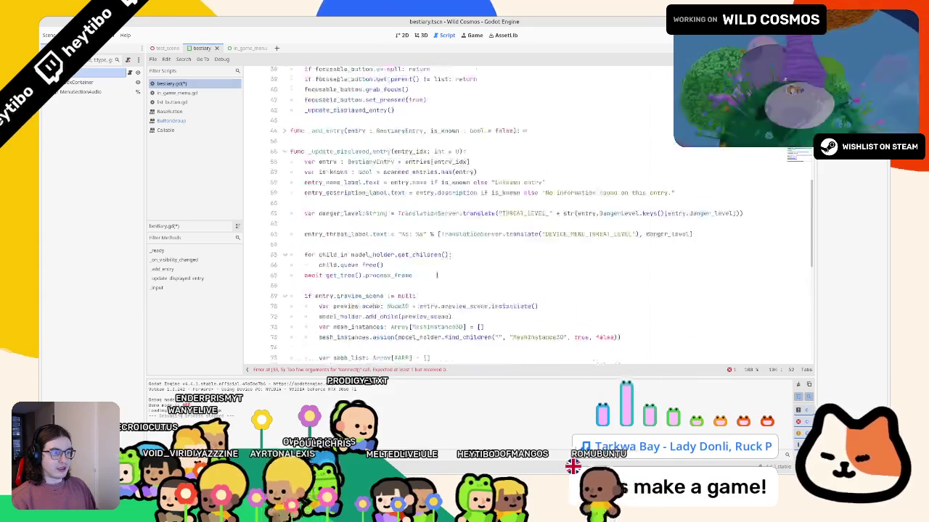
scroll(436, 274, "up", 5)
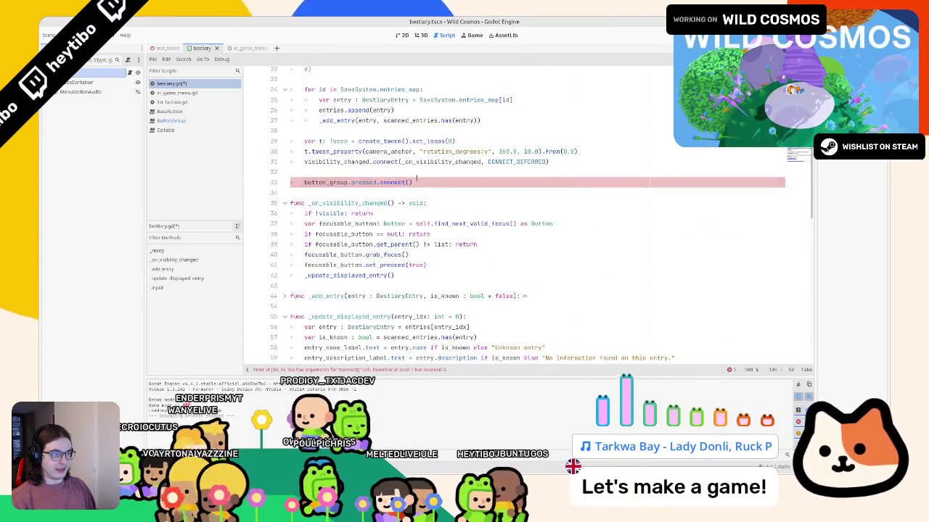
- Write a func(button: Button) lambda inside connect() containing the _update_displayed_entry call, and save
left_click(410, 182)
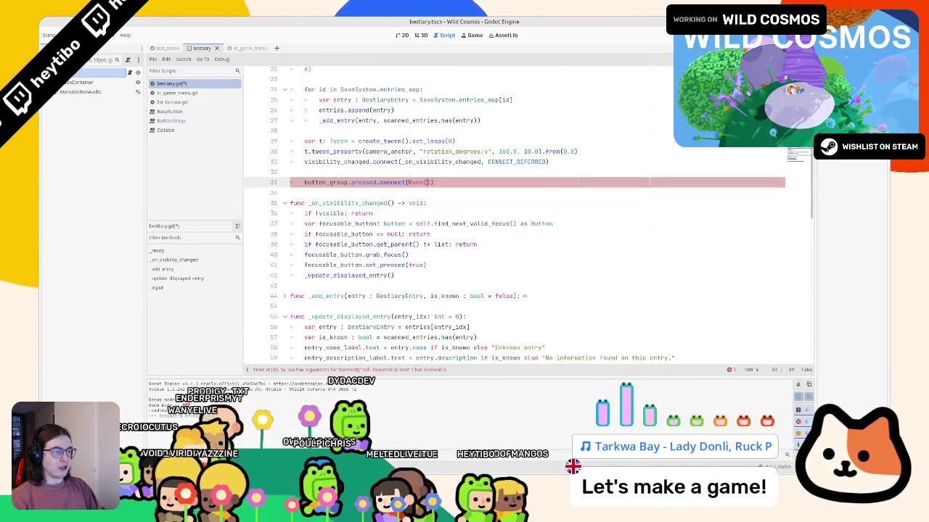
type("button: B")
type("utto")
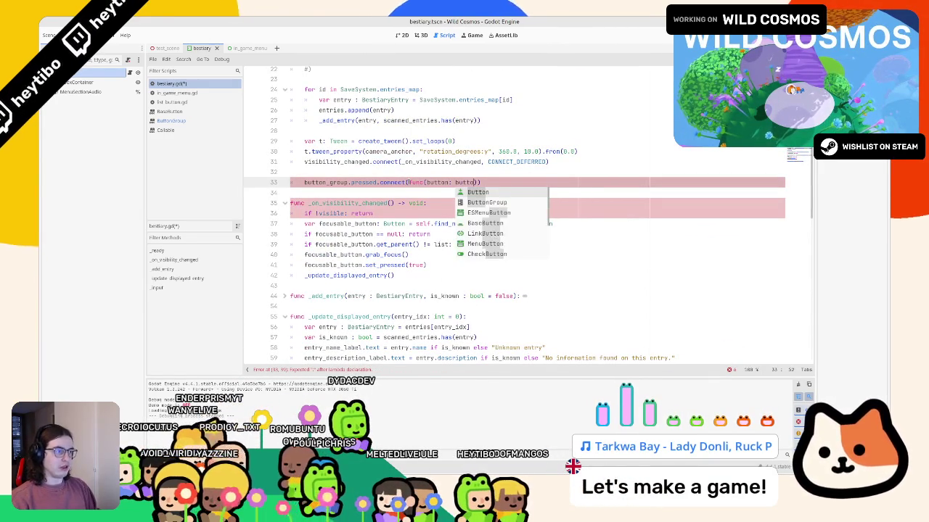
key("Return")
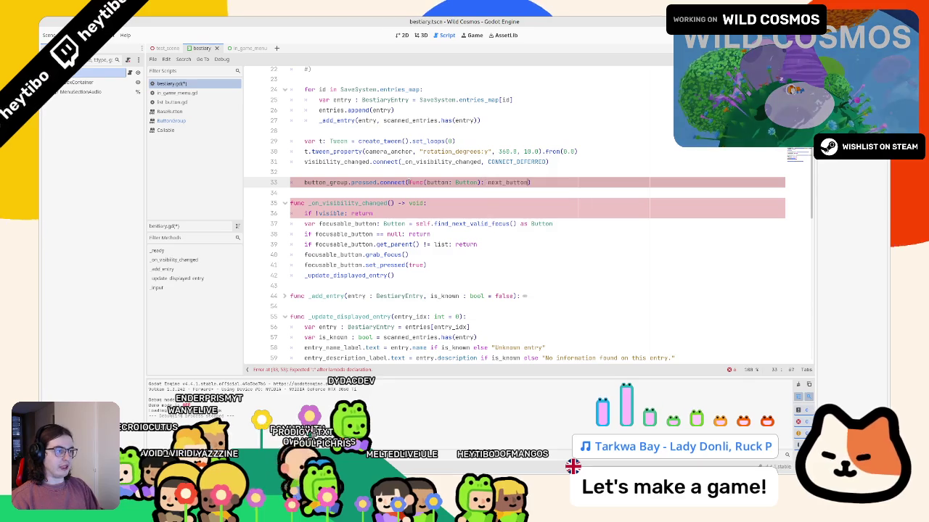
scroll(374, 330, "up", 5)
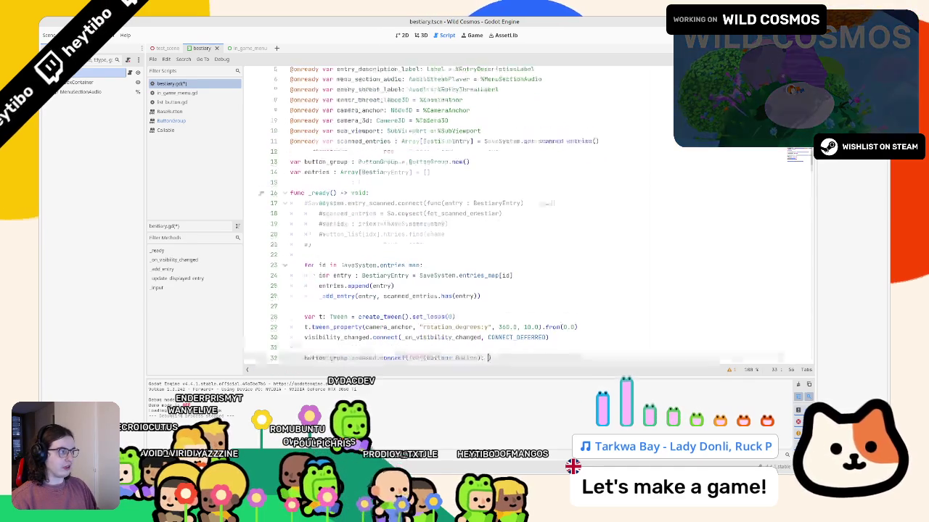
scroll(374, 330, "down", 15)
left_click(344, 340)
key("ctrl+x")
key("alt+Left")
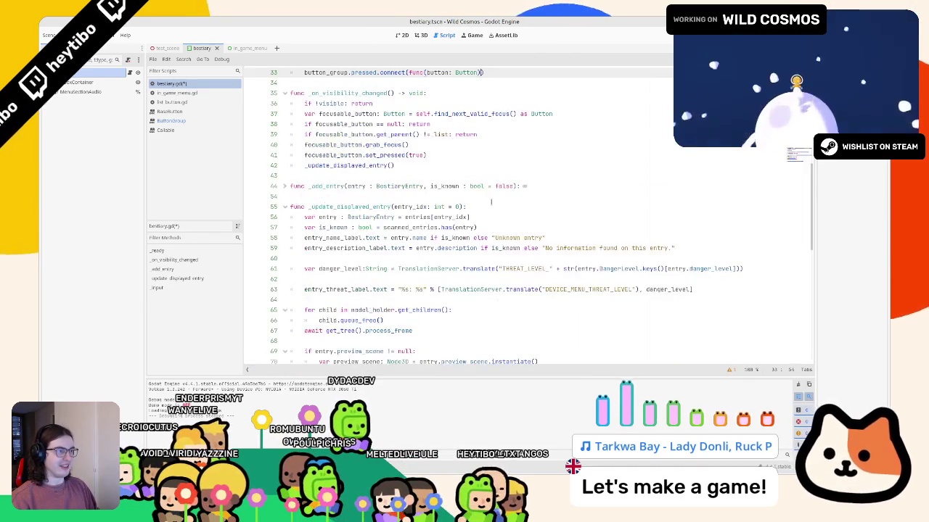
key("ctrl+v")
key("ctrl+s")
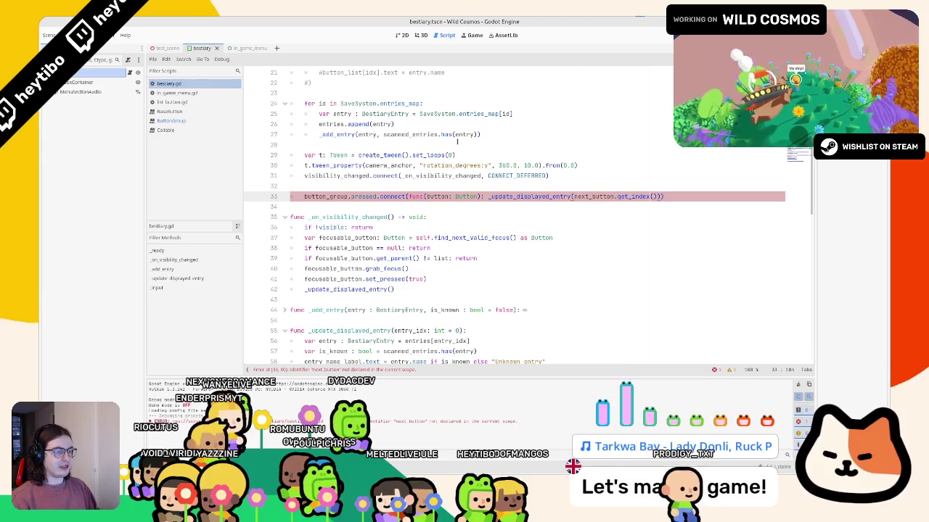
- Replace next_button with the lambda's button argument on line 33 and run the game
left_click(438, 196)
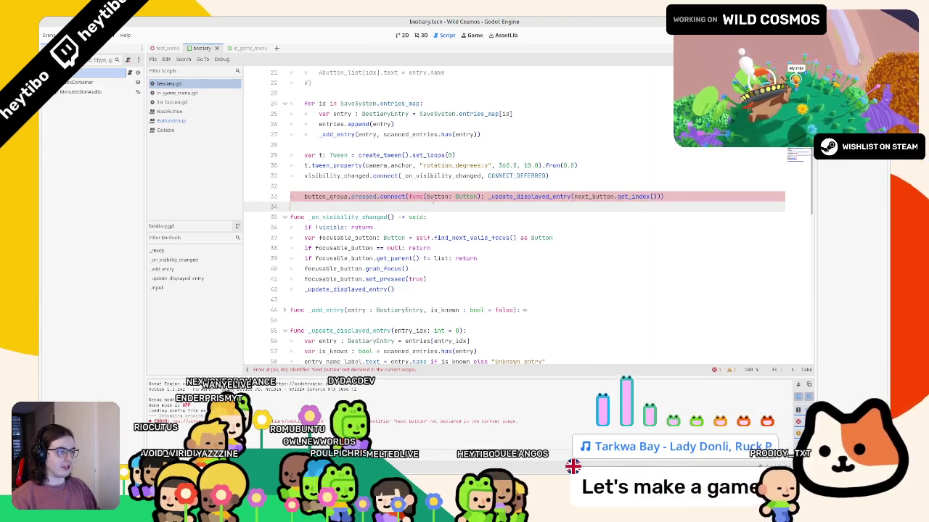
double_click(581, 196)
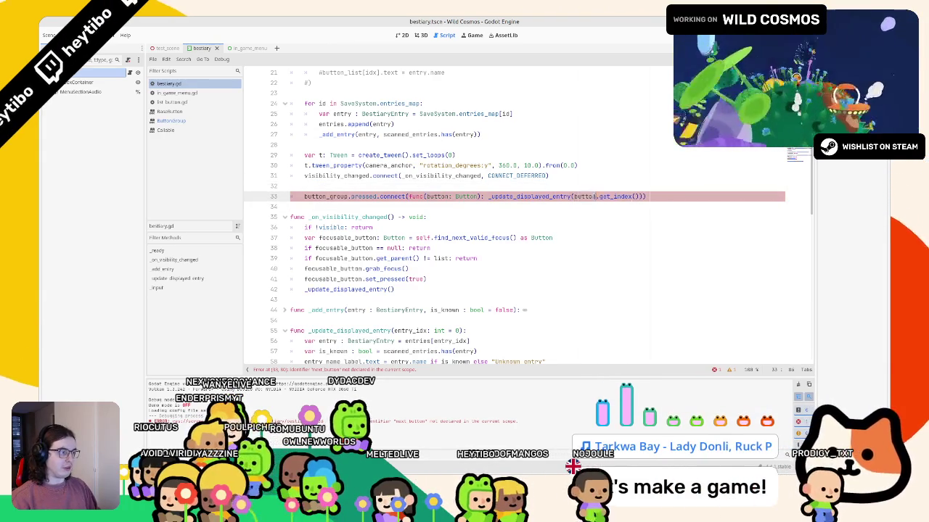
key("ctrl+v")
scroll(394, 179, "up", 2)
scroll(394, 179, "up", 3)
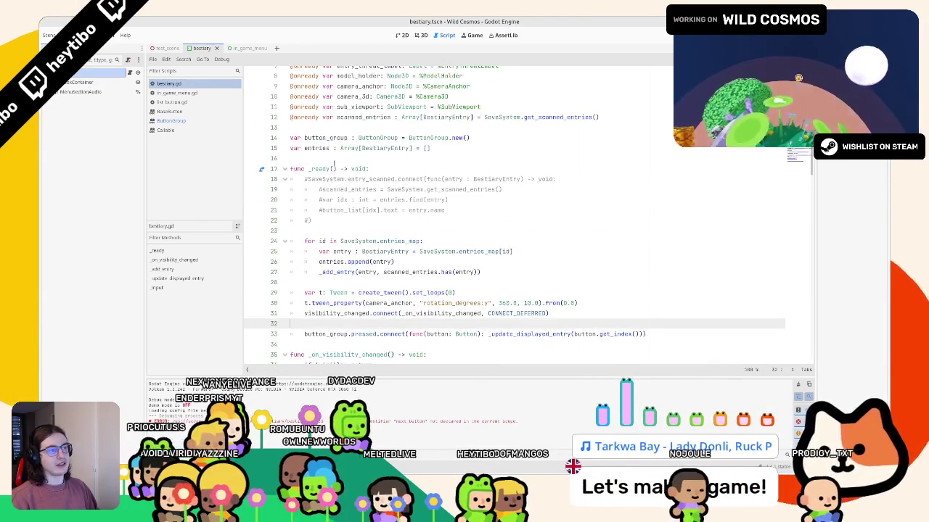
double_click(327, 142)
scroll(331, 147, "up", 2)
scroll(329, 146, "up", 2)
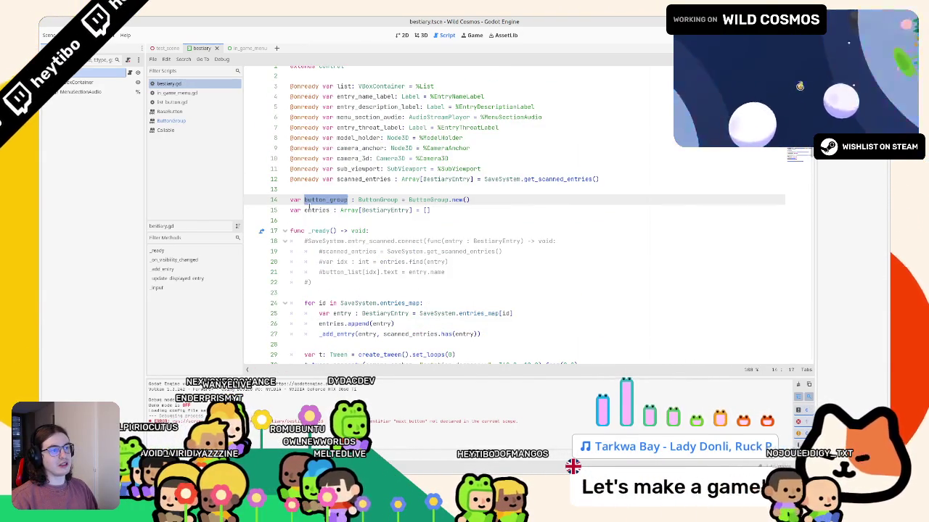
key("F5")
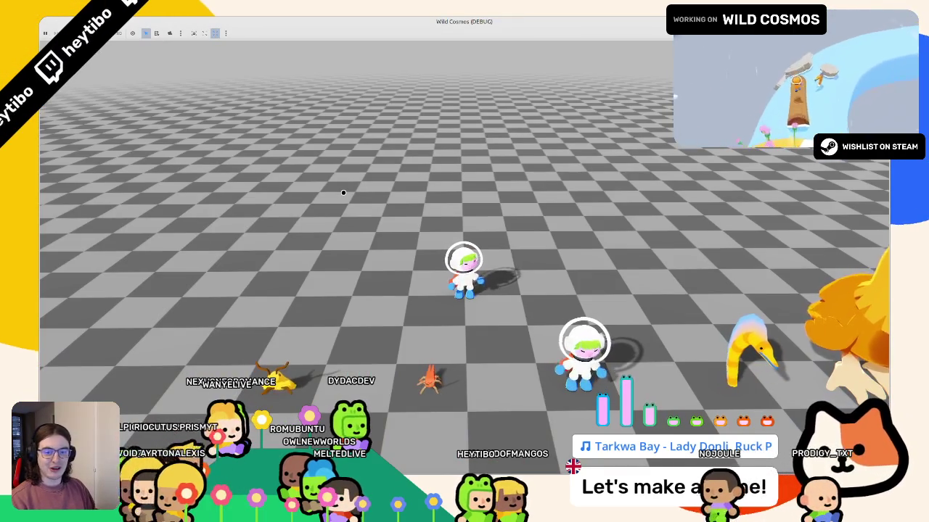
- Open the Bestiary and switch between Crested Dodo and Crested Dodo chick
key("Tab")
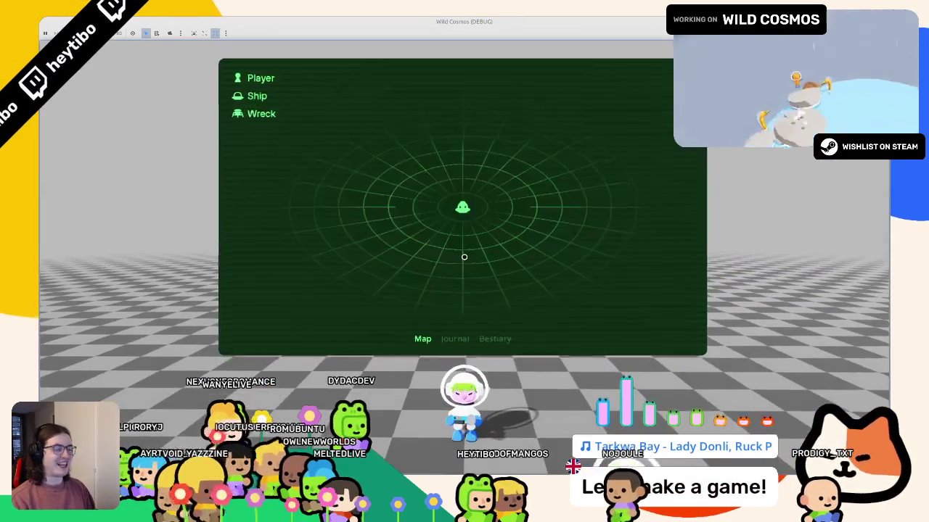
key("Left")
key("Down")
key("Down")
key("Down")
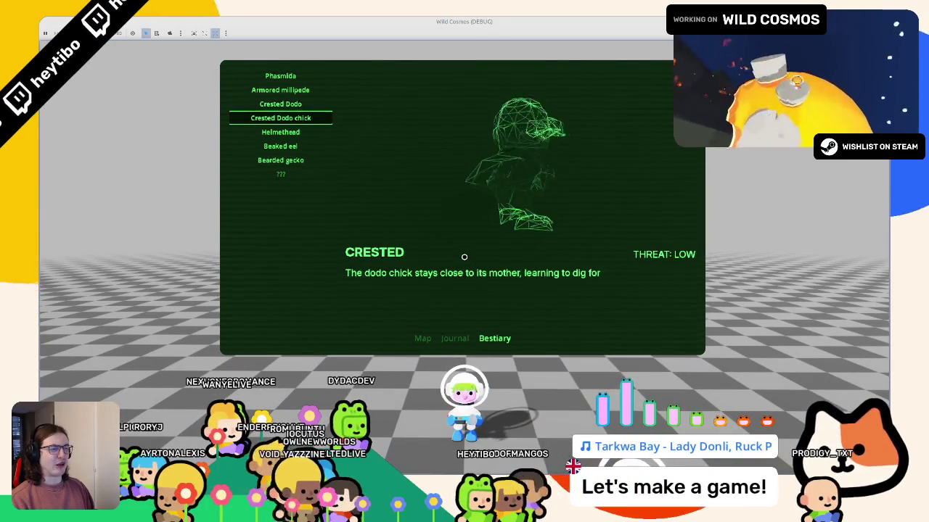
key("Up")
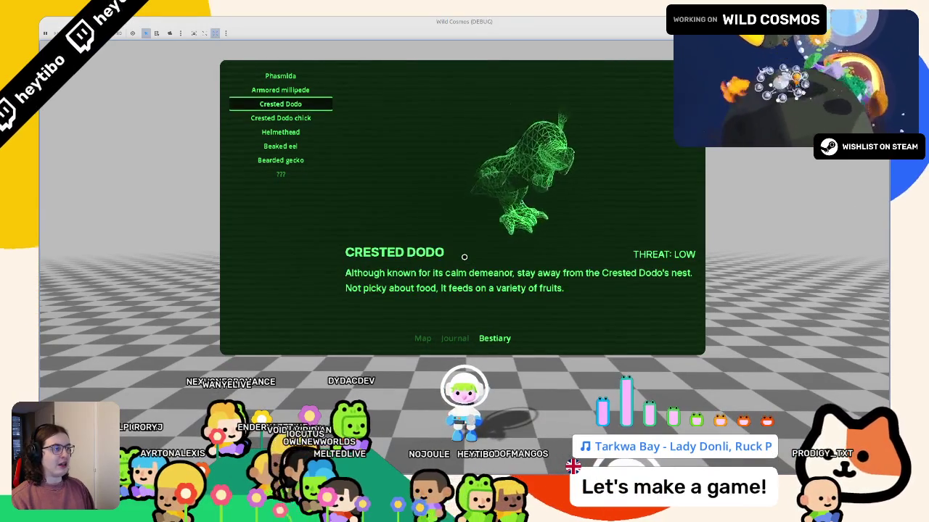
key("Down")
key("Down")
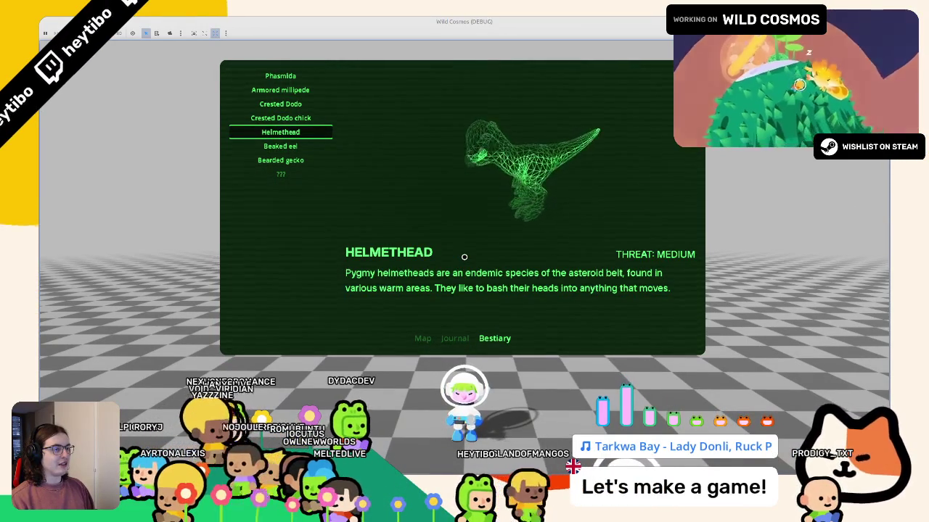
key("Up")
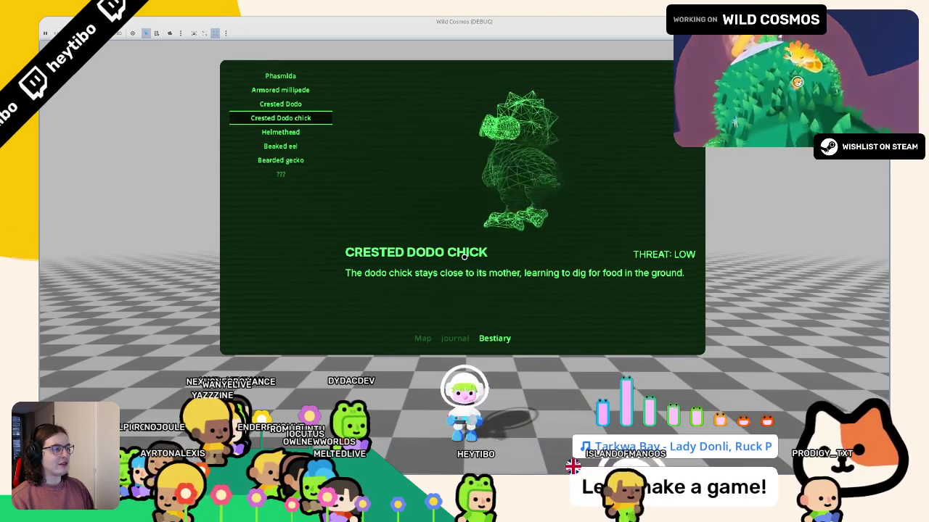
key("Escape")
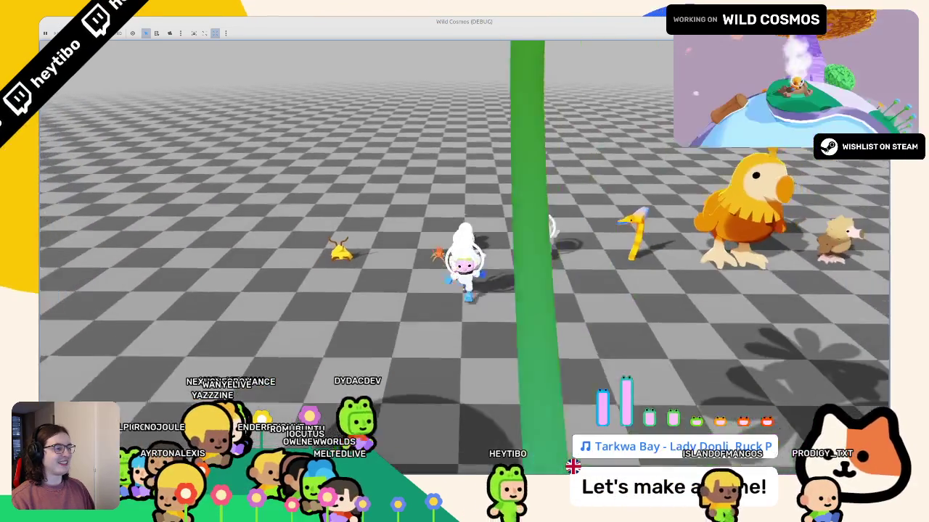
- Reopen the Bestiary and cycle through Helmethead, Bearded gecko, Armored millipede and Crested Dodo chick
key("Tab")
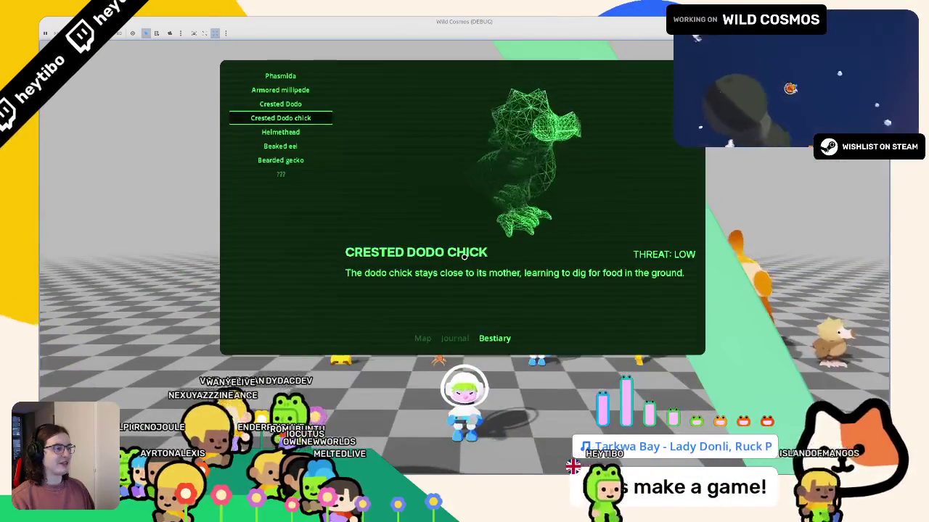
key("Escape")
key("w")
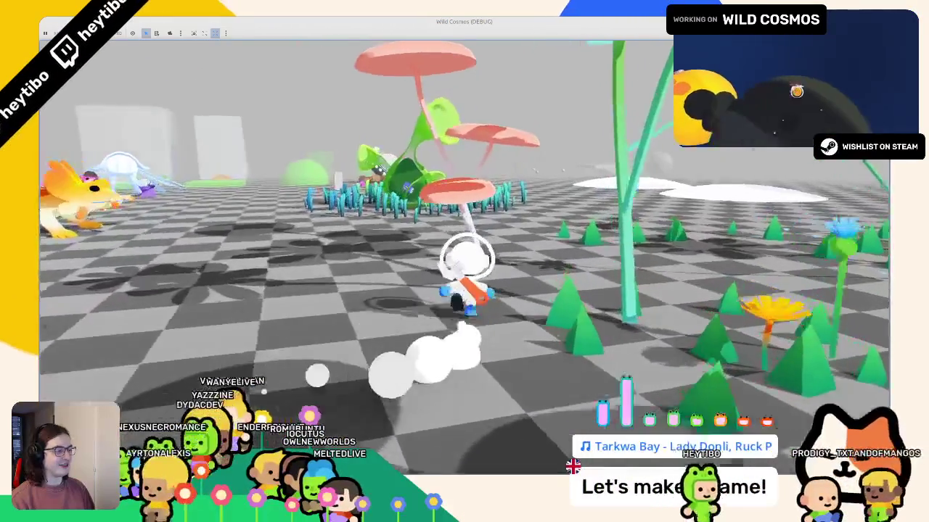
key("Tab")
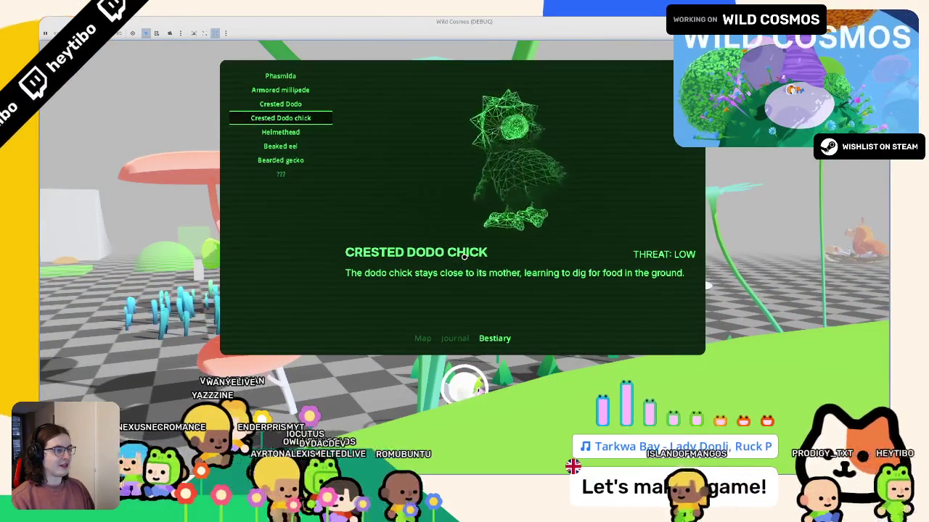
key("Down")
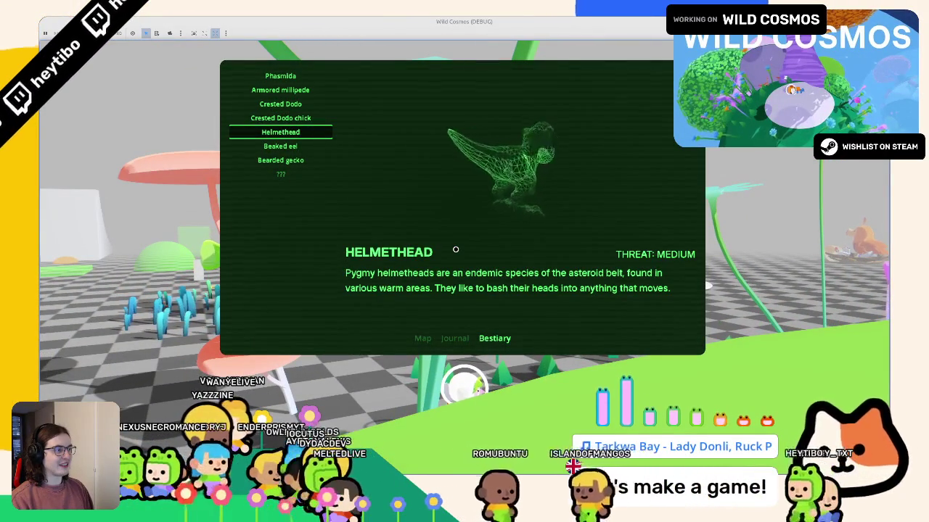
key("Down")
key("Down")
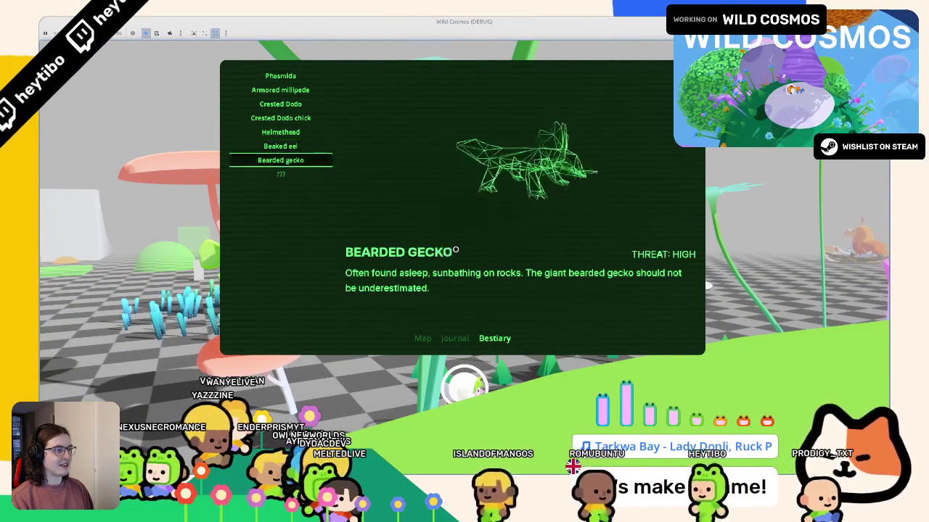
key("Down")
key("Down")
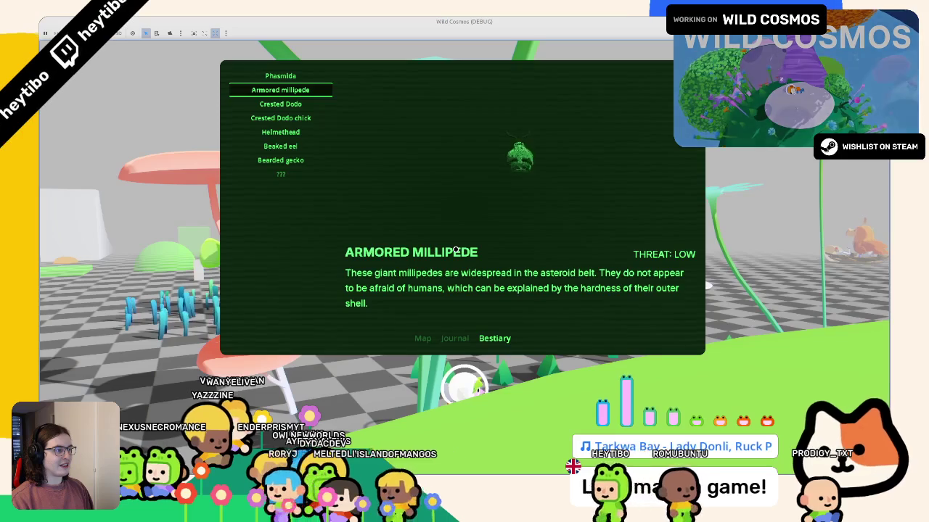
key("Down")
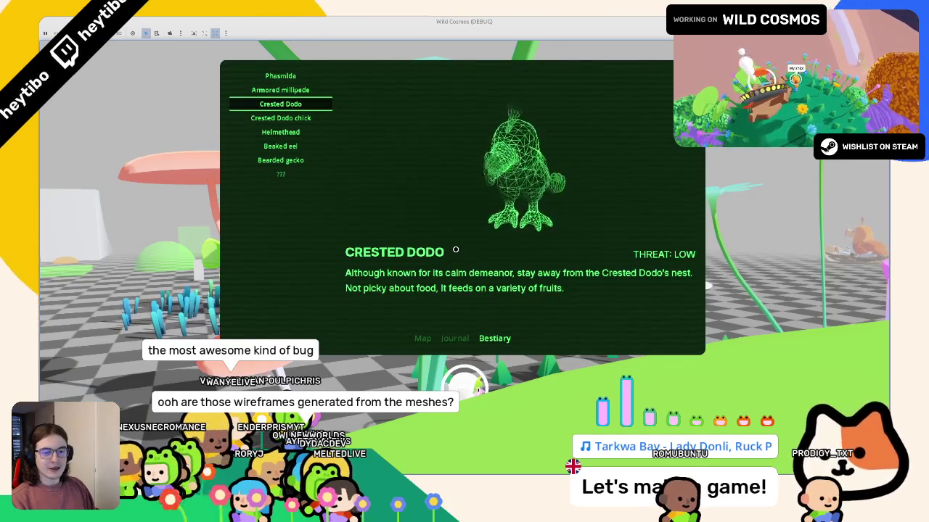
key("Down")
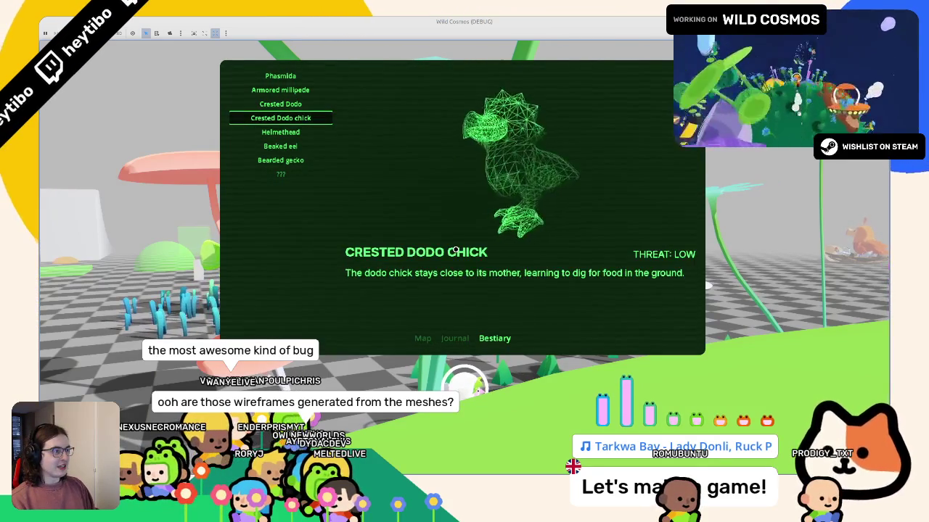
key("Down")
key("Down")
key("Down")
key("Down")
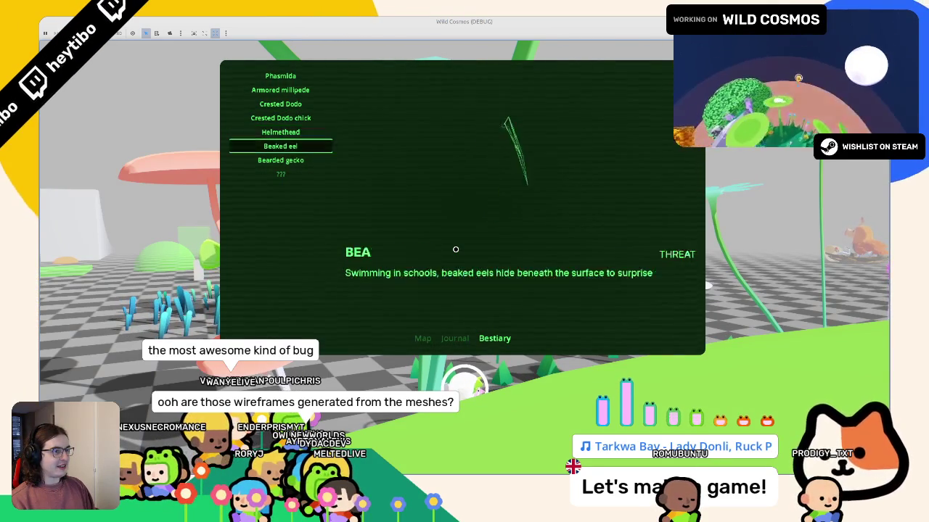
key("Escape")
key("w")
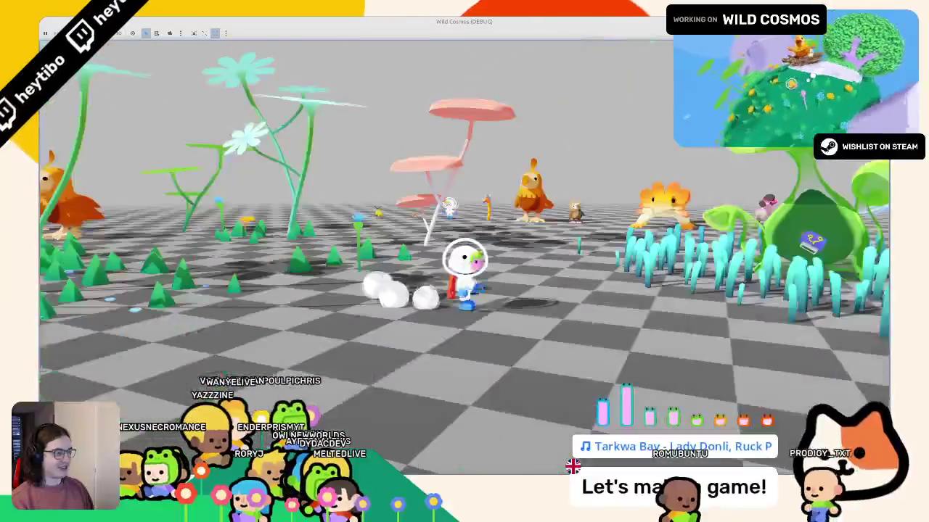
- Step the Bestiary from Phasmida through Crested Dodo, Helmethead, Bearded gecko and Beaked eel
key("Tab")
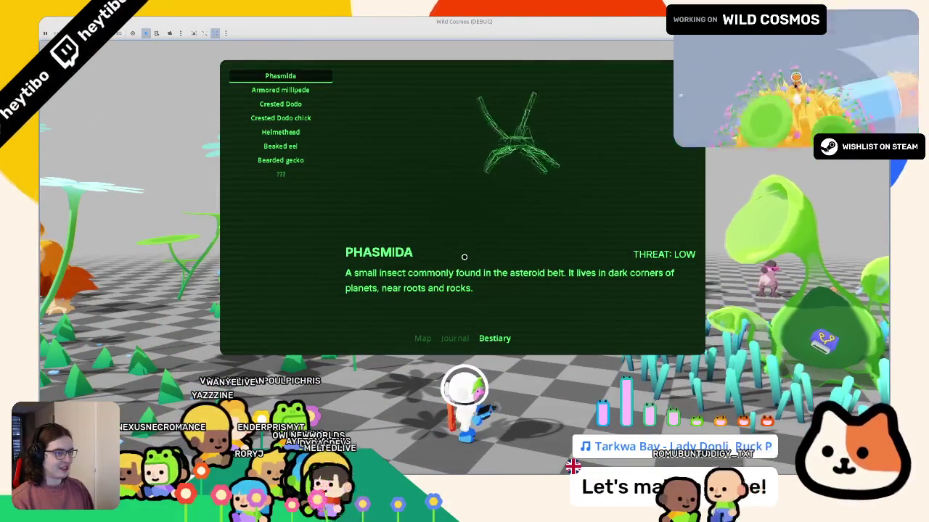
key("Down")
key("Down")
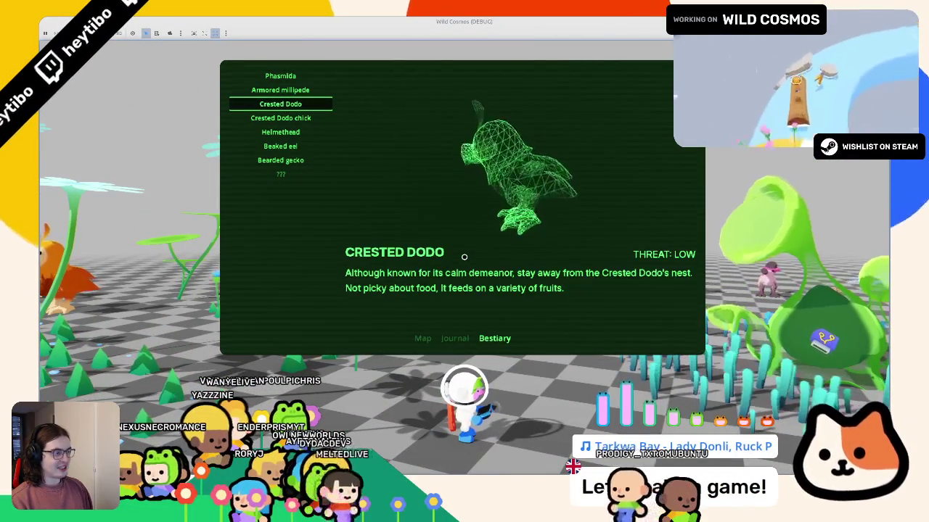
key("Down")
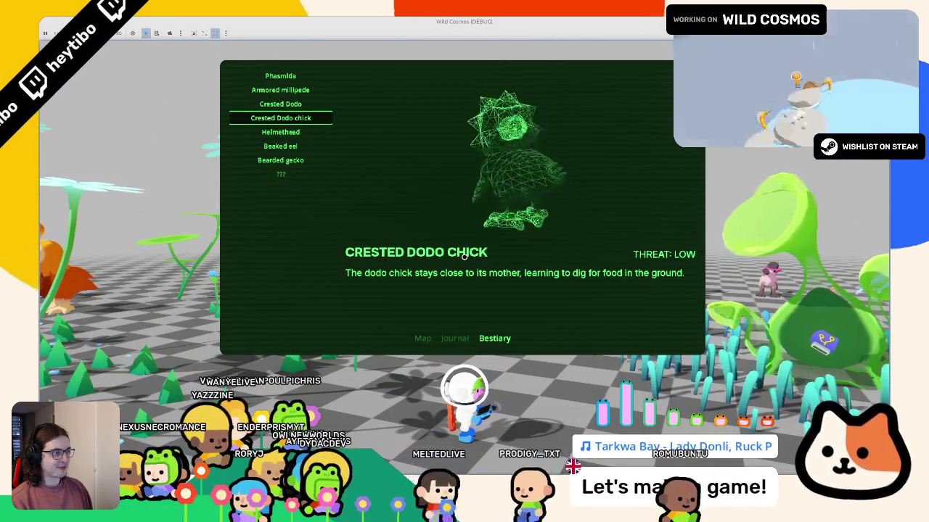
key("Down")
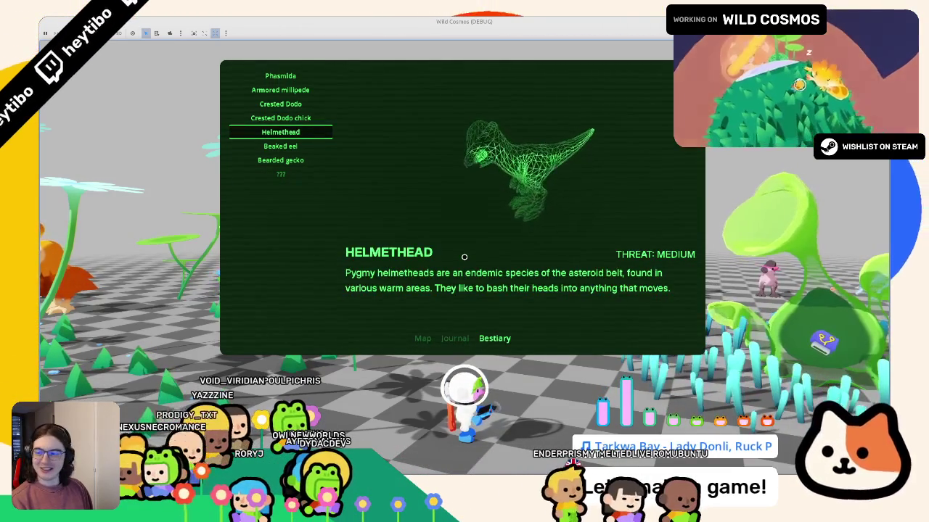
key("Down")
key("Down")
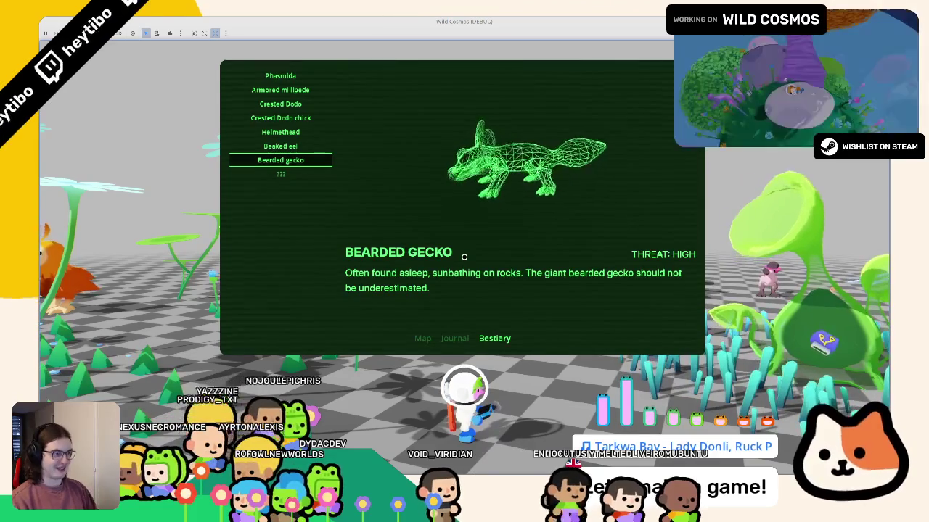
key("Up")
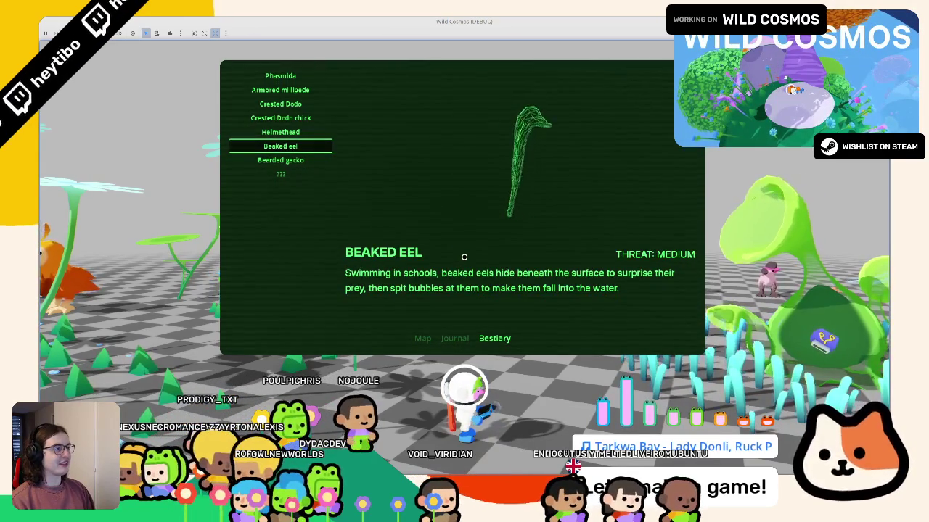
key("Up")
key("Up")
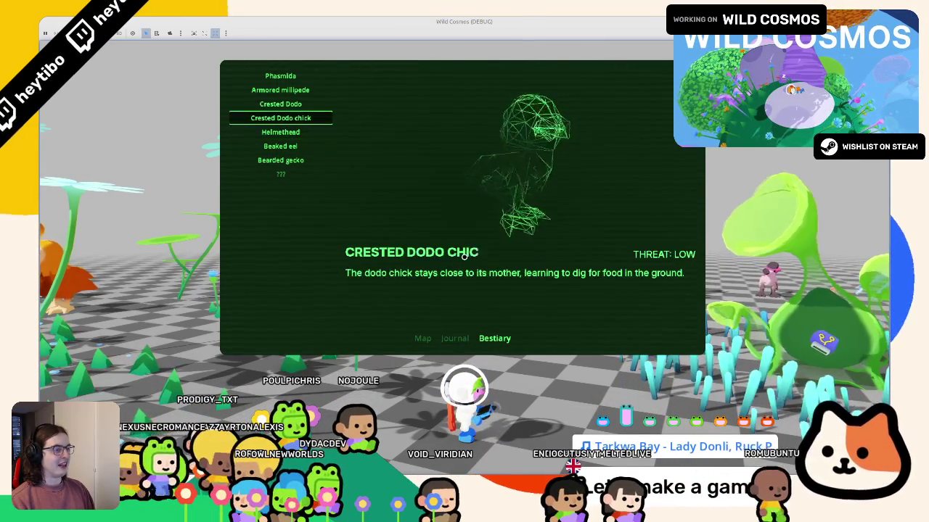
key("Escape")
- Walk the character around the pink mushroom, opening and closing the Bestiary along the way
key("w")
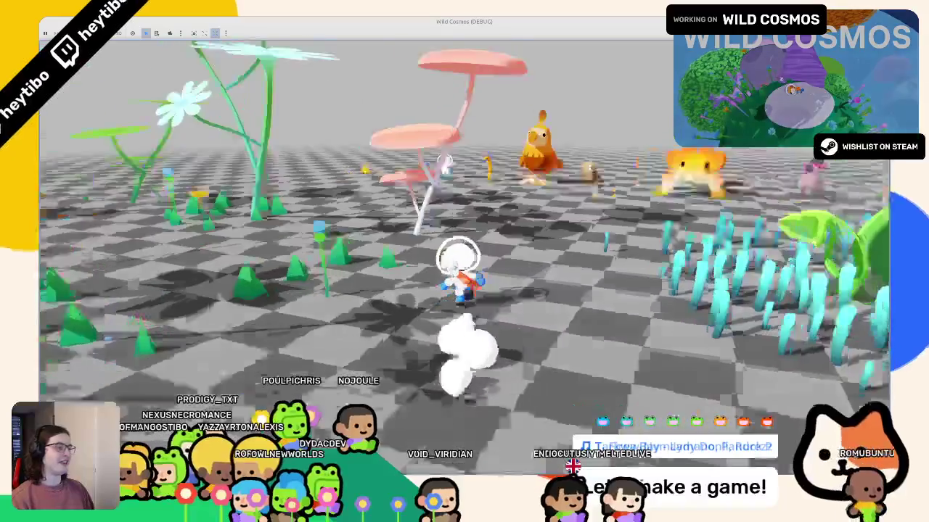
key("a")
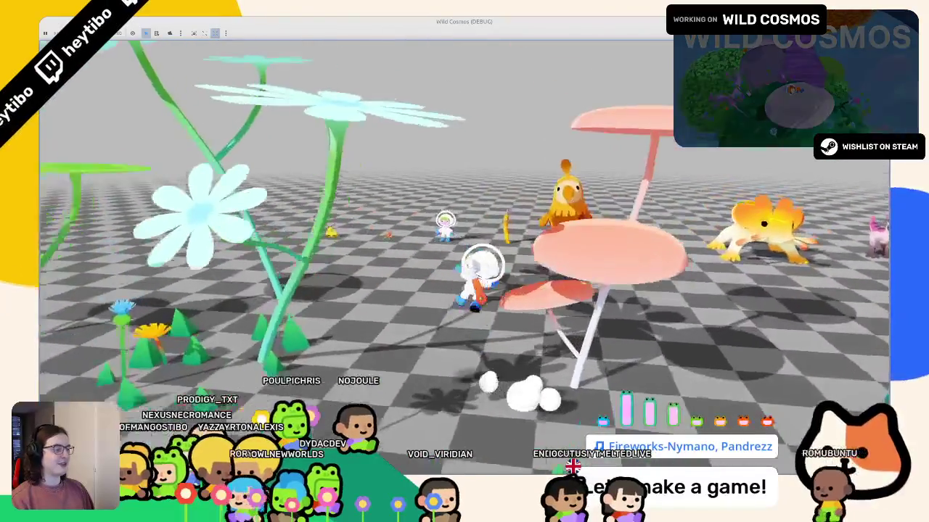
key("s")
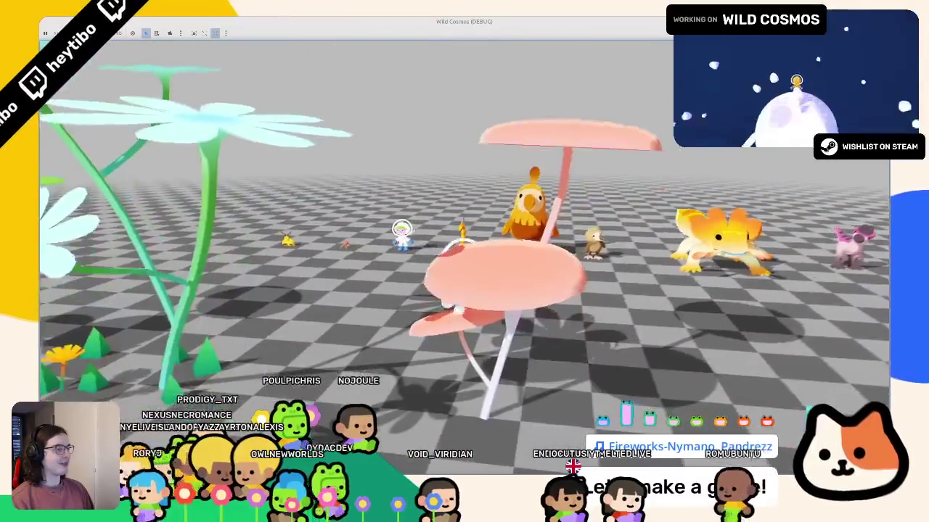
key("w")
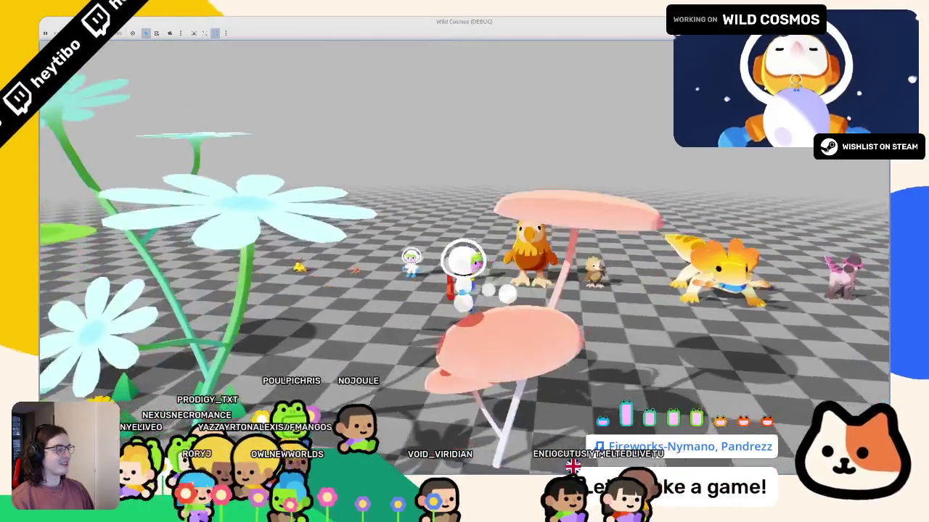
key("Tab")
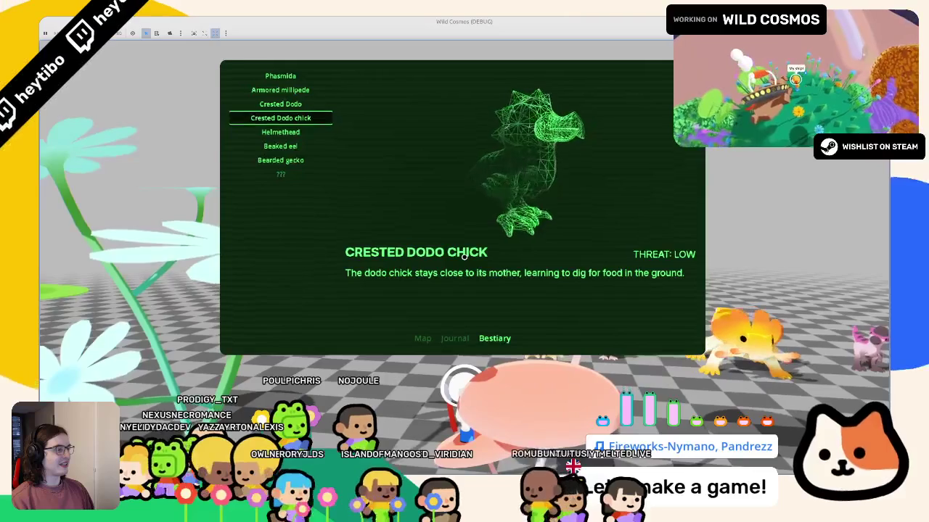
key("Tab")
key("s")
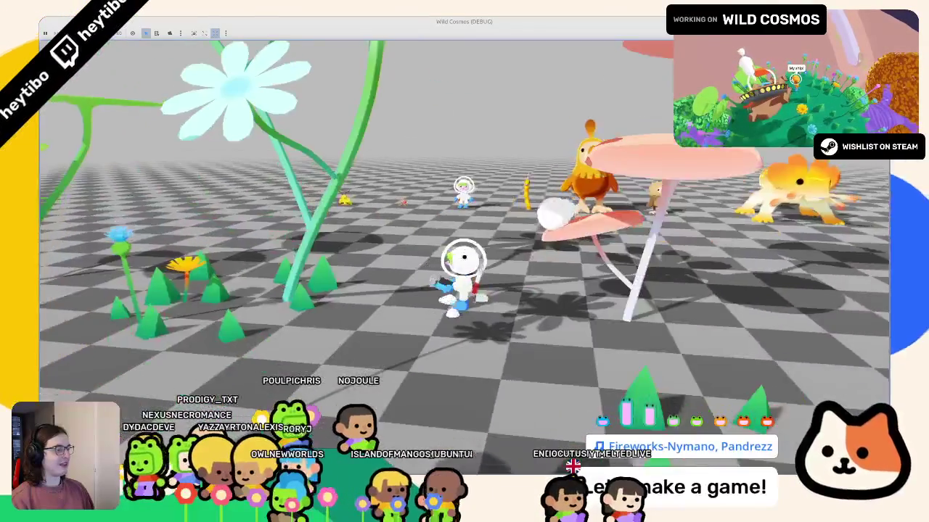
key("Tab")
key("Tab")
key("w")
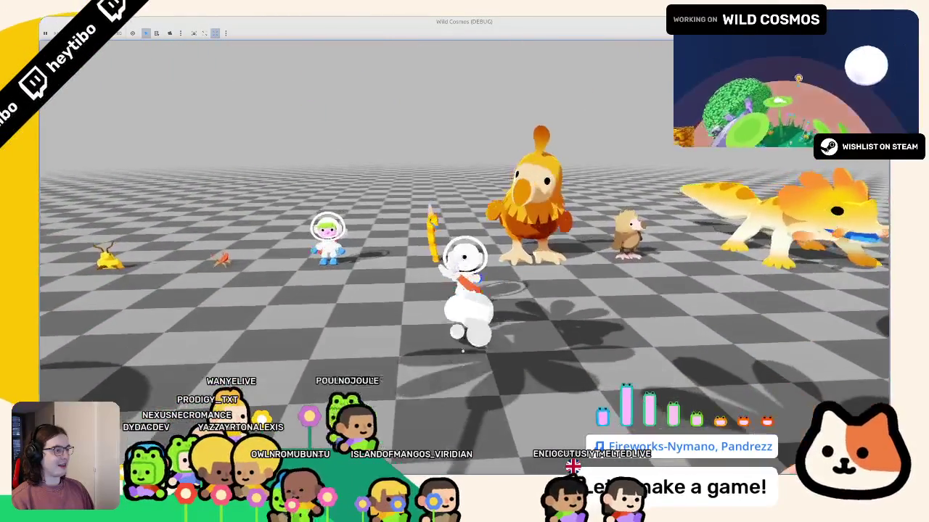
- Move the Bestiary from Crested Dodo chick to Armored millipede and back, then climb a mushroom
key("Tab")
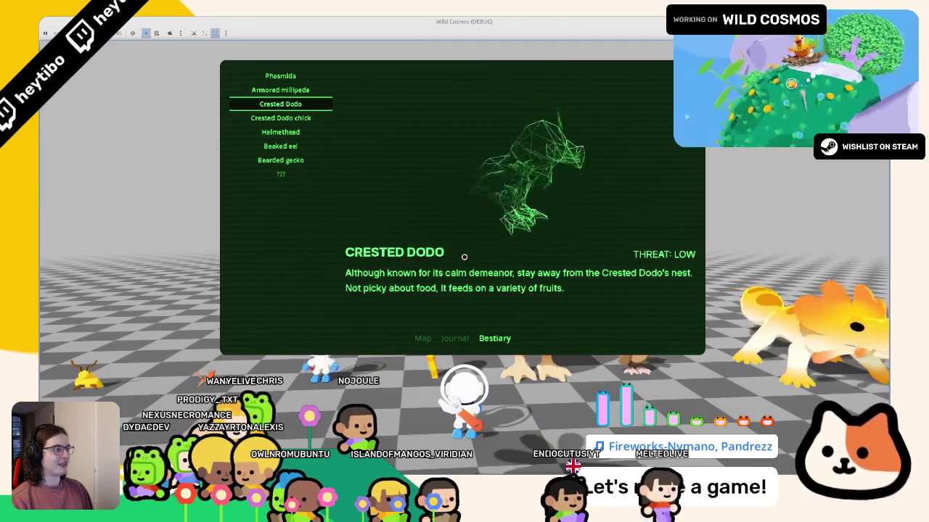
key("Up")
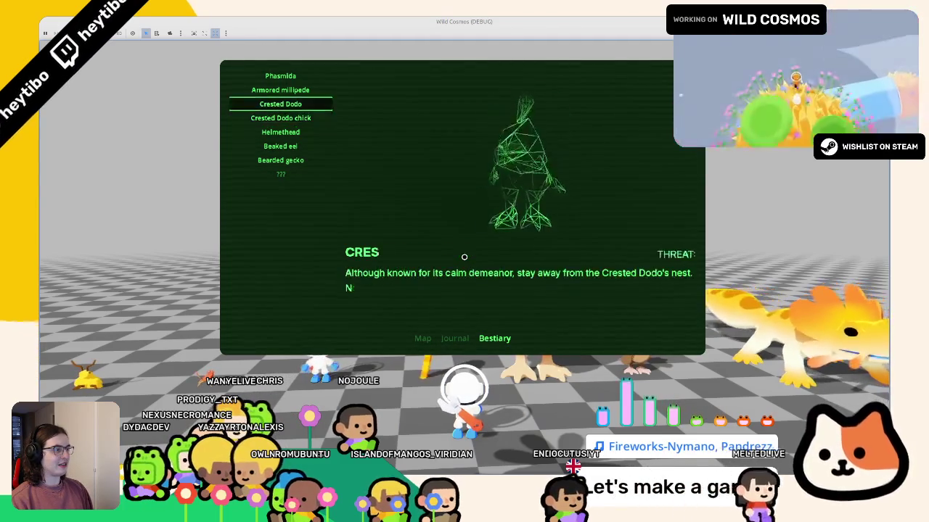
key("Up")
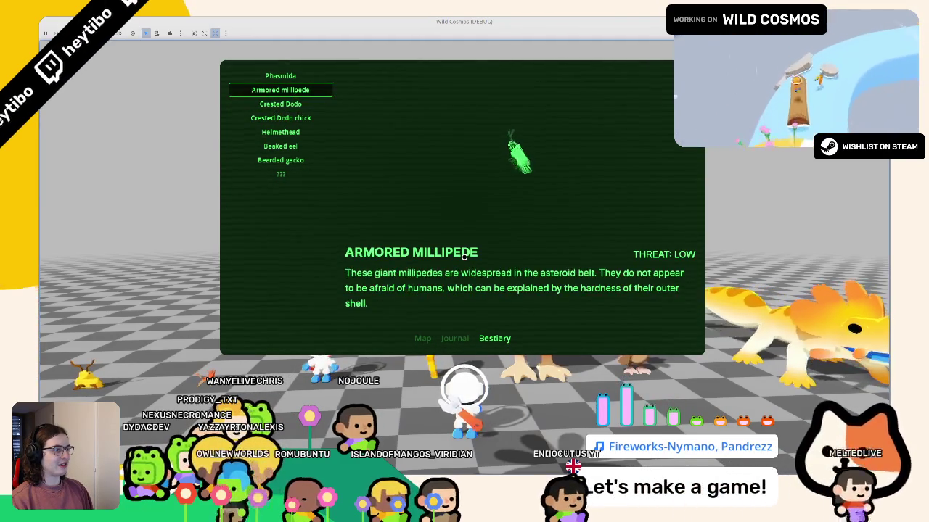
key("Down")
key("Down")
key("Tab")
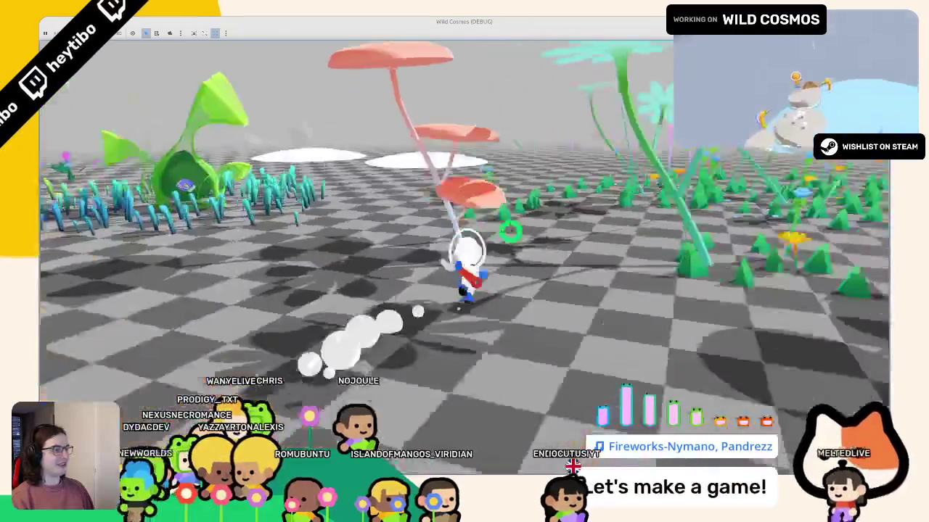
key("space")
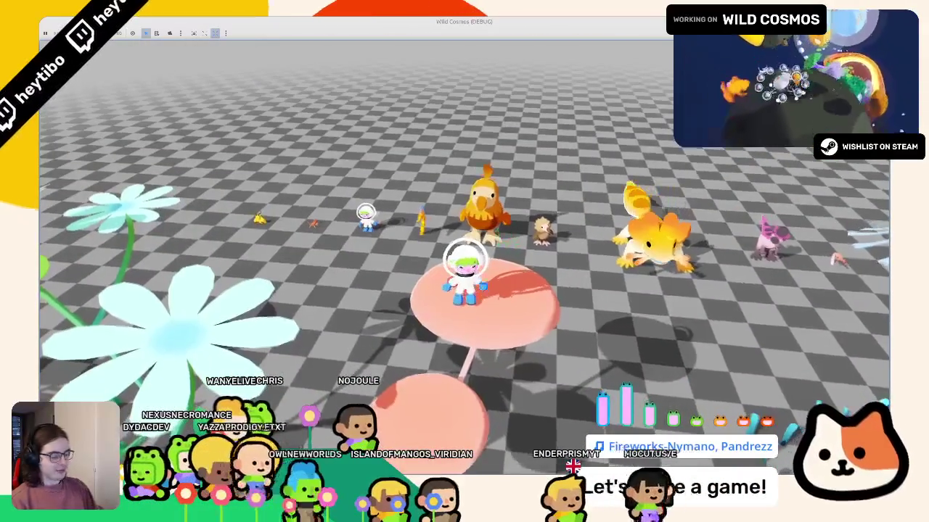
- Cycle the Bestiary through Bearded gecko, Phasmida, Armored millipede and back up to Beaked eel
key("Tab")
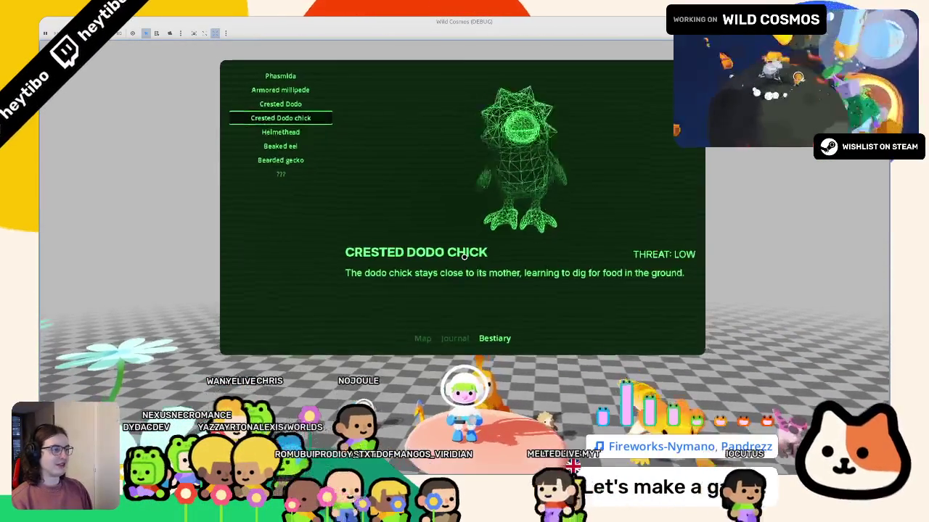
key("Down")
key("Down")
key("Down")
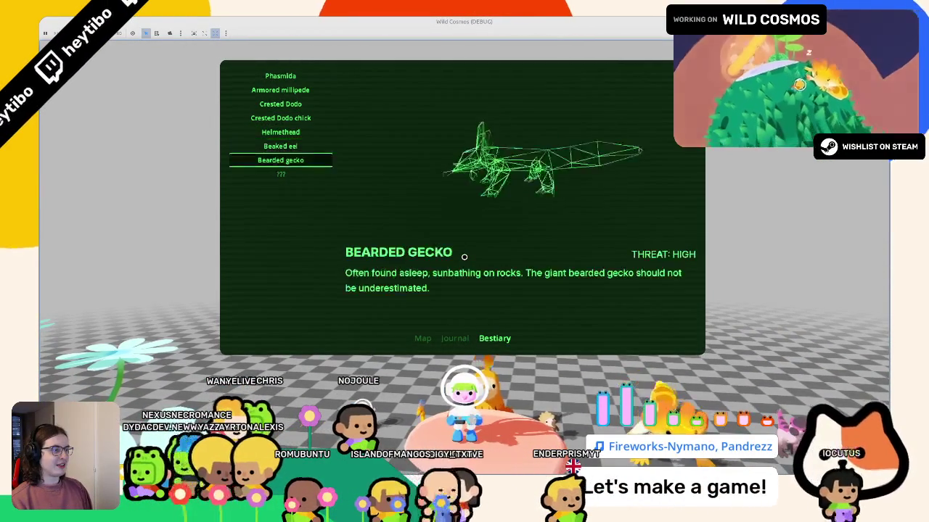
key("Down")
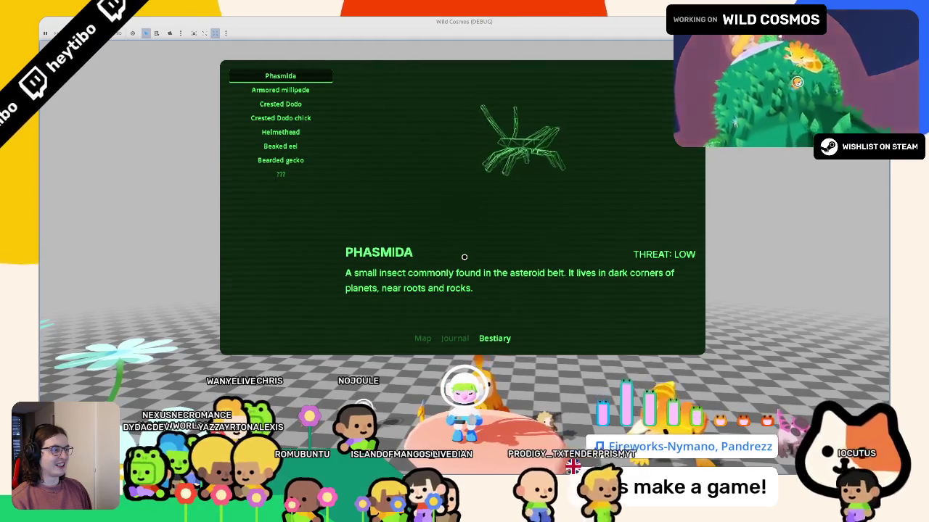
key("Down")
key("Up")
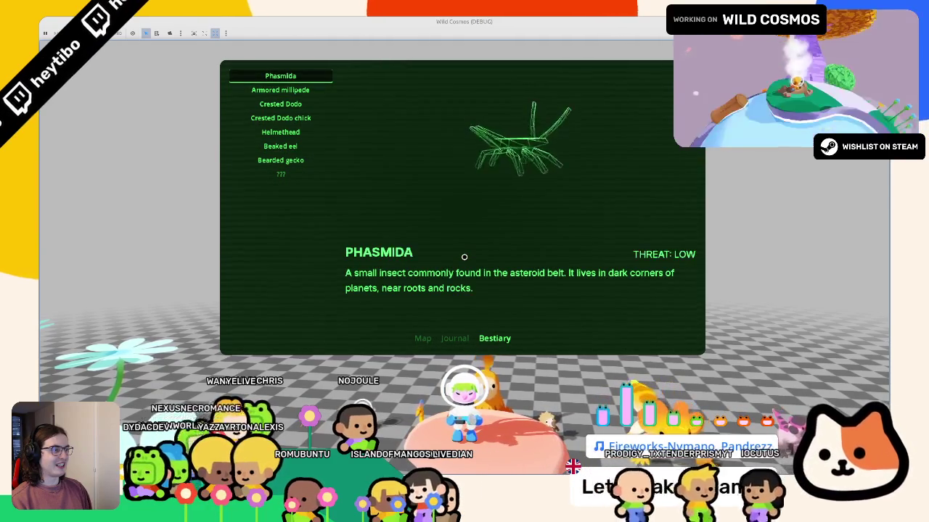
key("Up")
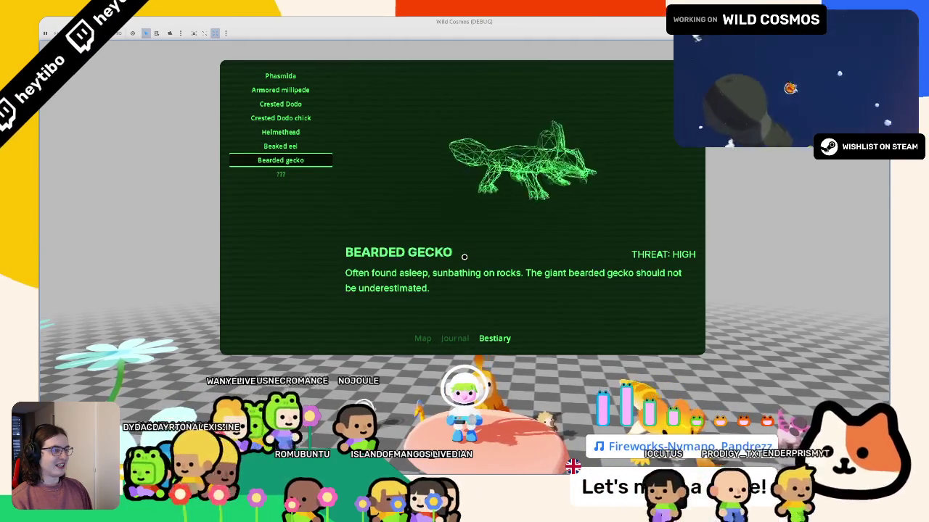
key("Up")
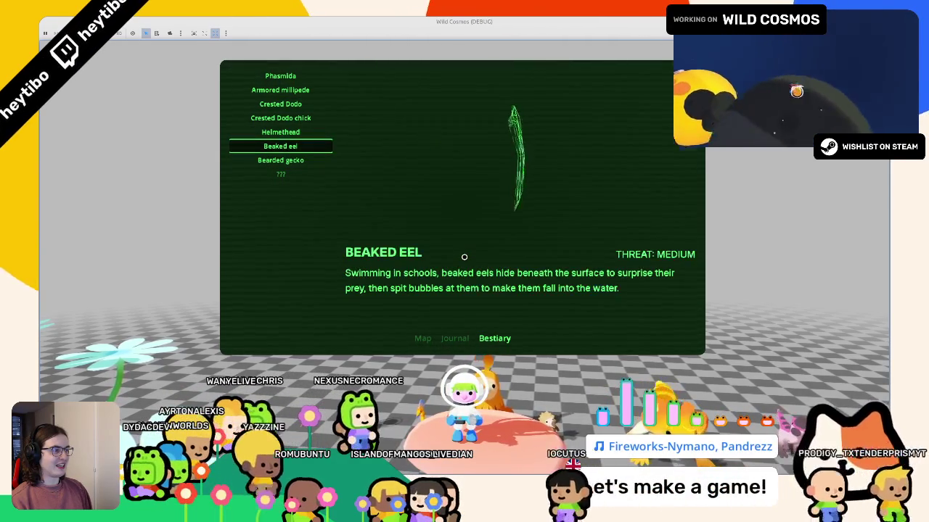
key("Up")
key("Up")
- Switch the menu to the Journal page showing entries like Big crash and Strange dream
key("Left")
key("Right")
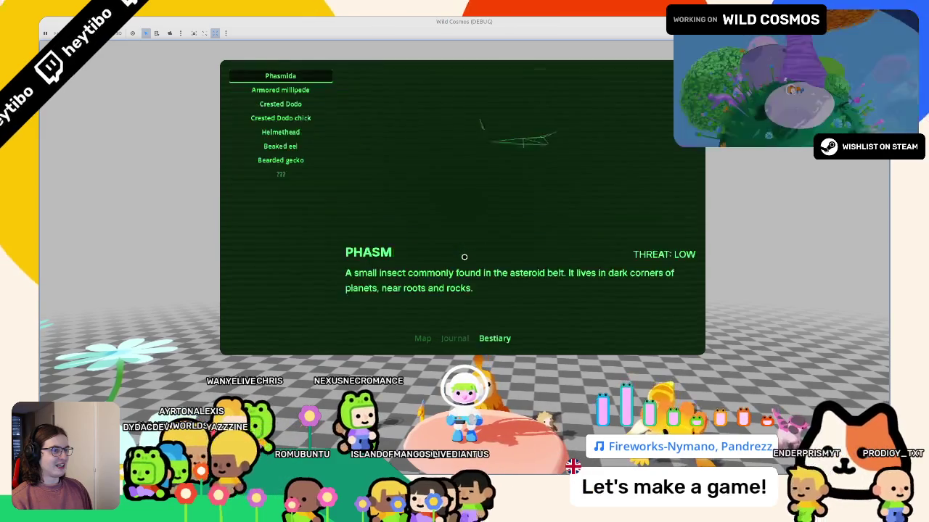
key("Left")
key("Down")
key("Down")
key("Left")
key("Right")
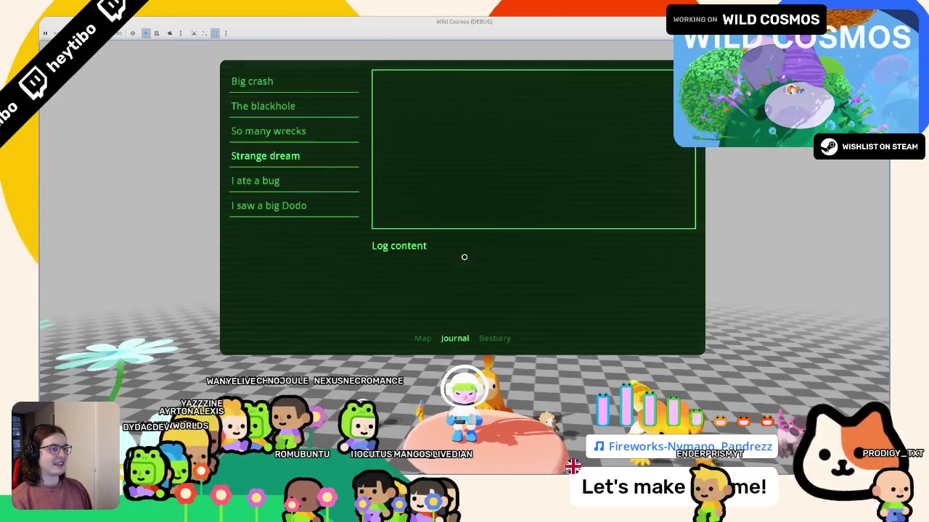
- Arrow through the journal logs 'I saw a big Dodo', 'The blackhole' and 'So many wrecks', then return to the Bestiary
key("Down")
key("Down")
key("Down")
key("Down")
key("Up")
key("Up")
key("Down")
key("Left")
key("Right")
key("Down")
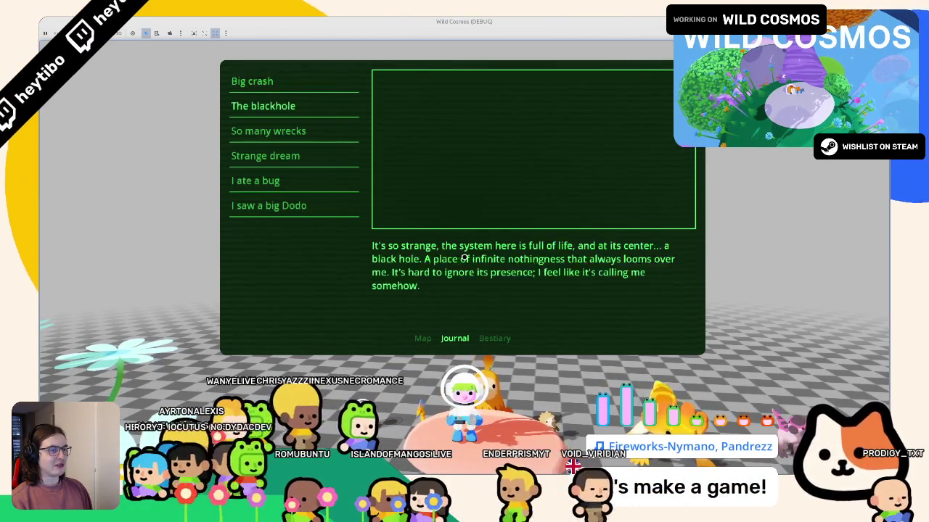
key("Down")
key("Down")
key("Down")
key("Up")
key("Up")
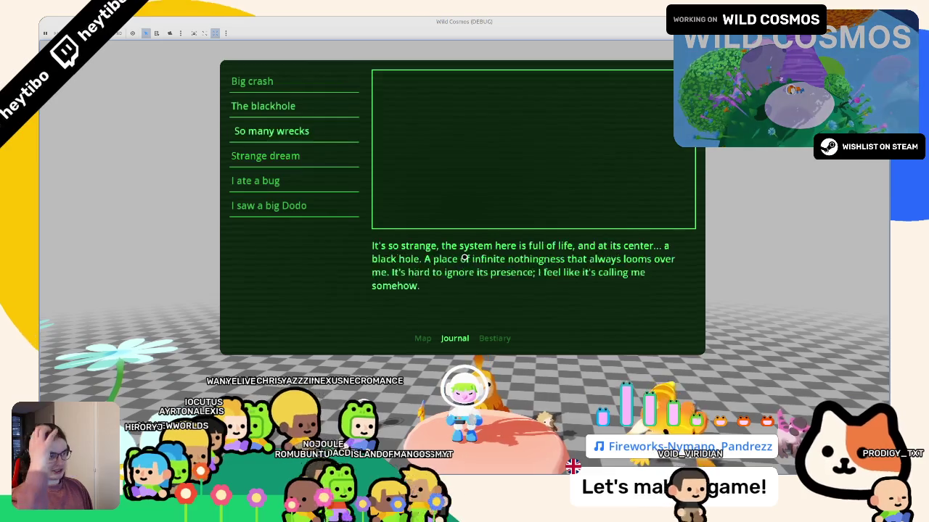
key("Up")
key("Up")
key("Right")
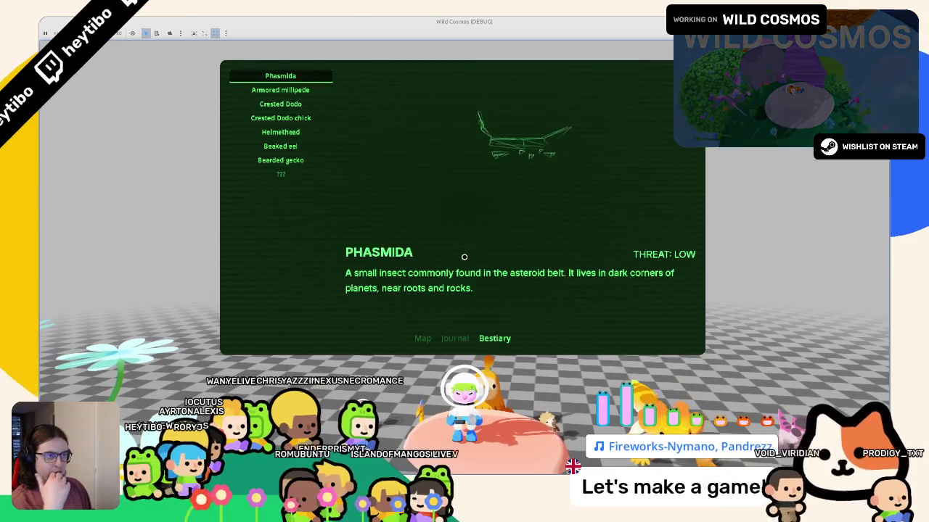
- Switch the menu back to the Bestiary, step to Beaked eel, and stop the game
key("Down")
key("Down")
key("Down")
key("Up")
key("Up")
key("Up")
key("Up")
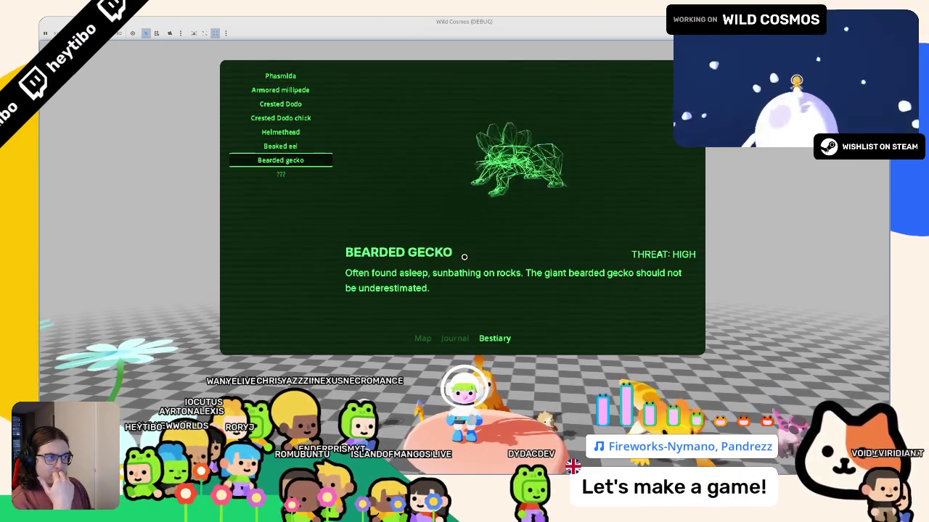
key("Up")
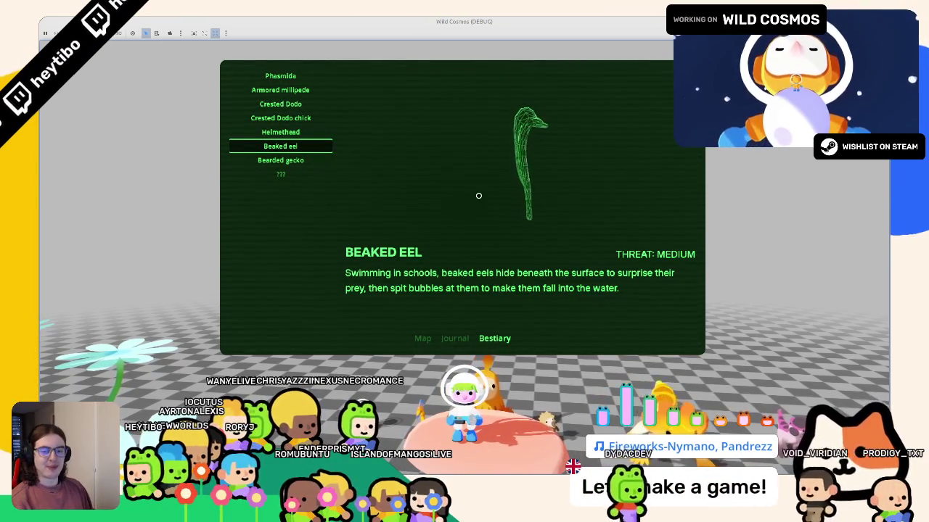
key("F8")
- Undo the typo on line 14 so button_group reads correctly, then rerun the game
left_click(434, 306)
key("ctrl+z")
key("F5")
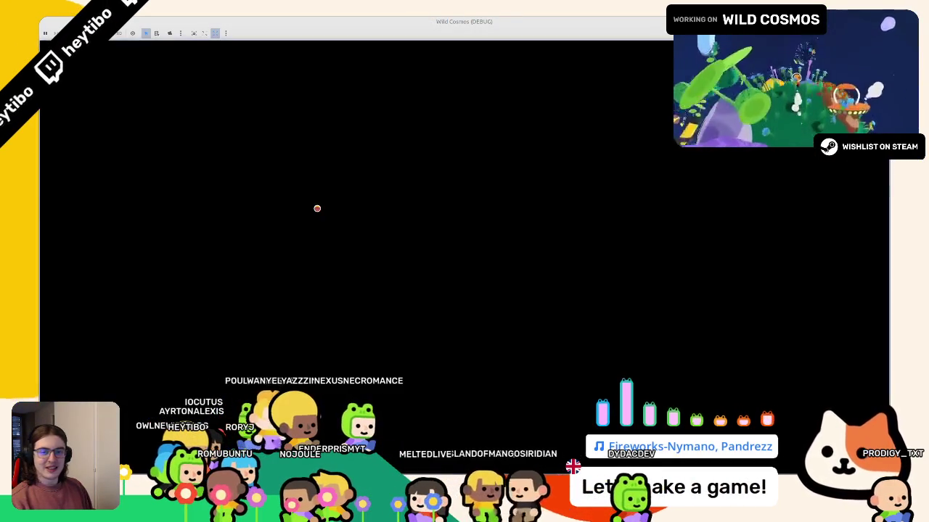
- Open the Bestiary, move down to Crested Dodo, then stop the game
key("Tab")
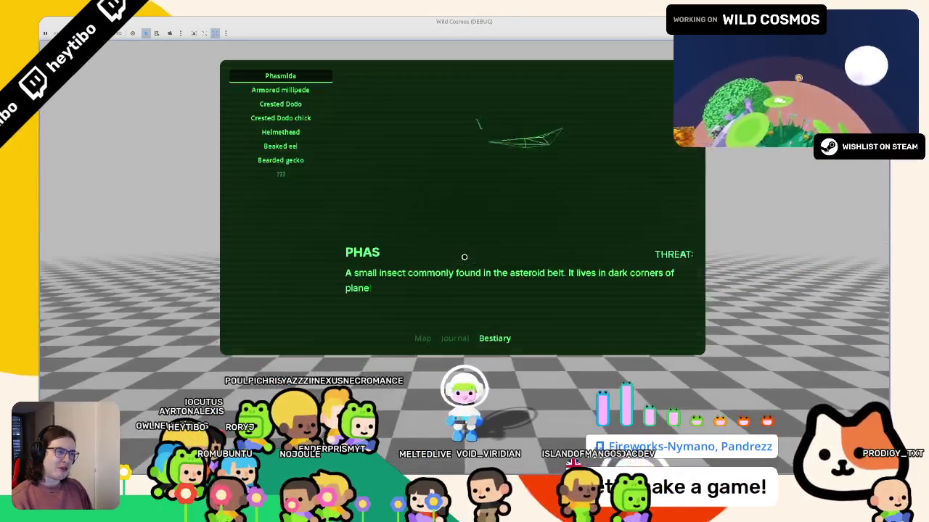
key("Down")
key("Down")
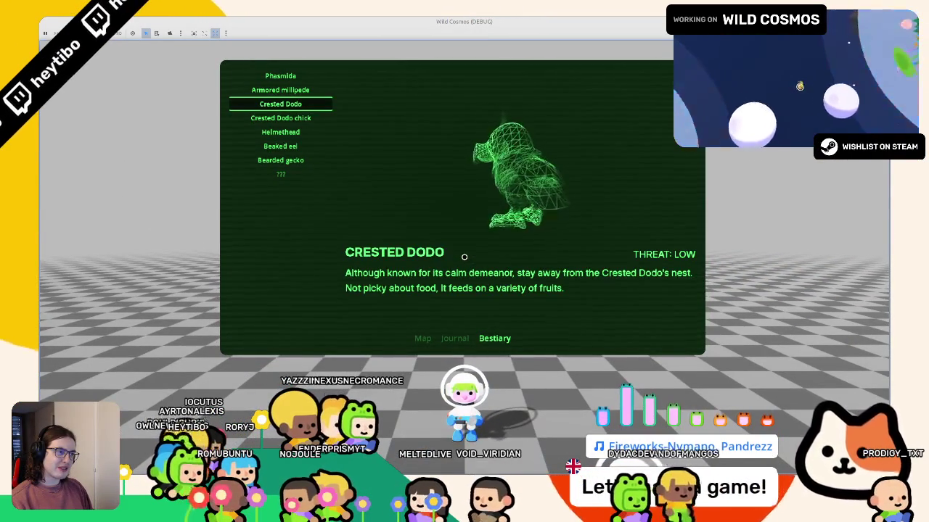
key("Down")
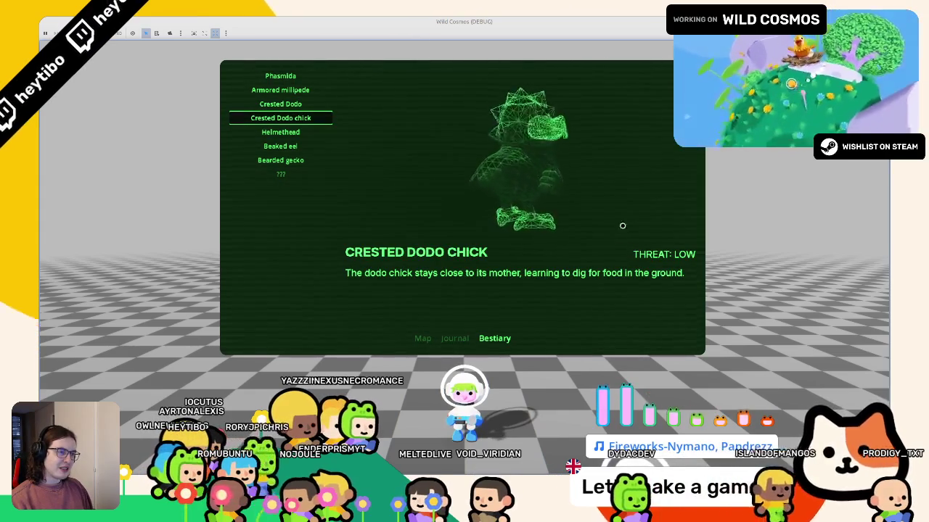
key("F8")
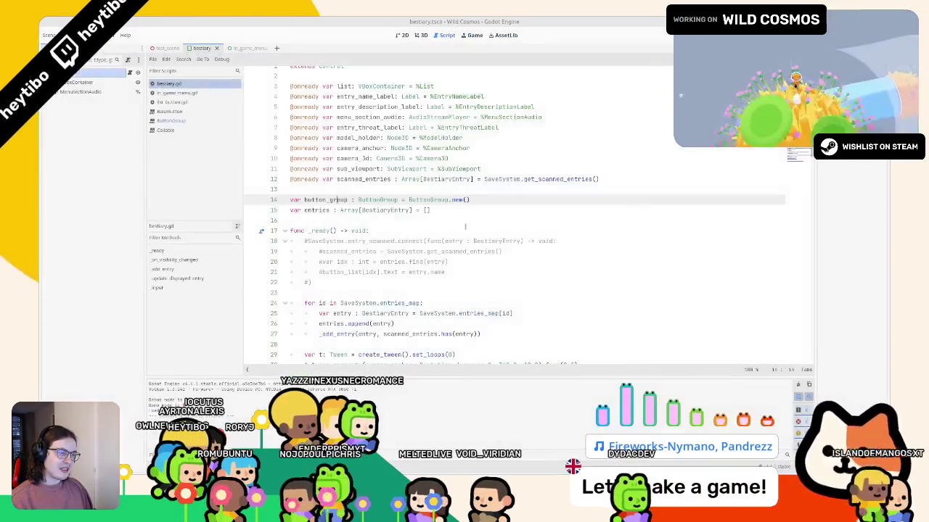
- Scroll down to _update_displayed_entry and highlight every use of the entry variable
scroll(472, 222, "down", 4)
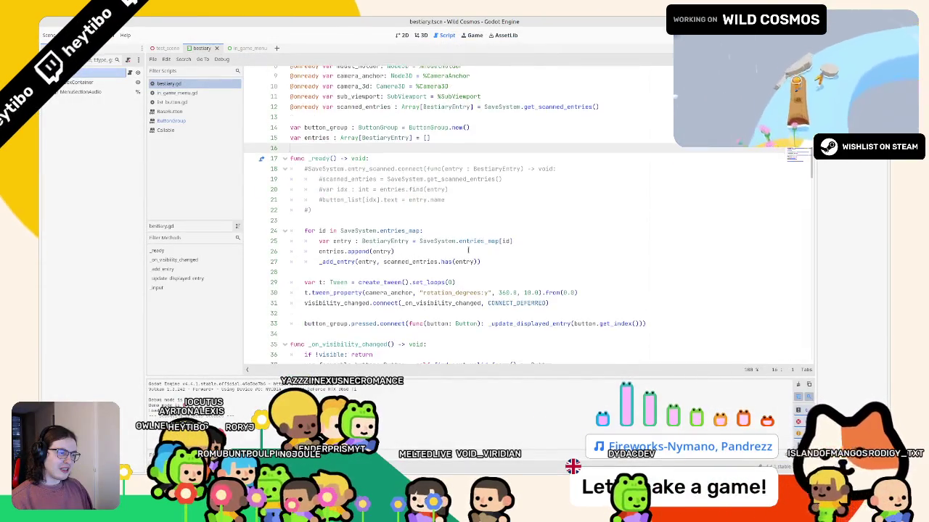
scroll(489, 280, "down", 6)
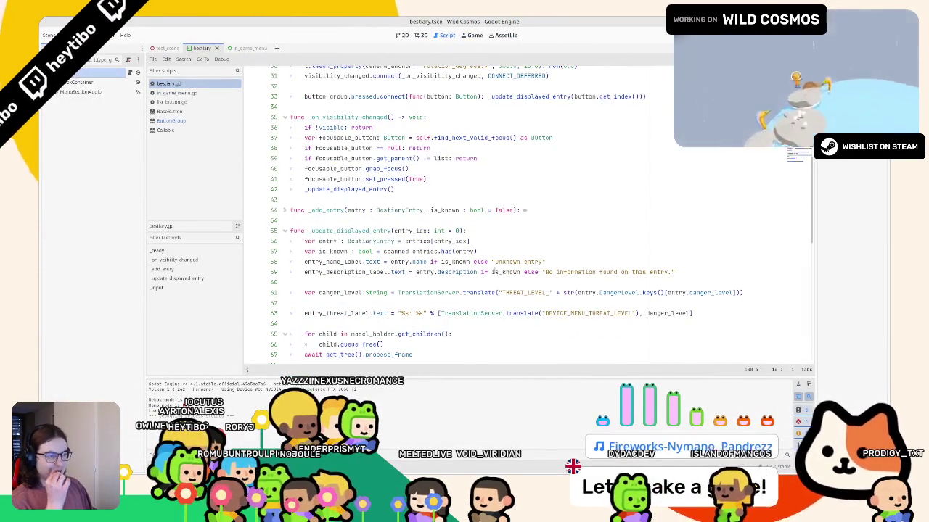
double_click(328, 241)
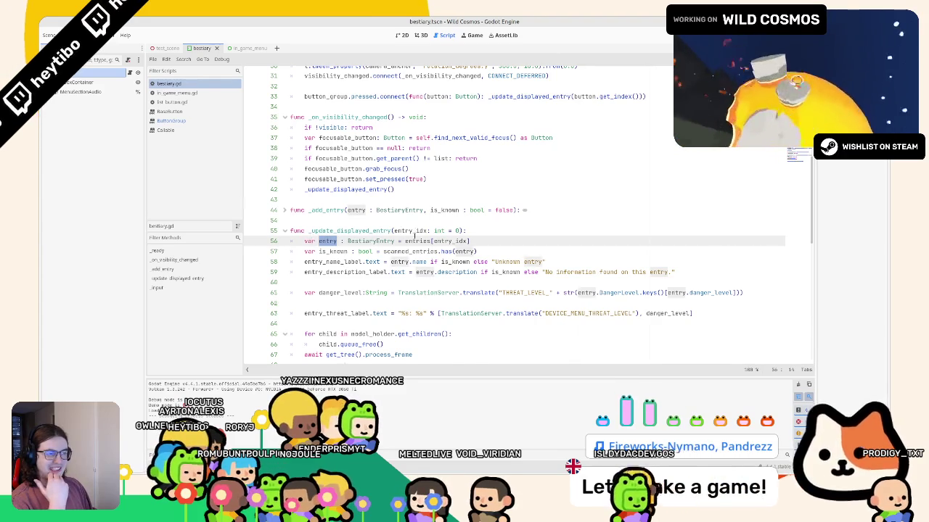
scroll(414, 236, "down", 8)
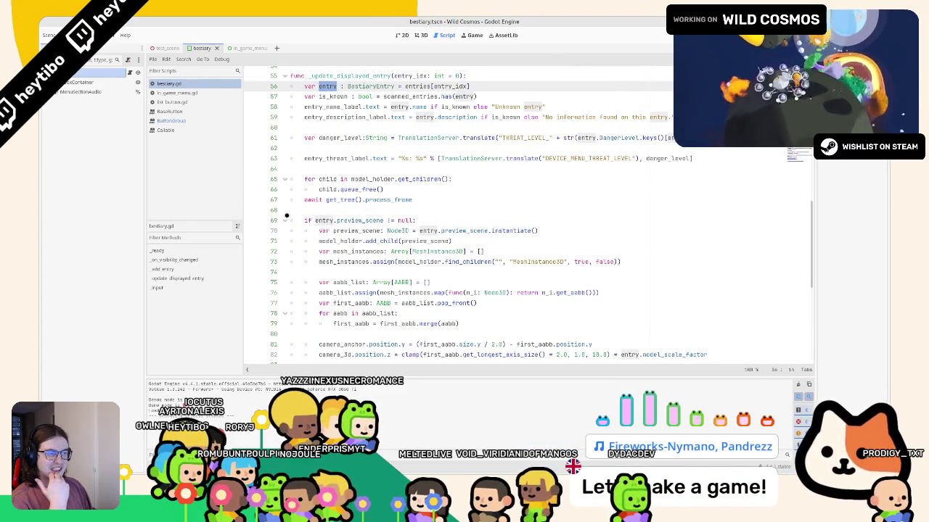
- Reformat the child.queue_free() loop, add an empty line 67 before the await, and run the game
left_click(394, 186)
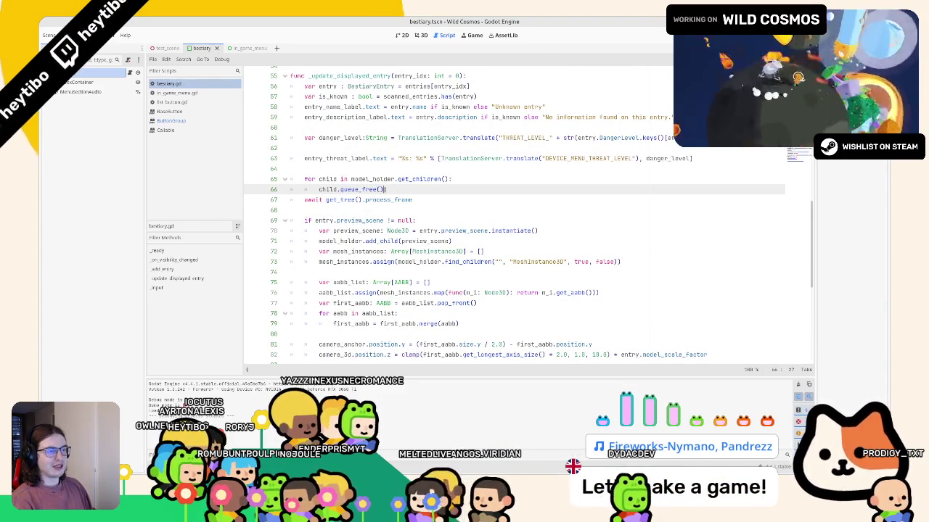
key("Return")
key("BackSpace")
left_click_drag(319, 189, 456, 187)
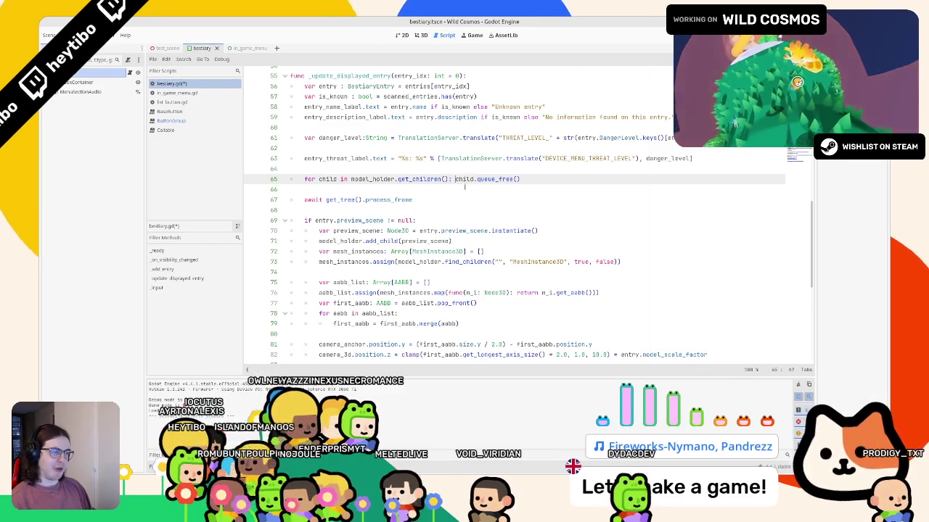
key("Return")
left_click(393, 187)
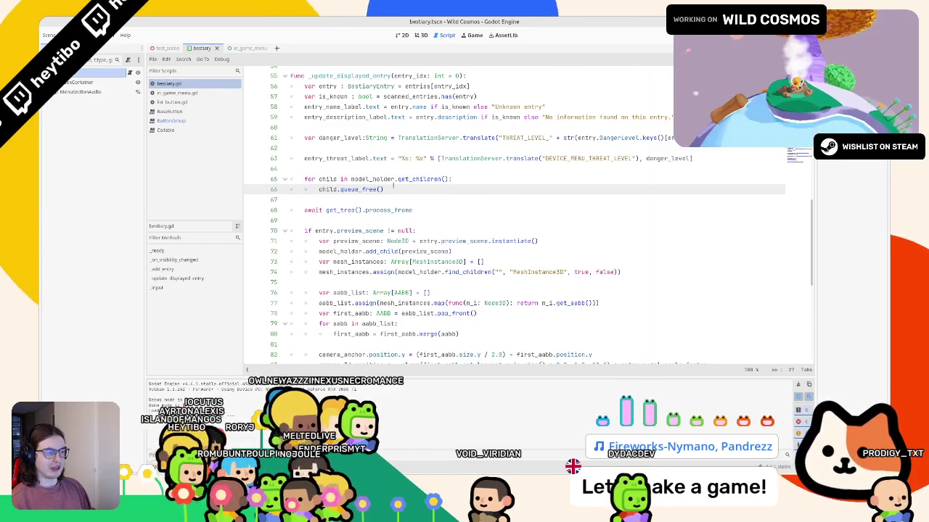
left_click(389, 199)
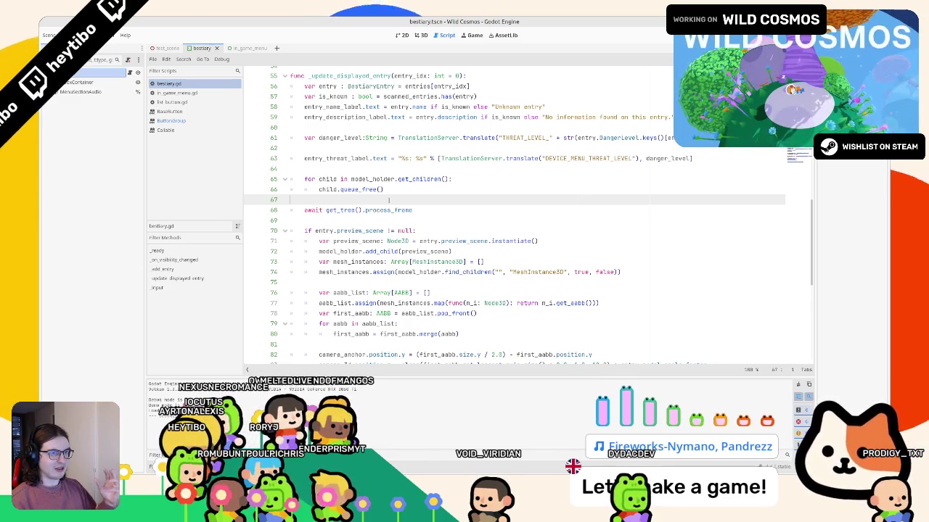
key("F5")
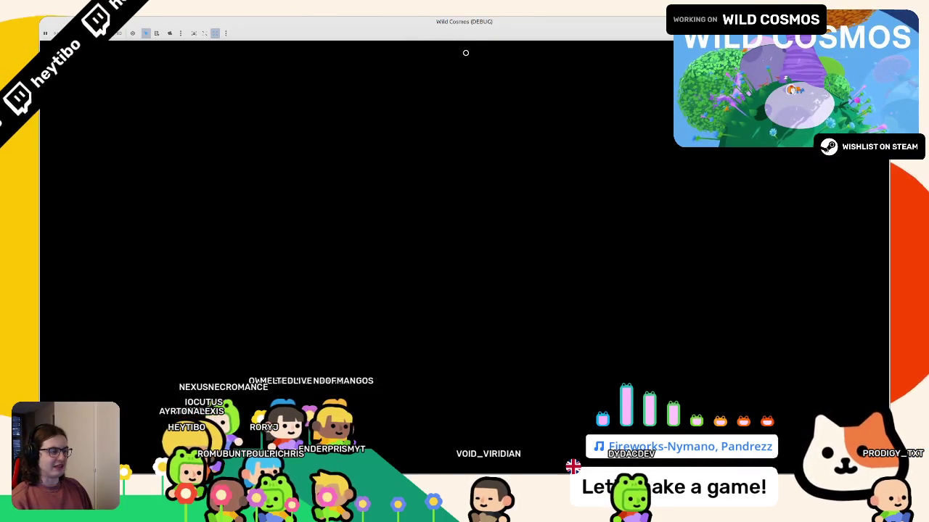
- Shrink the game window over the editor and set it Always on Top
left_click_drag(481, 28, 501, 76)
right_click(506, 77)
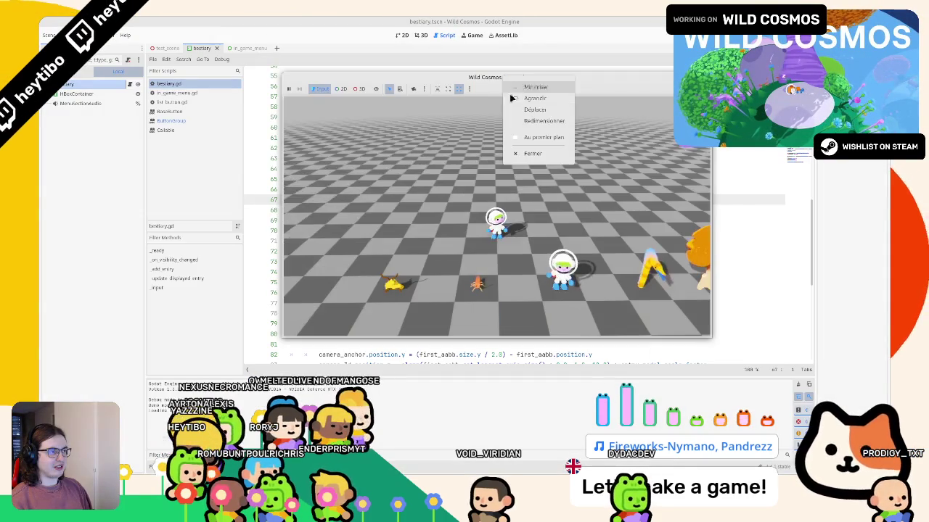
left_click(522, 137)
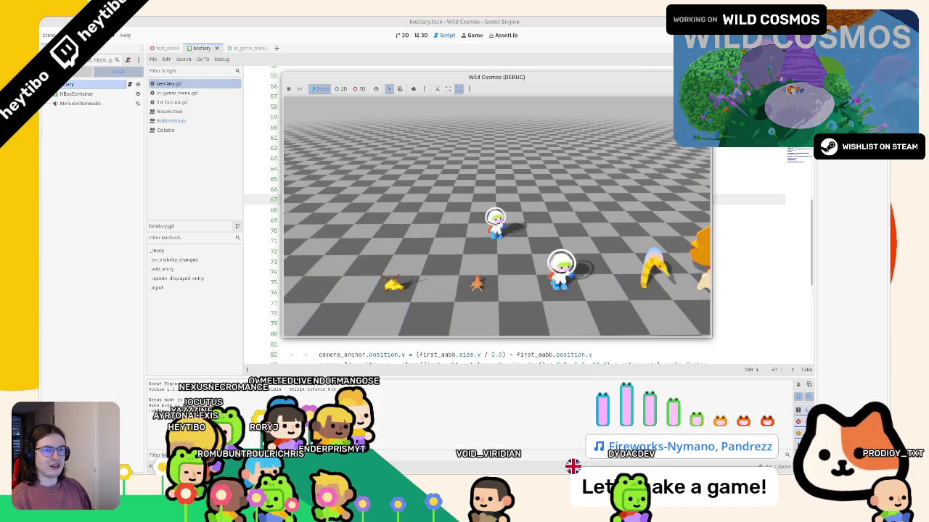
- In the Remote scene tree, expand MenuUI > InGameMenu down to SectionHolder's WorldMap, Journal and Bestiary
left_click(80, 71)
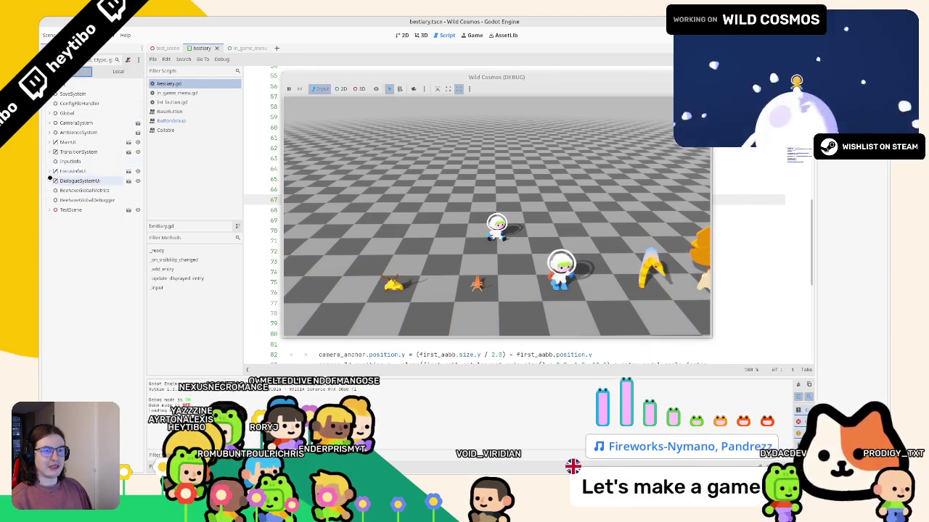
left_click(51, 142)
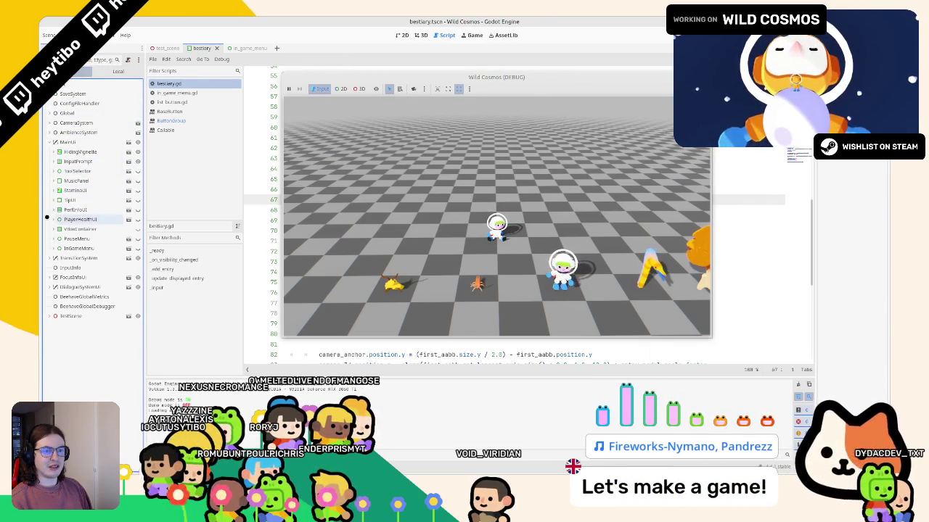
left_click(52, 248)
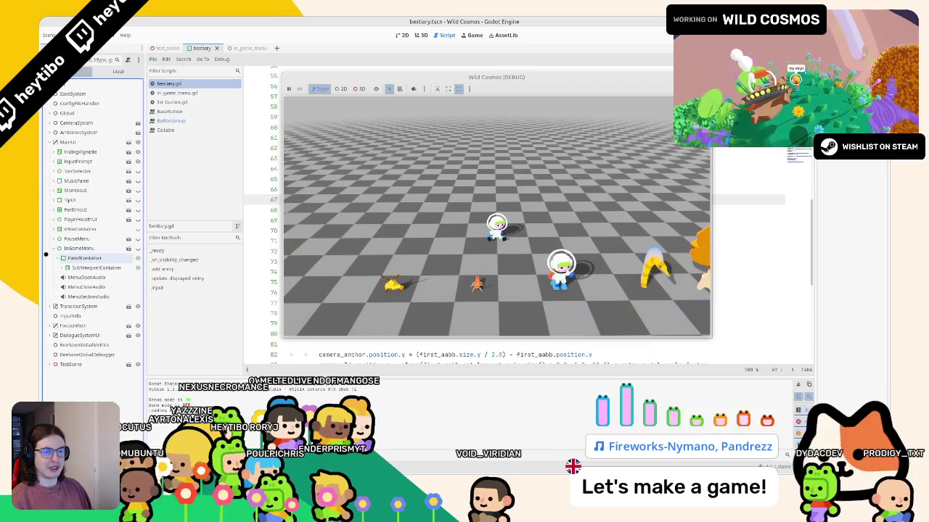
left_click(45, 268)
left_click(44, 277)
left_click(45, 287)
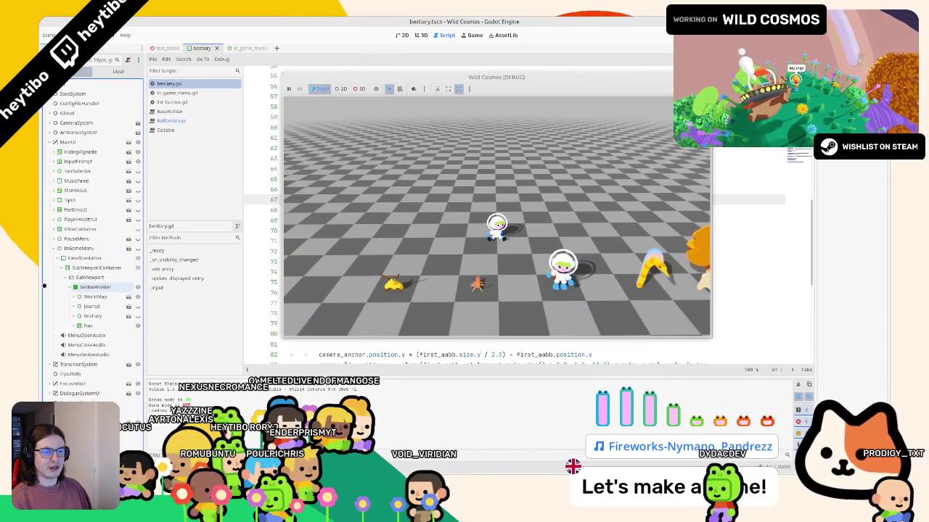
left_click(43, 266)
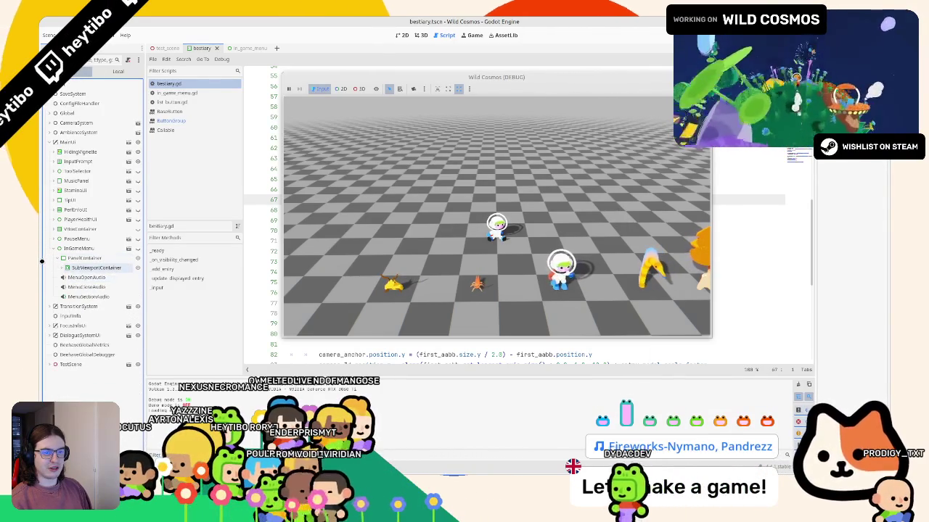
- Open the in-game menu and switch it to the Bestiary
left_click(496, 217)
key("Tab")
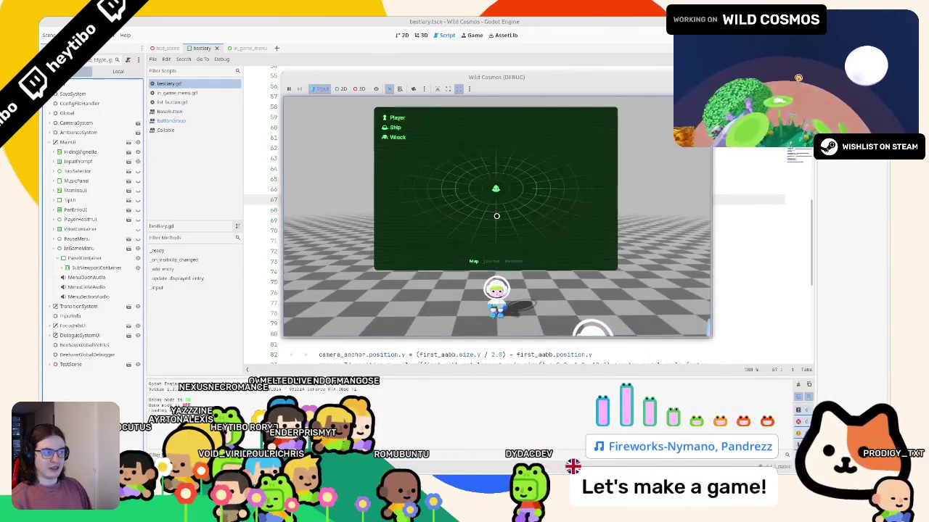
left_click(513, 261)
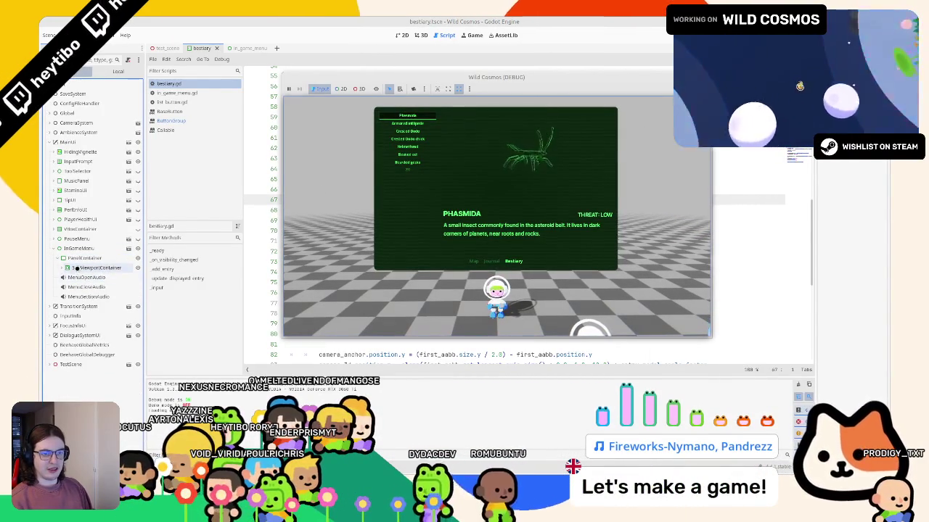
- Expand the live Bestiary node down to HBoxContainer, ScrollContainer and Entry, and widen the scene dock
left_click(49, 258)
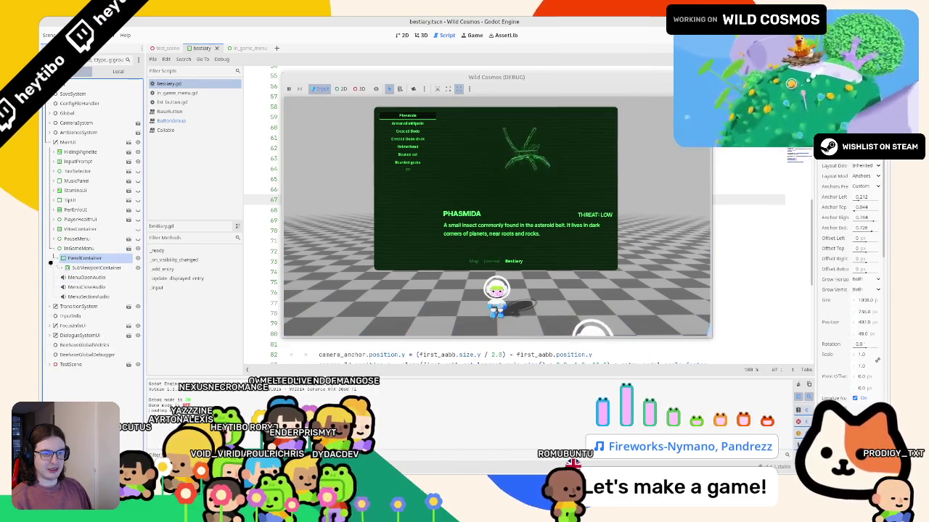
left_click(54, 267)
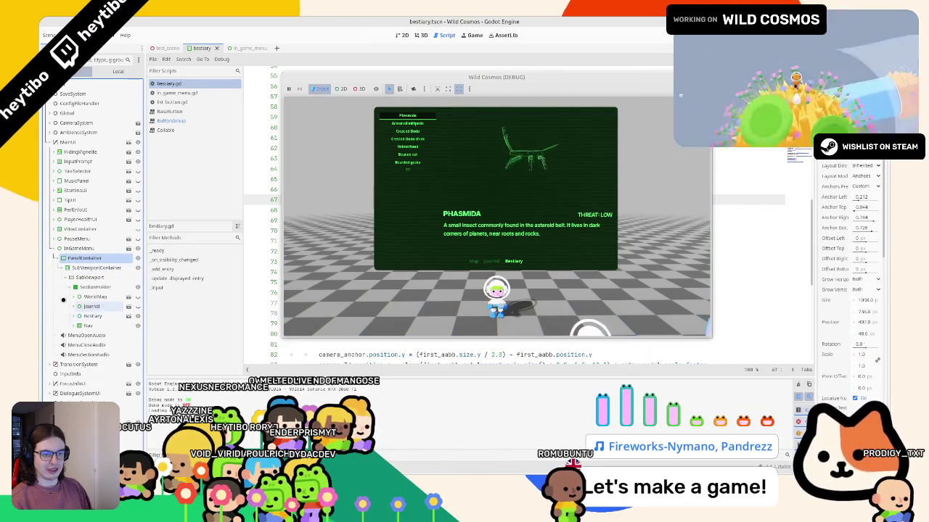
left_click(61, 316)
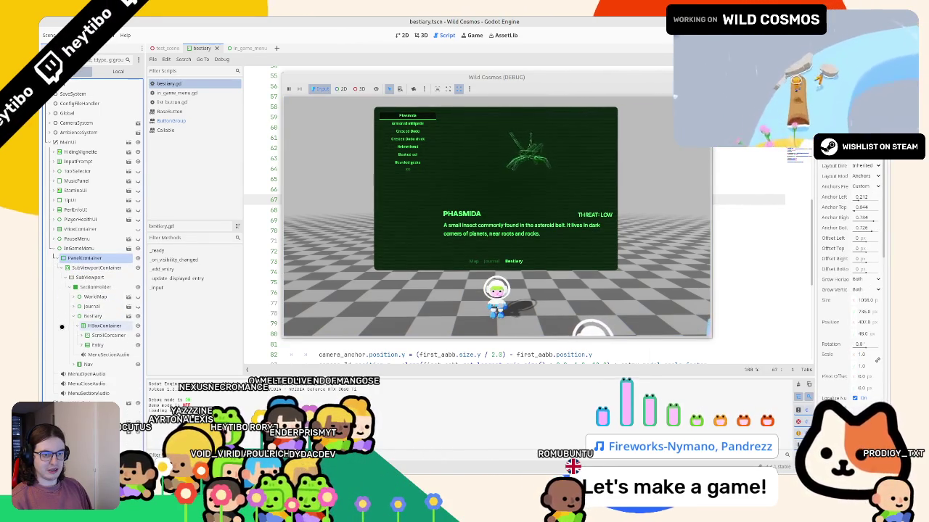
left_click(61, 326)
left_click(62, 333)
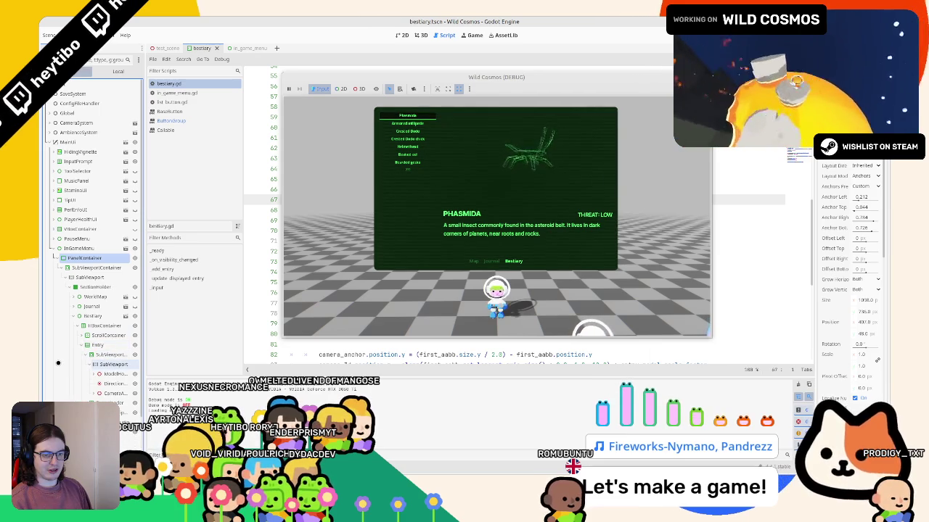
left_click_drag(145, 368, 221, 367)
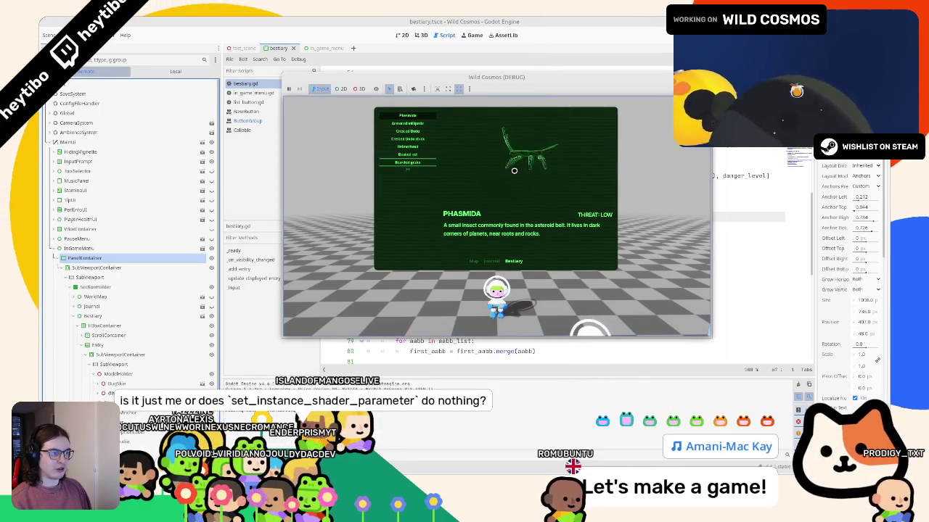
- Step through Beaked eel, Armored millipede and Crested Dodo, ending on Phasmida
left_click(407, 154)
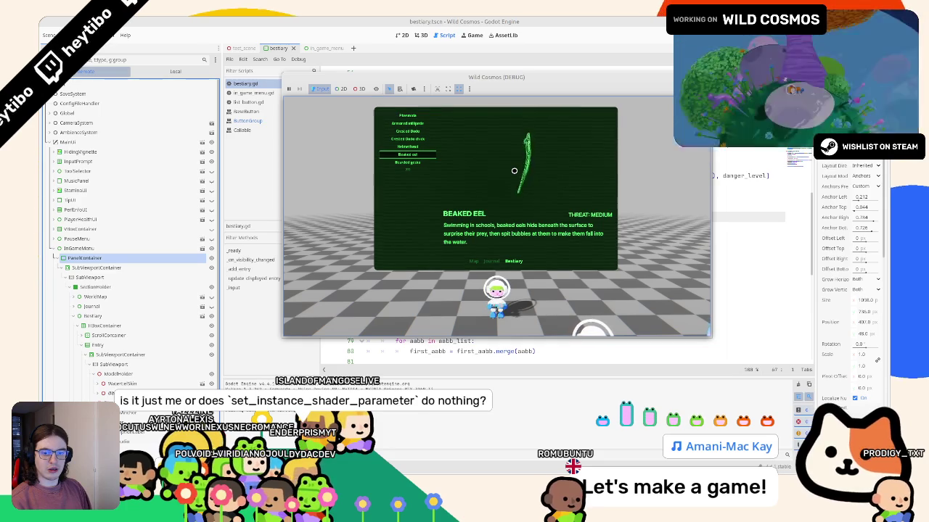
key("Down")
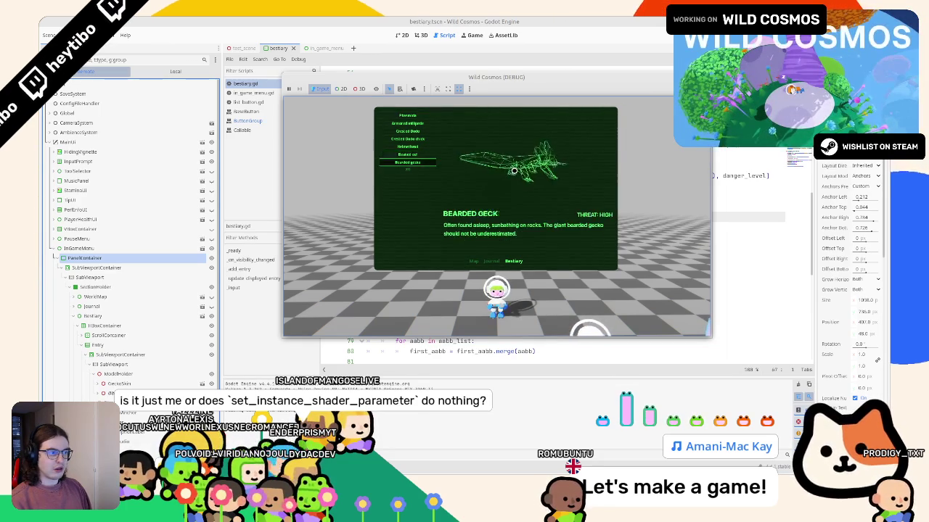
key("Down")
key("Left")
key("Right")
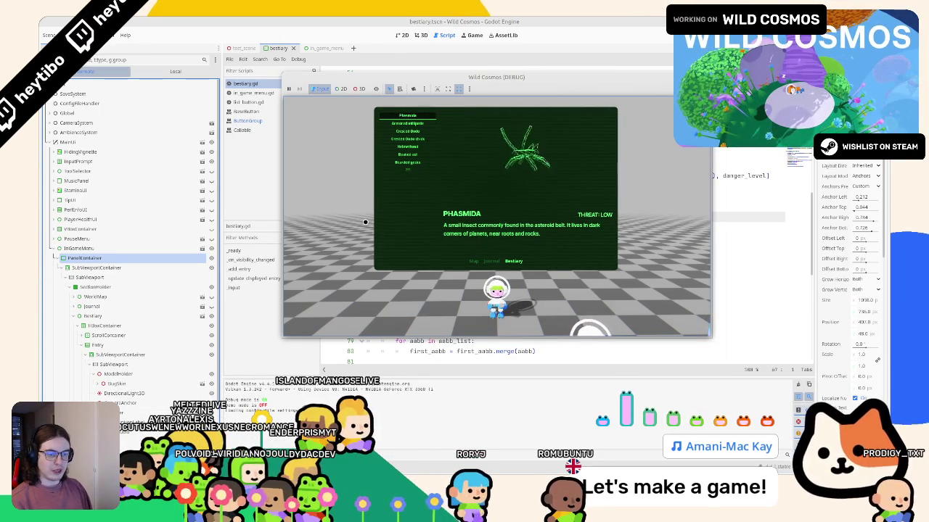
key("Down")
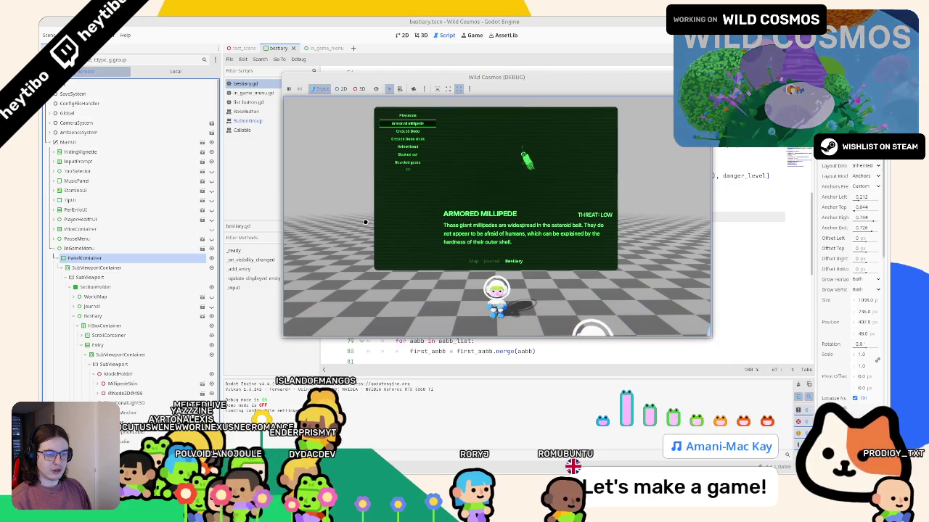
key("Down")
key("Up")
key("Up")
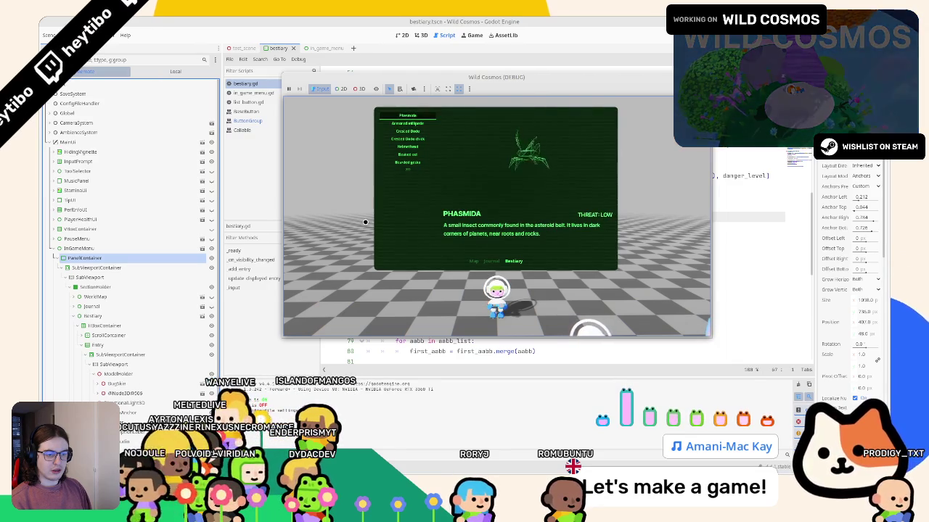
key("Up")
key("Up")
key("Up")
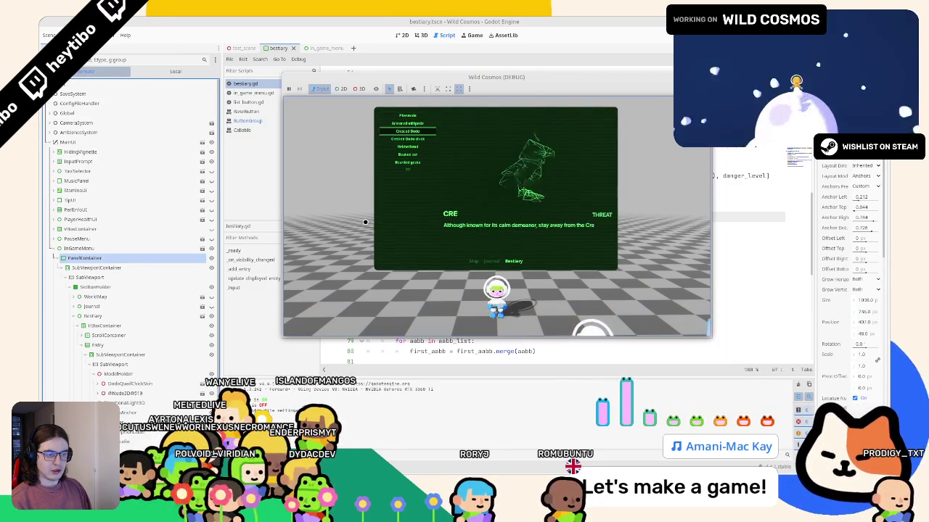
key("Up")
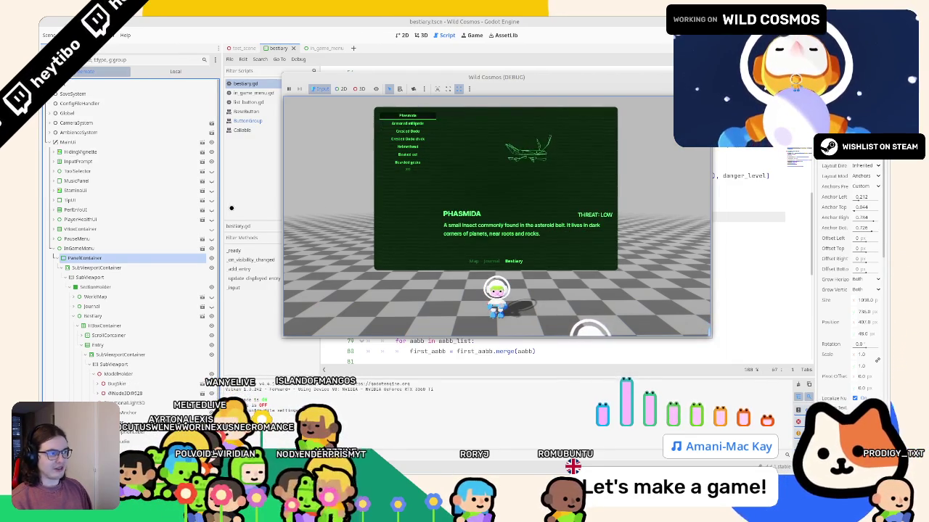
- Reposition the game window using its window options menu
right_click(522, 76)
left_click(581, 121)
left_click(613, 146)
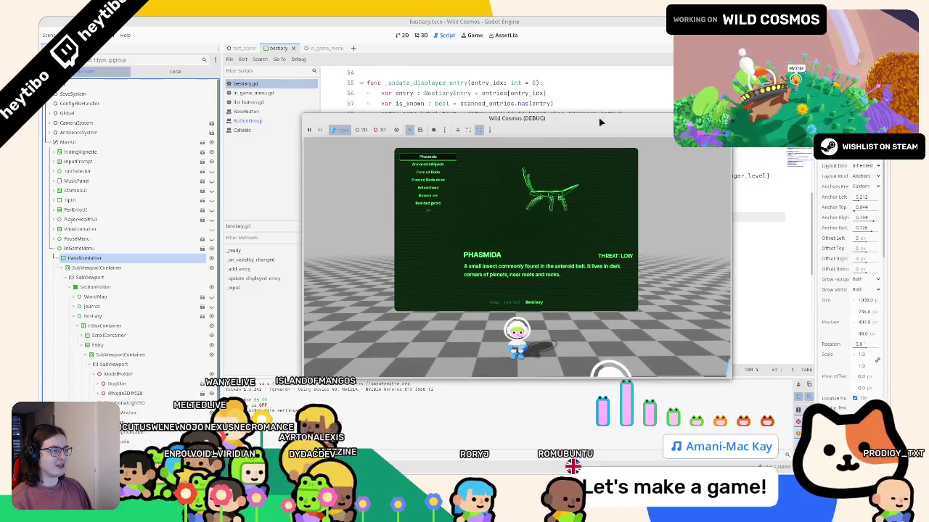
- Close the running game and inspect the queue_free loop and entry.preview_scene uses on lines 70–71
right_click(601, 113)
left_click(624, 193)
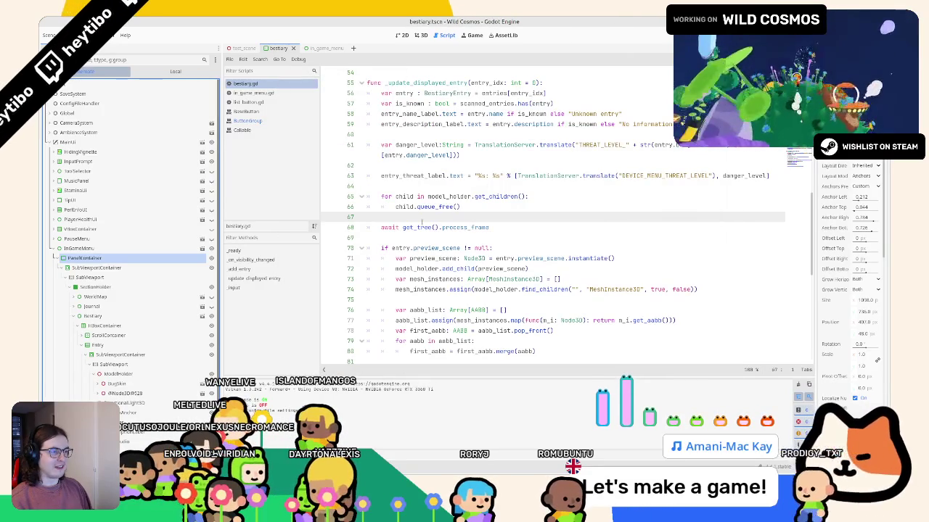
key("shift+Up")
key("shift+Up")
key("shift+Up")
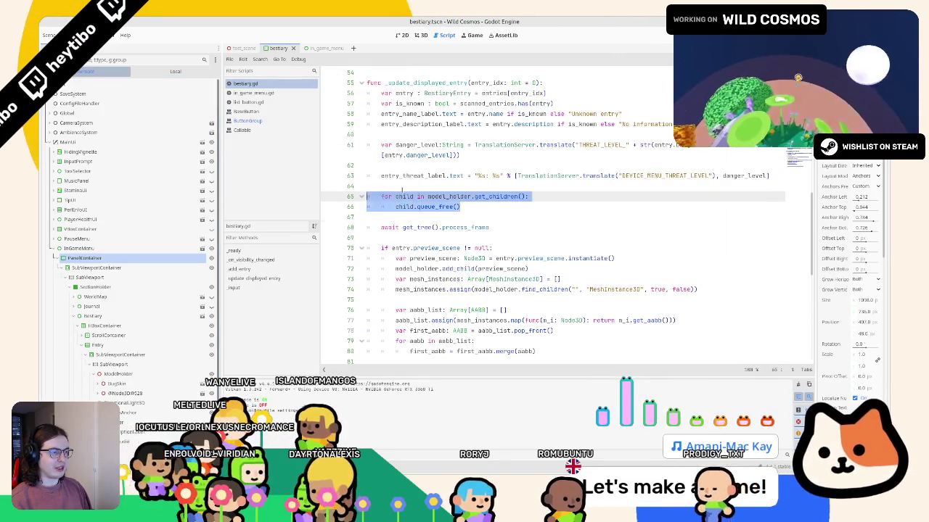
scroll(388, 247, "down", 2)
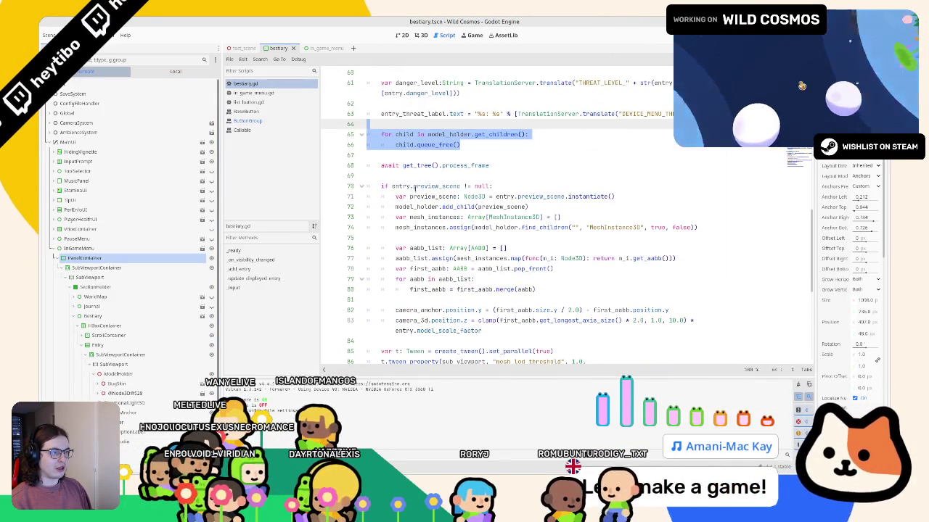
double_click(401, 186)
left_click_drag(400, 186, 438, 186)
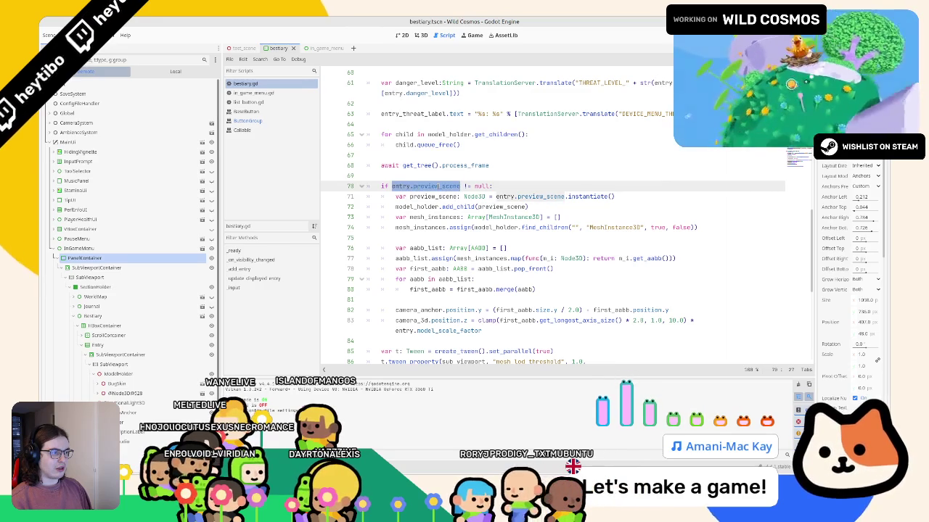
left_click(473, 197)
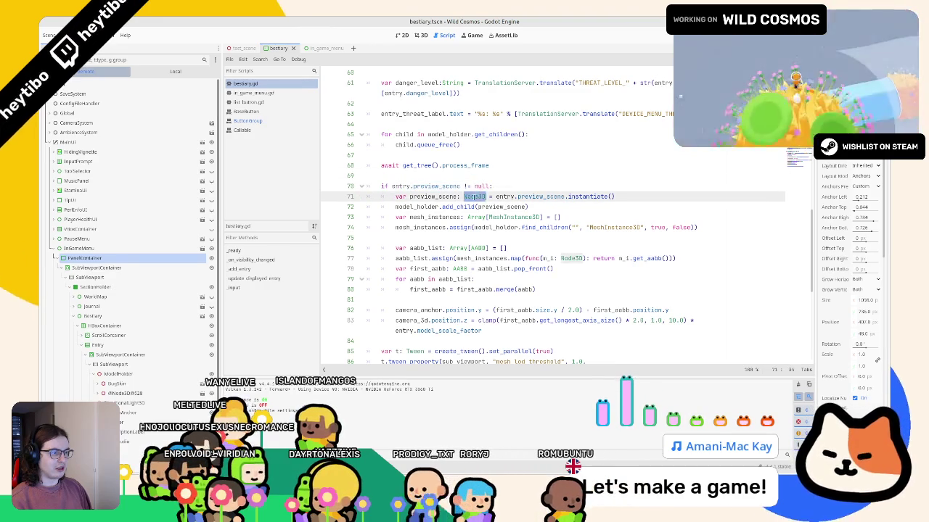
double_click(435, 196)
- After checking model_holder on line 65, delete the await get_tree().process_frame line
scroll(438, 196, "up", 2)
scroll(438, 196, "down", 2)
scroll(438, 196, "down", 1)
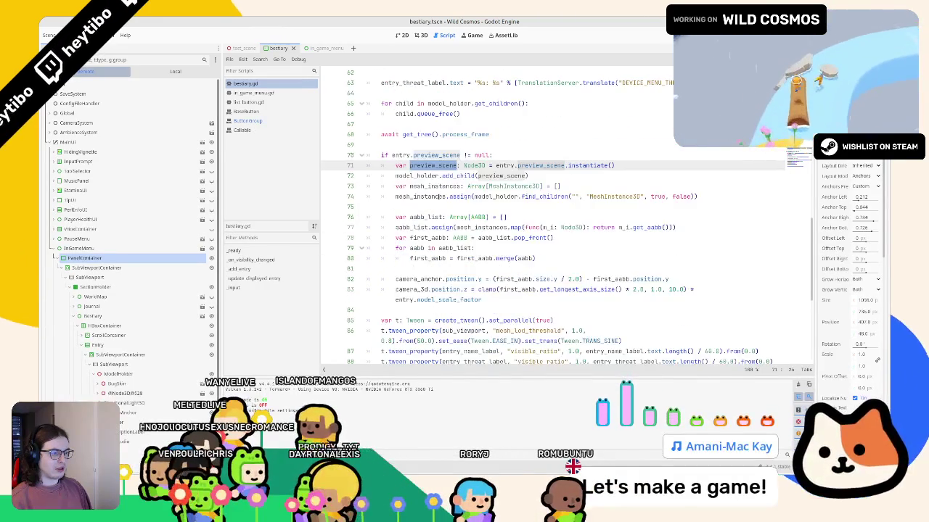
scroll(439, 197, "down", 3)
scroll(438, 196, "up", 3)
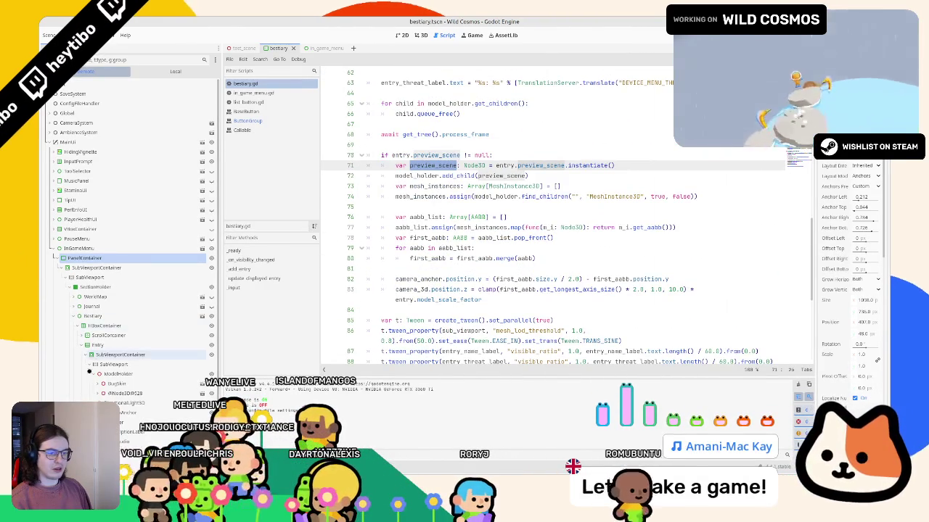
left_click(91, 373)
scroll(428, 176, "up", 2)
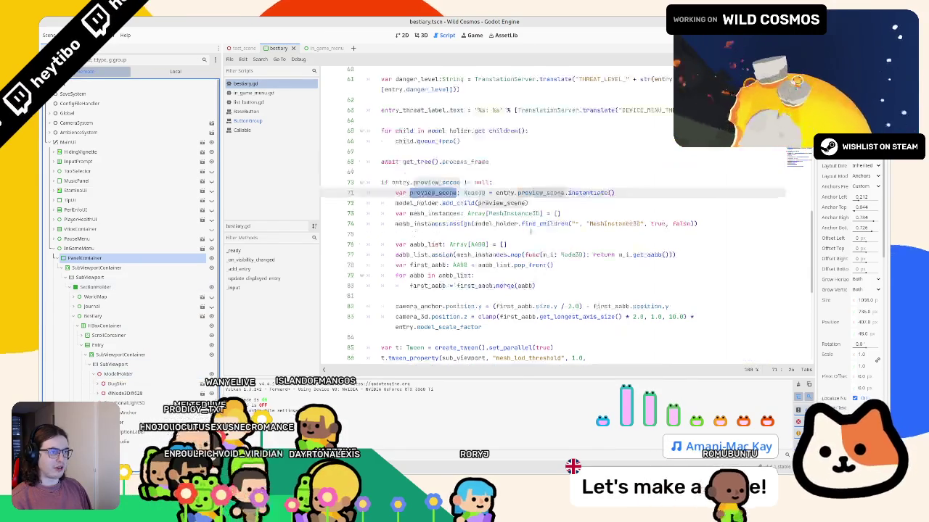
double_click(435, 176)
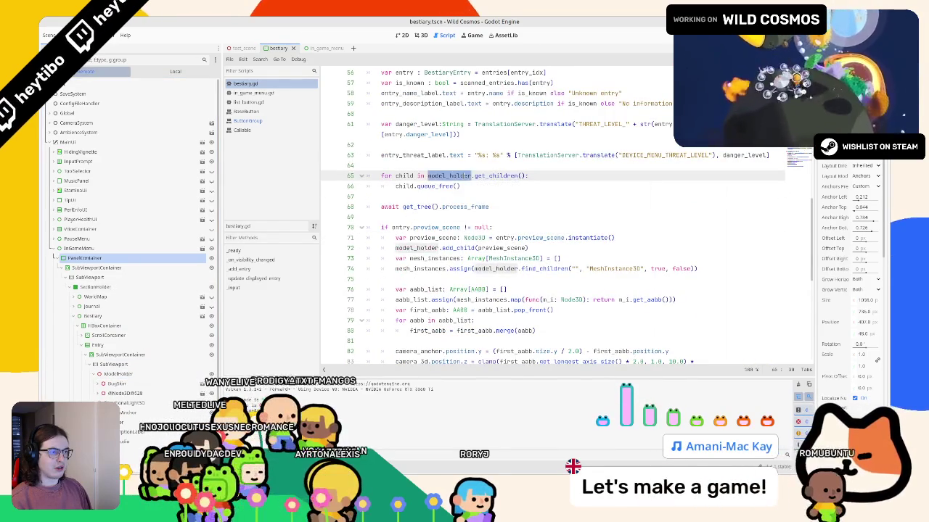
scroll(428, 175, "up", 2)
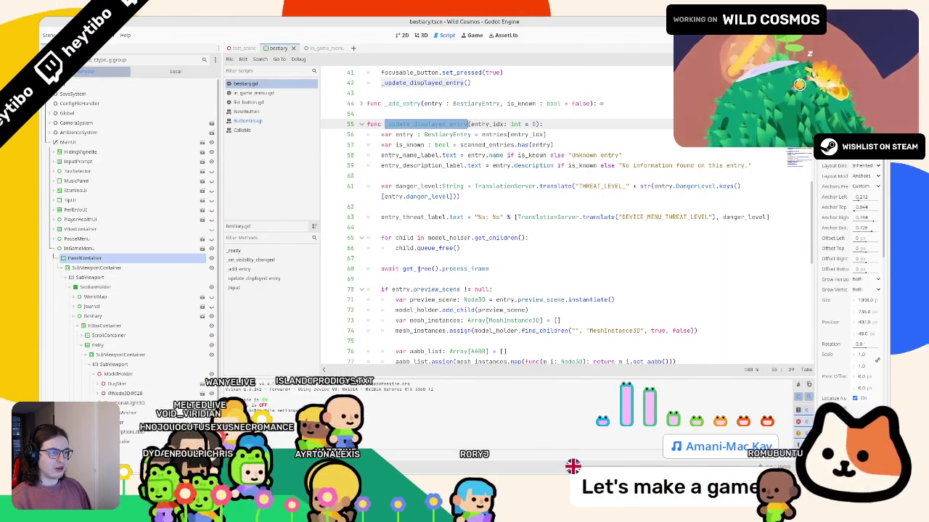
triple_click(417, 269)
key("BackSpace")
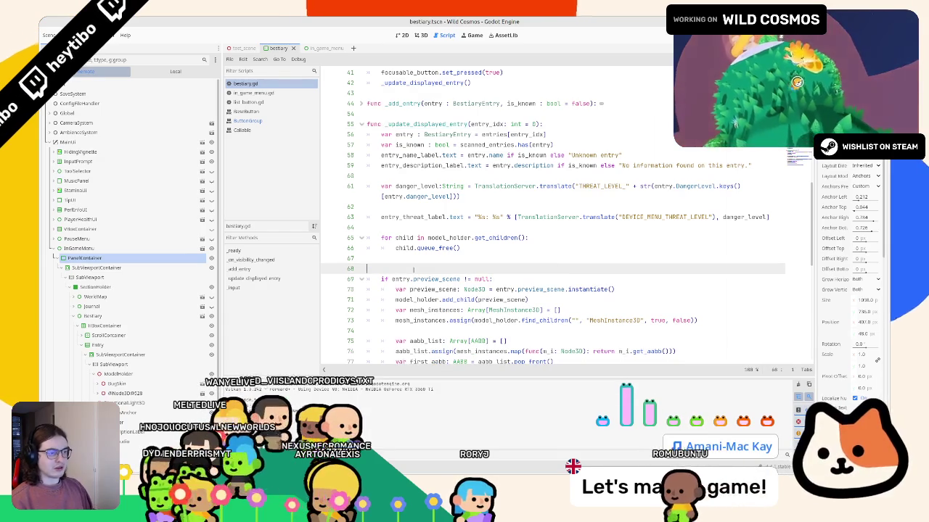
- Run the game and browse Crested Dodo, Armored millipede, Helmethead and Beaked eel in the Bestiary
key("F5")
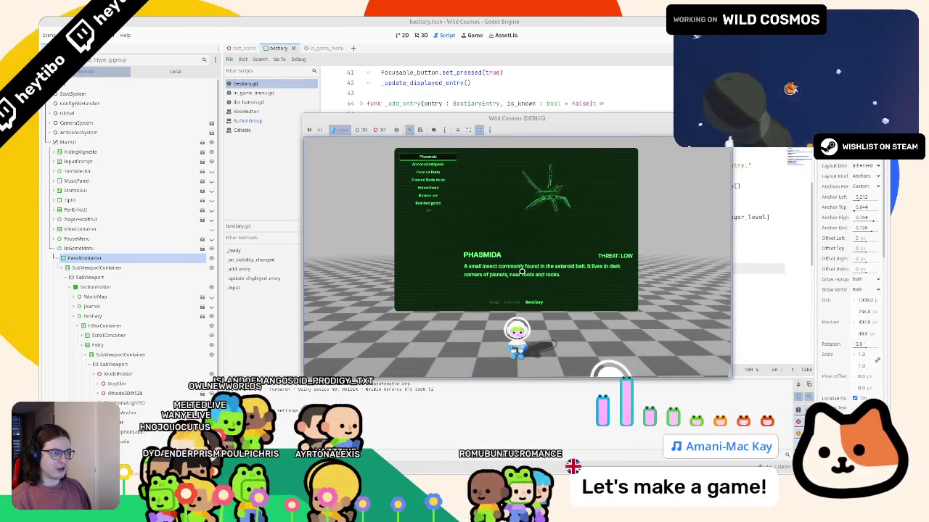
key("Down")
key("Down")
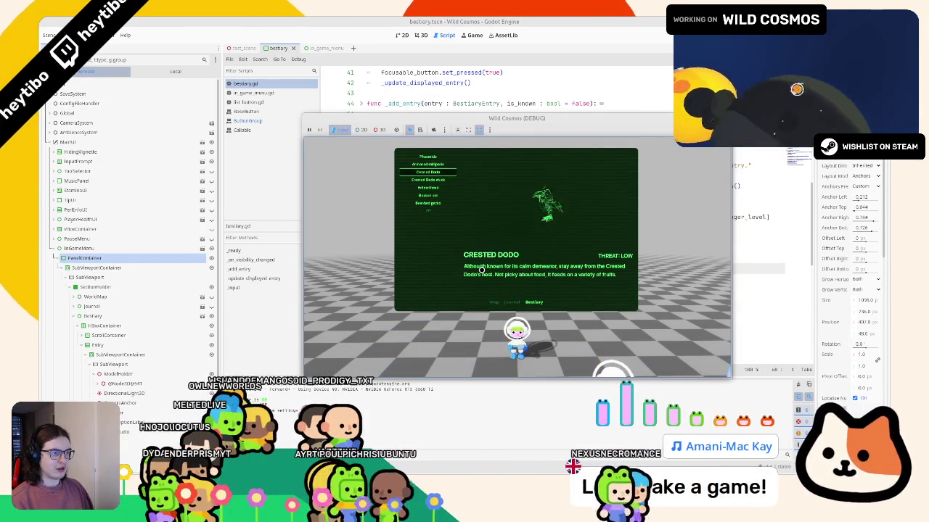
key("q")
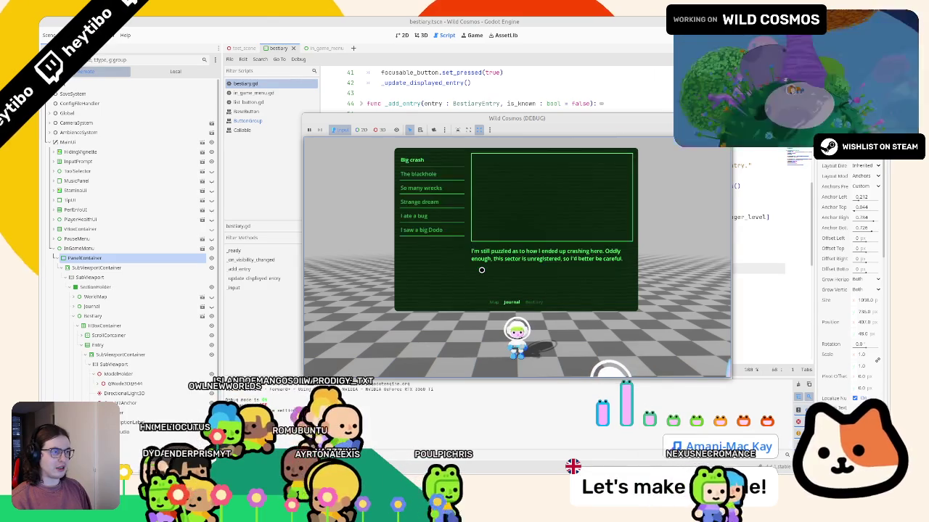
key("e")
key("Down")
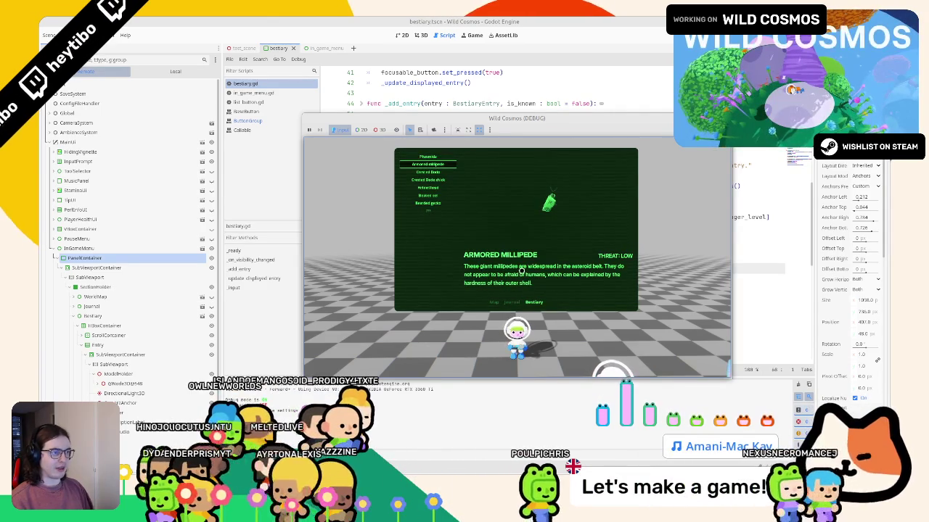
key("Down")
key("Down")
key("Down")
key("Up")
key("Up")
key("Up")
key("Up")
key("Up")
key("Up")
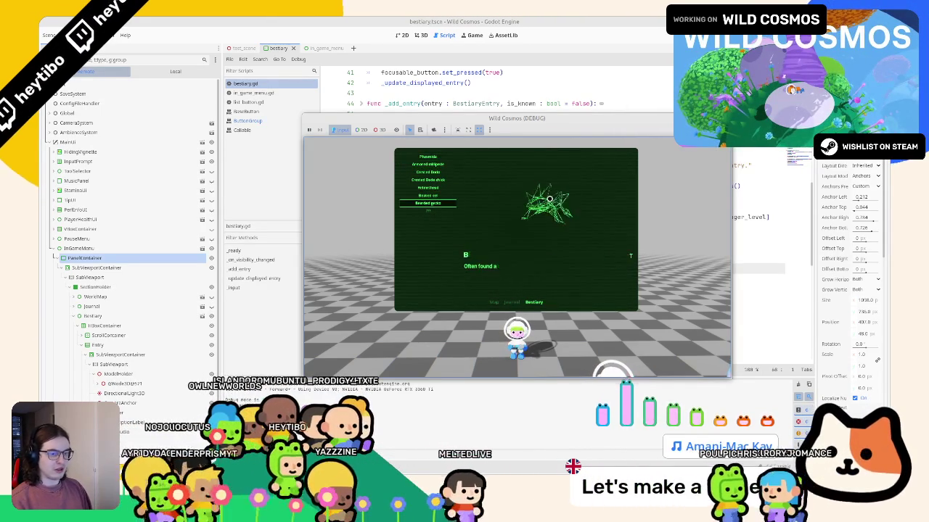
key("Up")
key("Up")
key("Up")
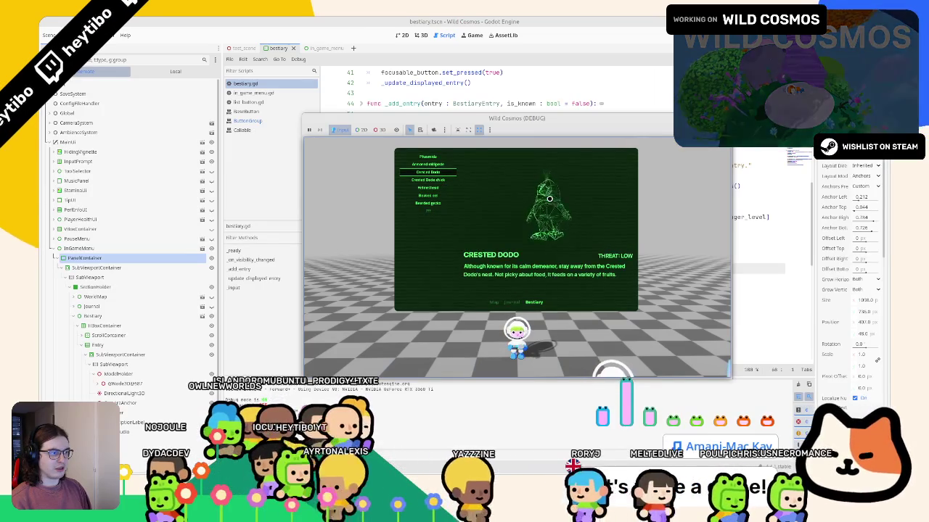
key("Up")
- Close the game, remove the blank line 67, and relaunch
left_click(520, 20)
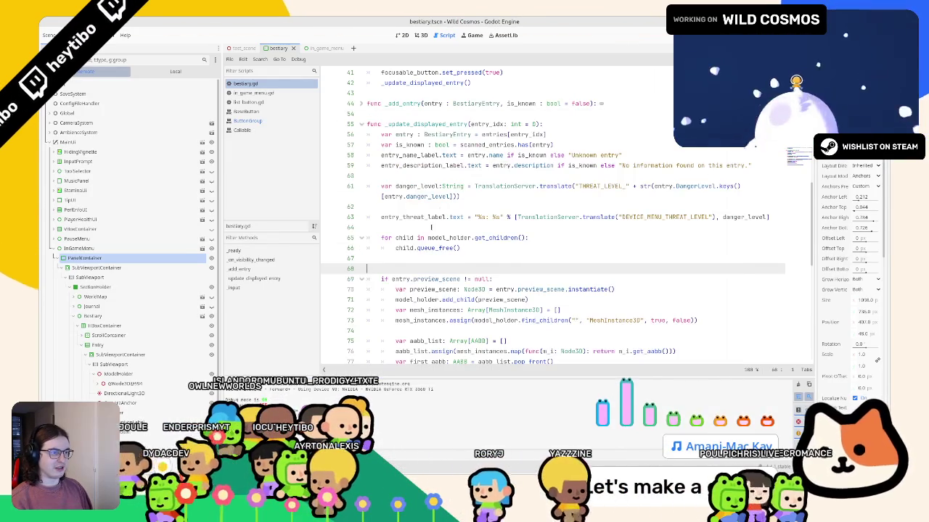
left_click(420, 259)
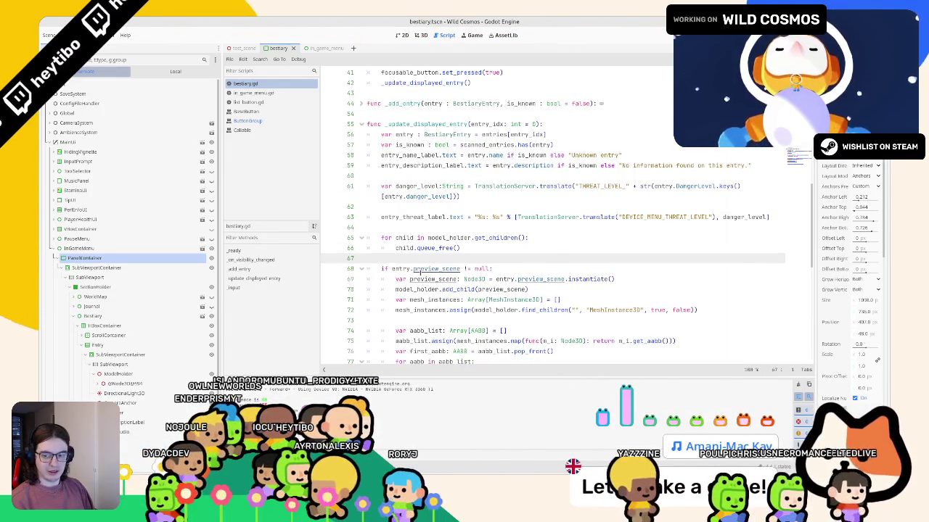
key("F5")
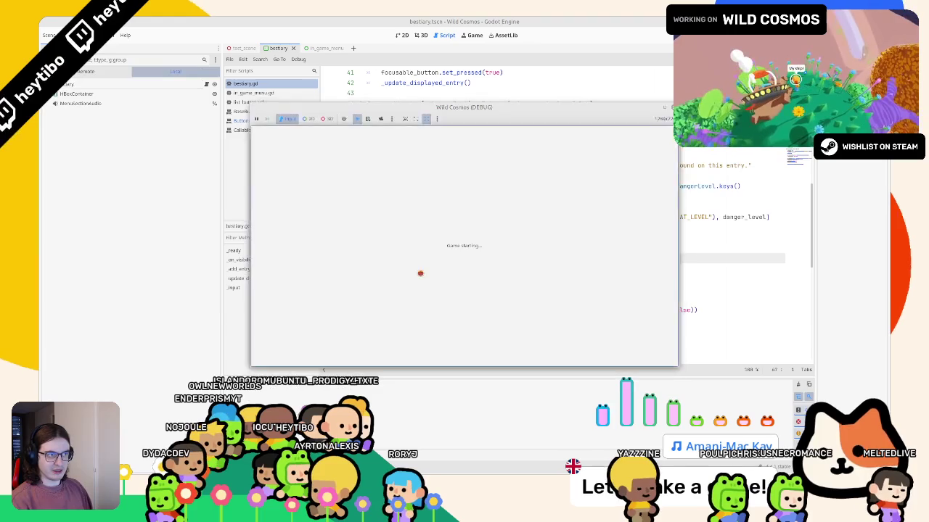
- Maximize the game, check Beaked eel, Crested Dodo chick, Helmethead and Crested Dodo, then quit
left_click(666, 107)
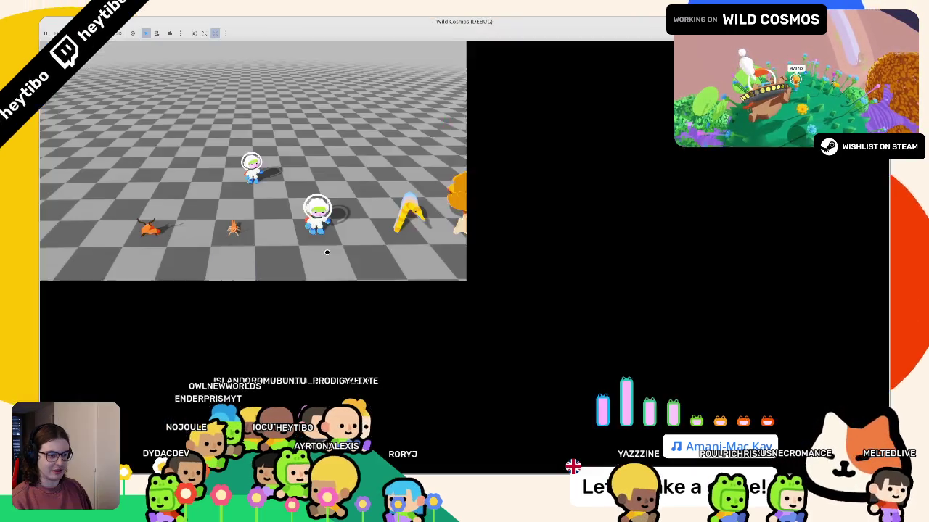
key("Tab")
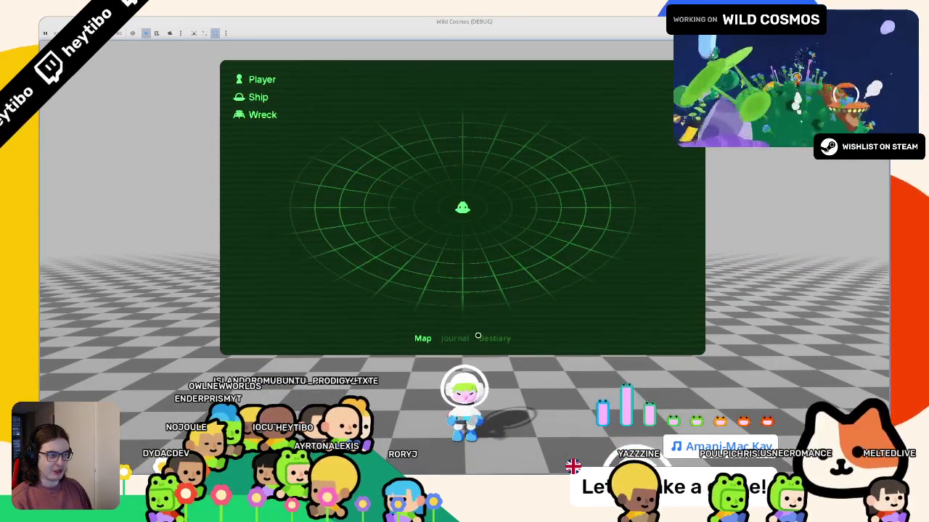
left_click(478, 336)
key("Down")
key("Down")
key("Down")
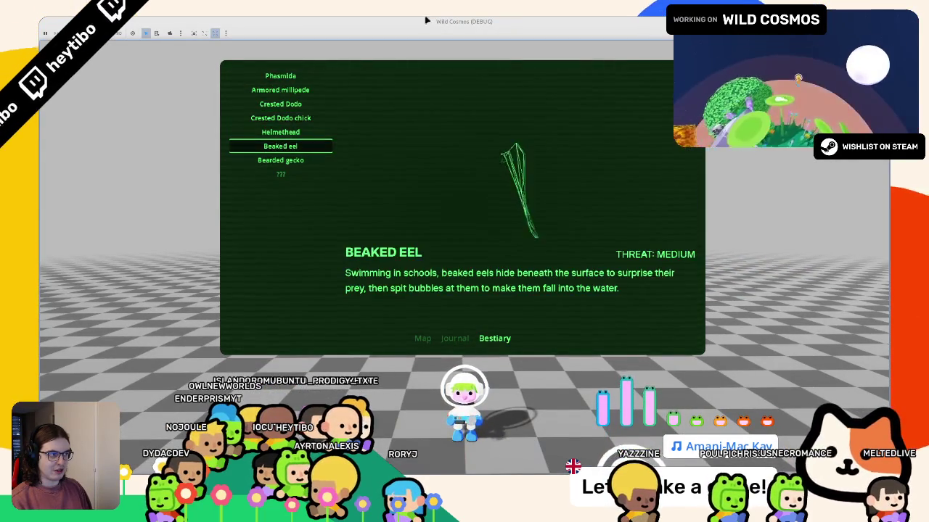
double_click(396, 21)
left_click(426, 131)
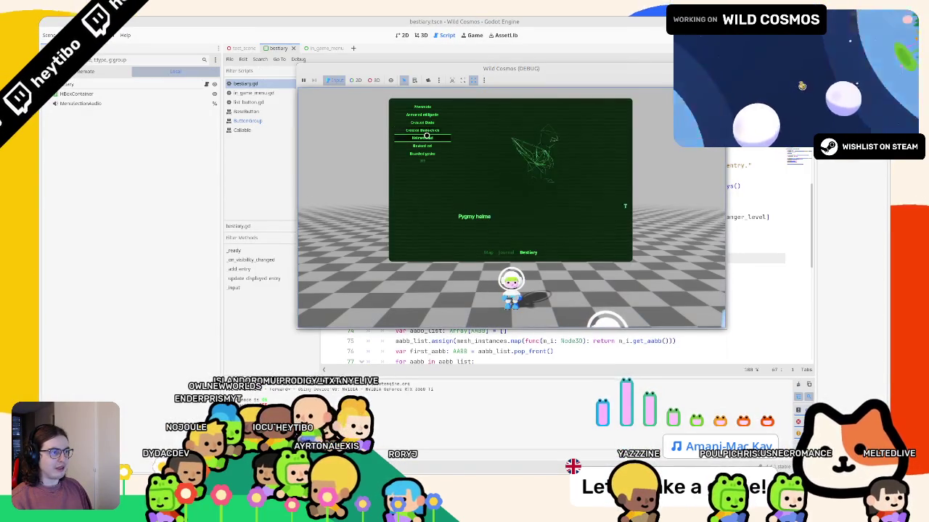
key("Down")
key("Up")
key("Up")
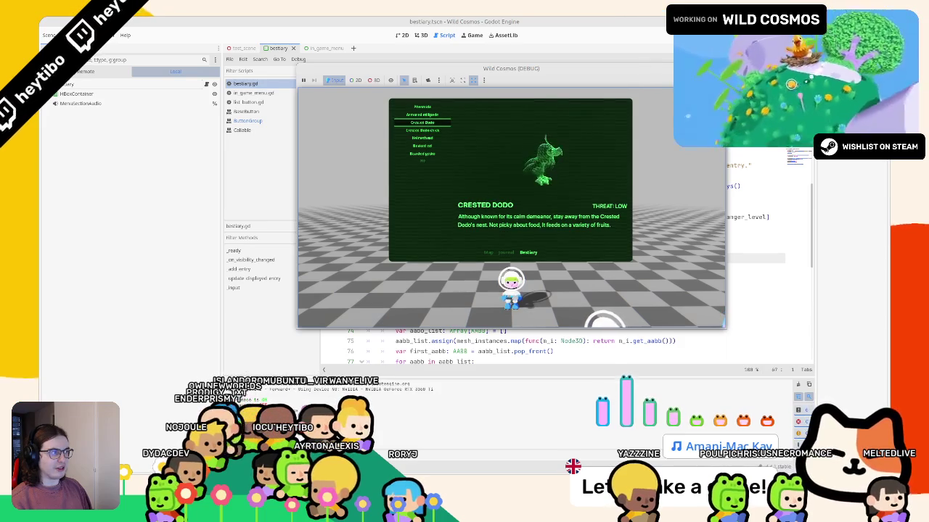
key("super+Up")
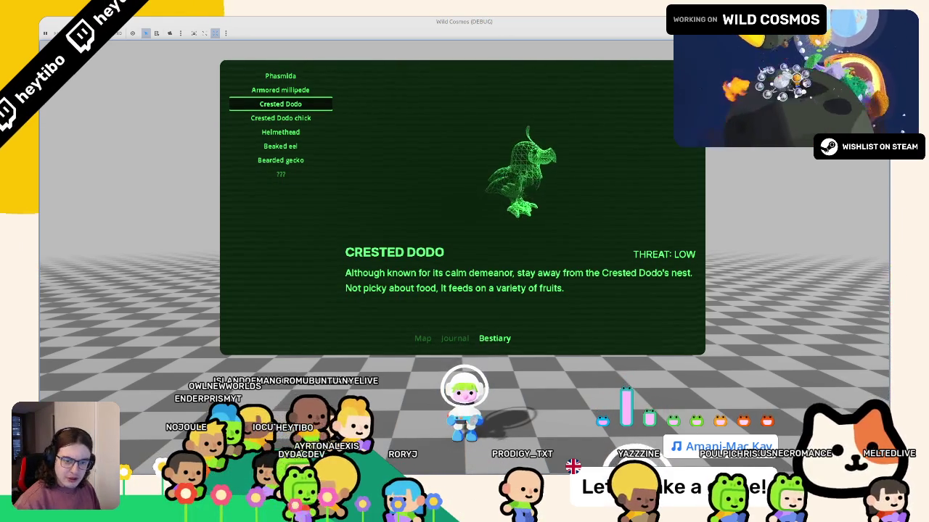
key("alt+F4")
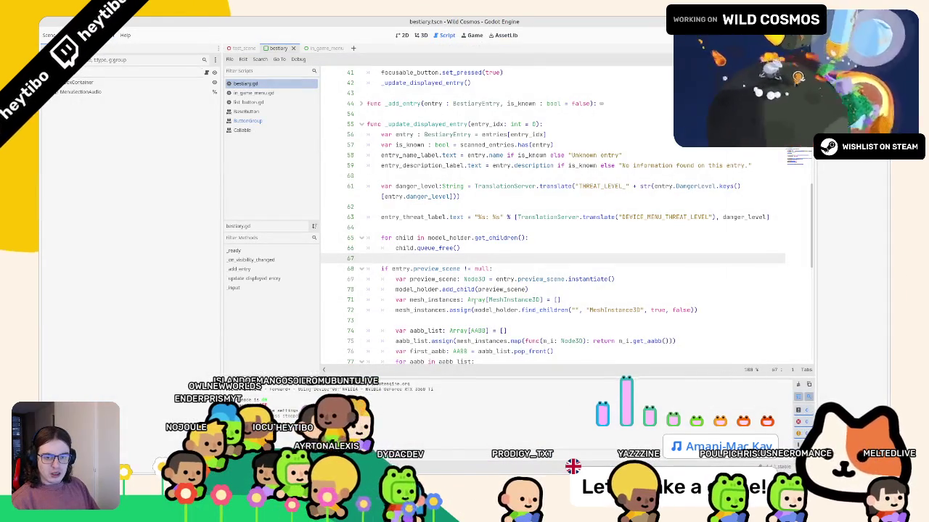
- Search the script for 'set_' to jump to set_parallel on line 83, then close the find bar
key("ctrl+f")
type("set_ins")
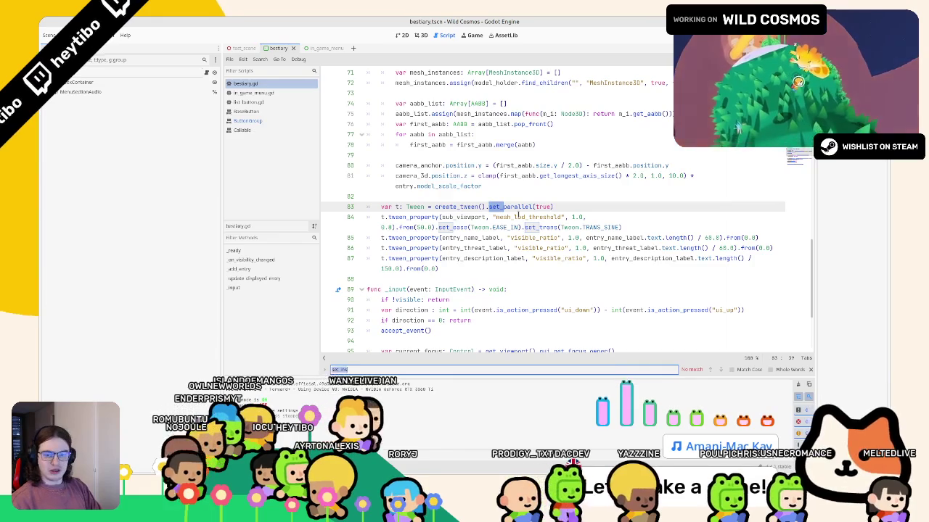
key("Escape")
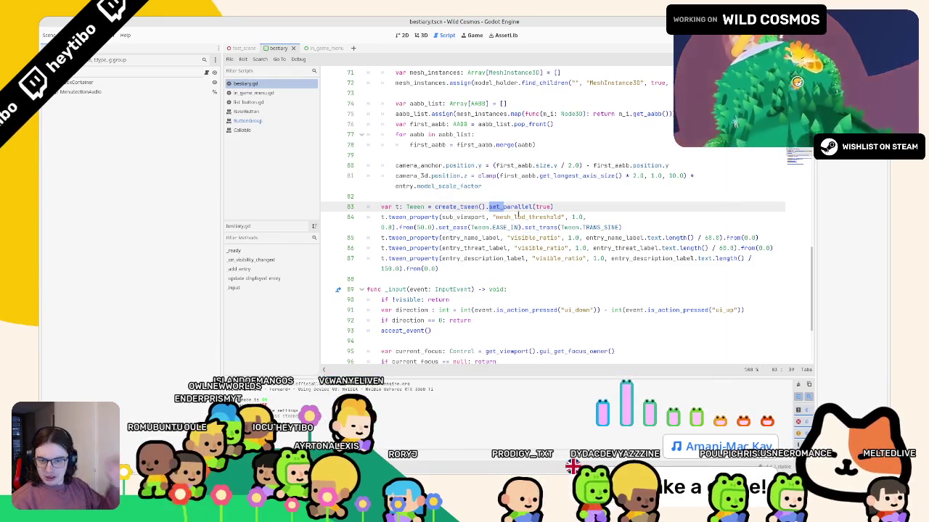
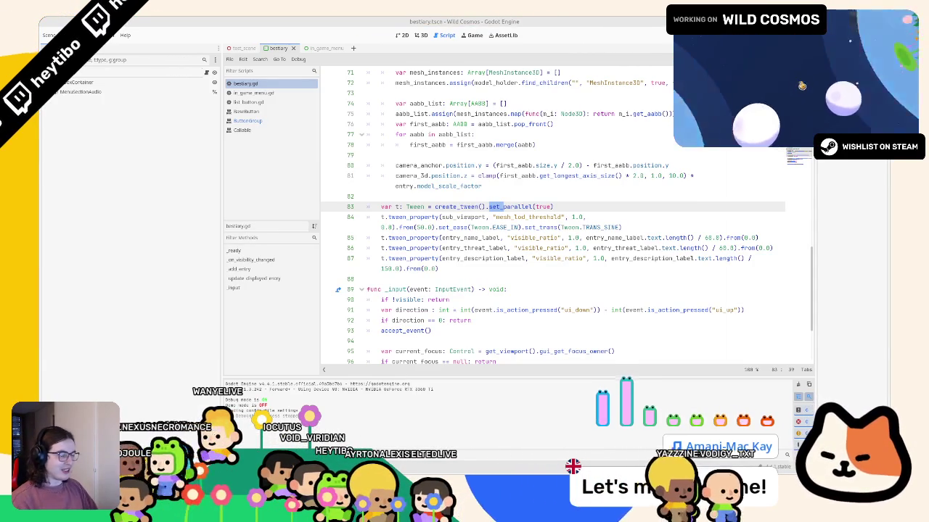
- Test the running game's Bestiary by moving between Phasmida, Armored millipede, Helmethead and other entries, then close it
key("alt+Tab")
key("Right")
key("Down")
key("Down")
key("Left")
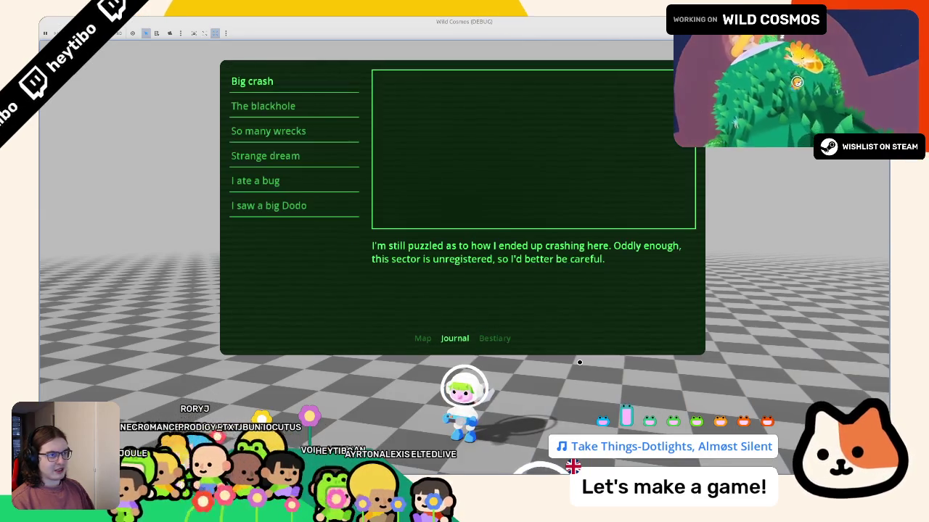
key("Right")
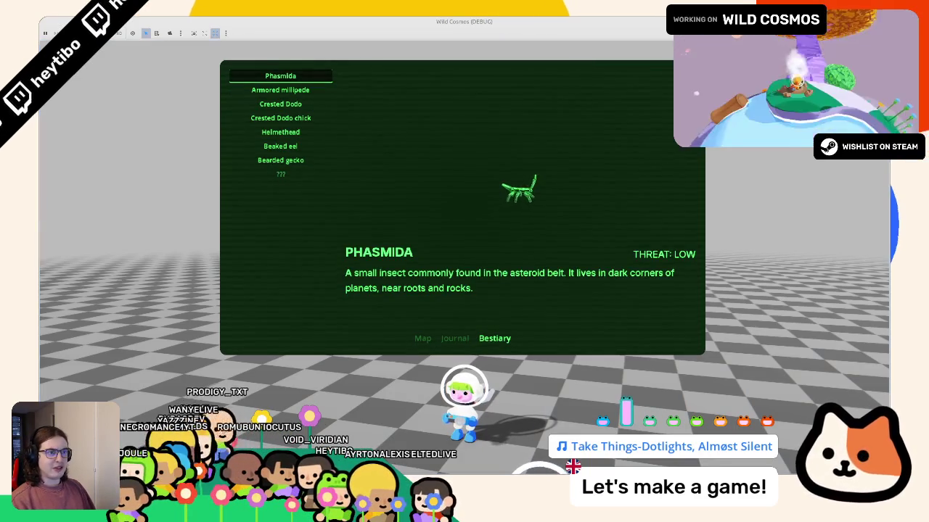
key("Up")
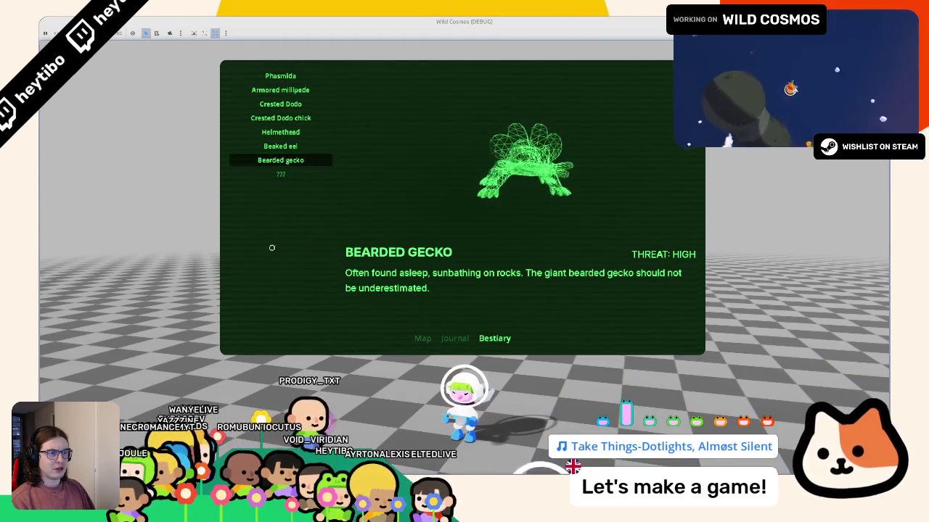
key("Up")
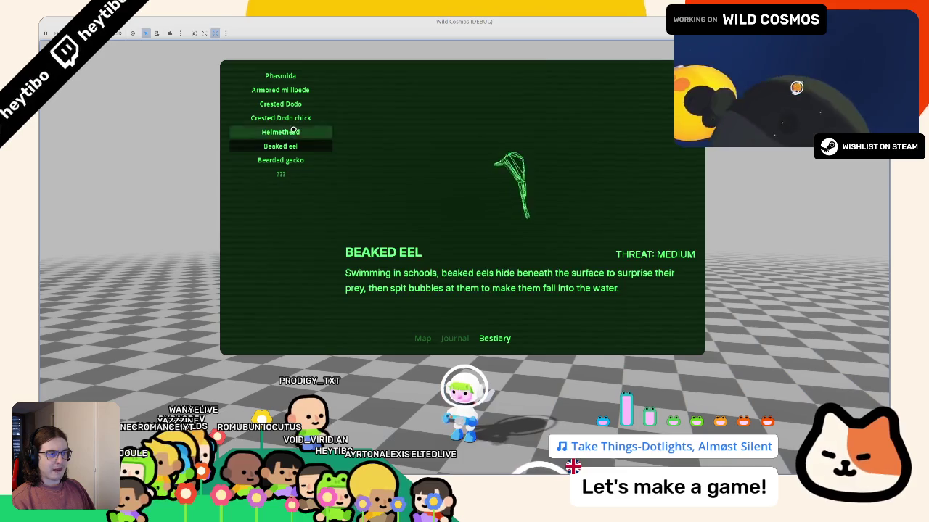
left_click(293, 133)
left_click(491, 344)
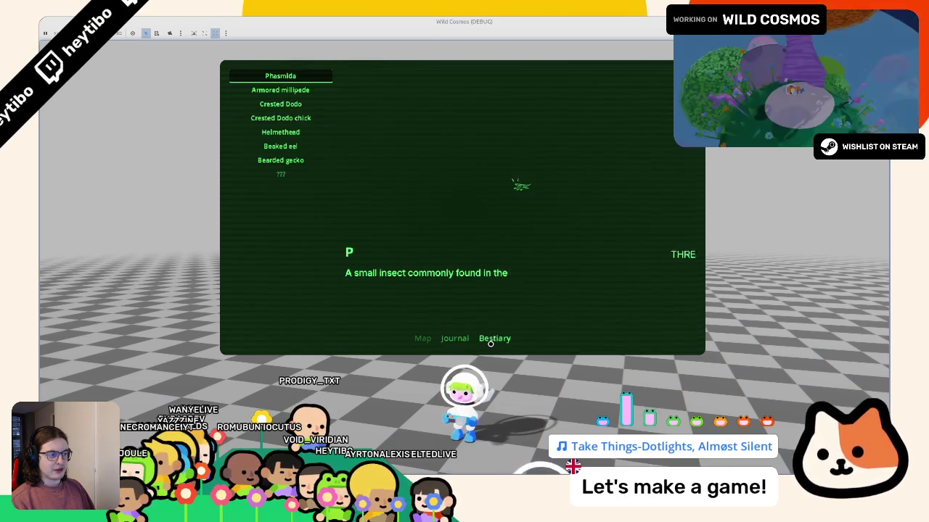
left_click(280, 132)
left_click(280, 90)
left_click(298, 76)
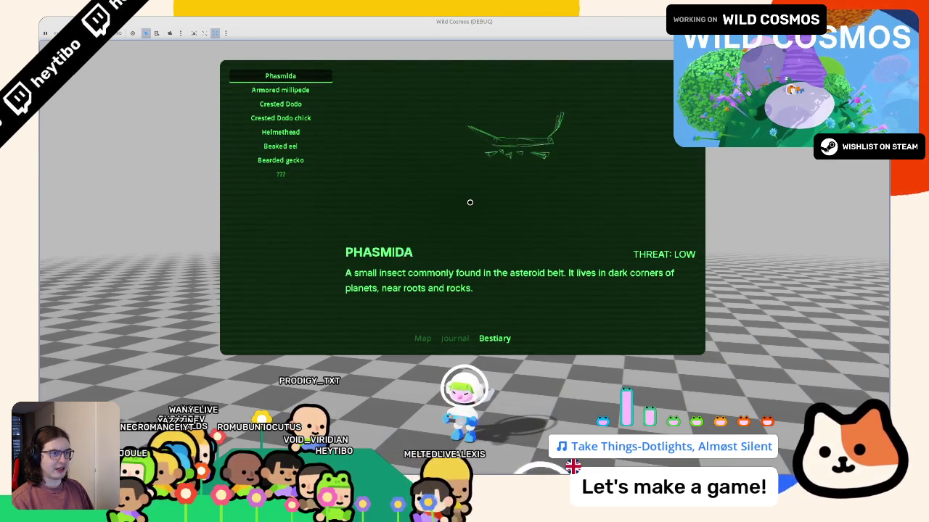
key("Down")
key("Up")
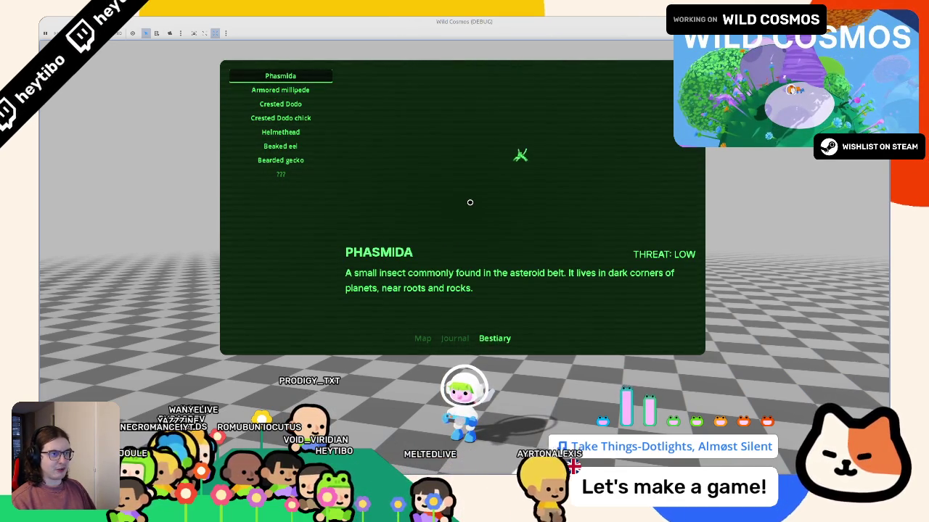
key("Up")
key("Down")
key("Up")
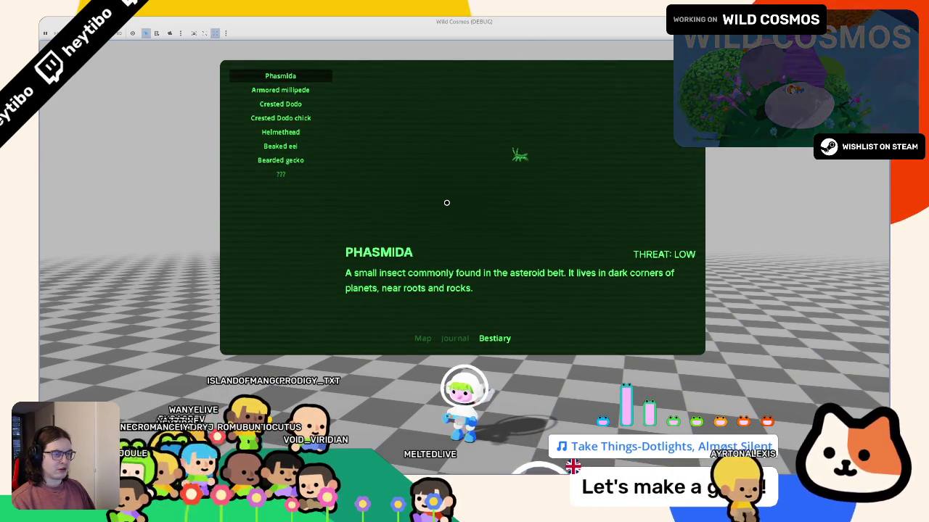
key("Up")
key("Down")
key("Up")
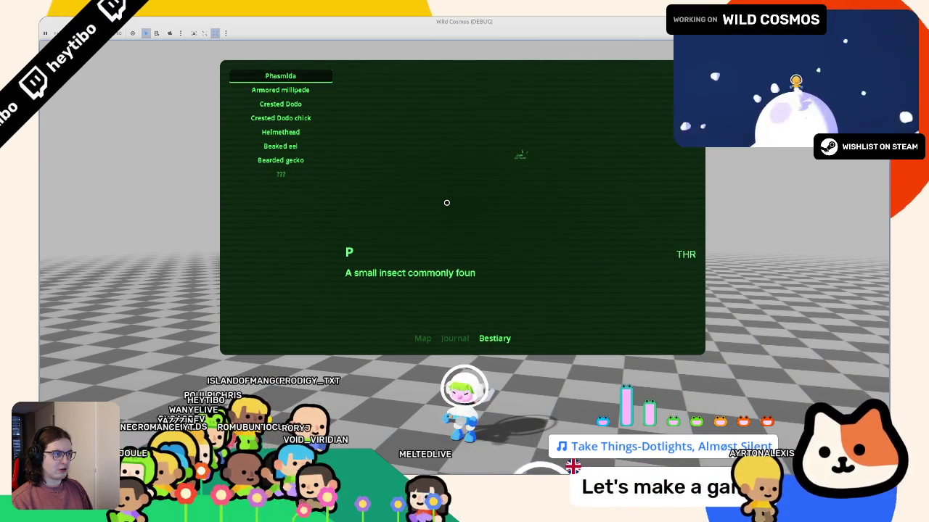
key("Down")
key("Up")
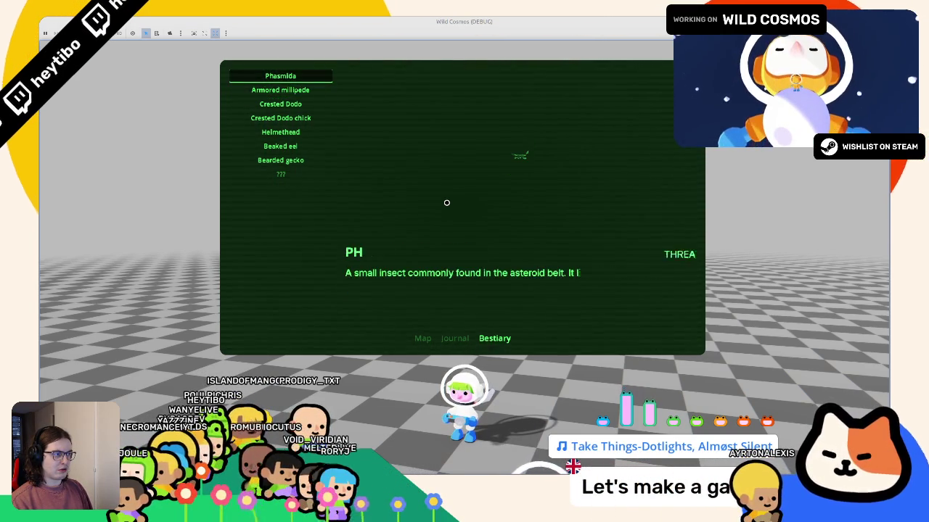
key("Up")
key("Down")
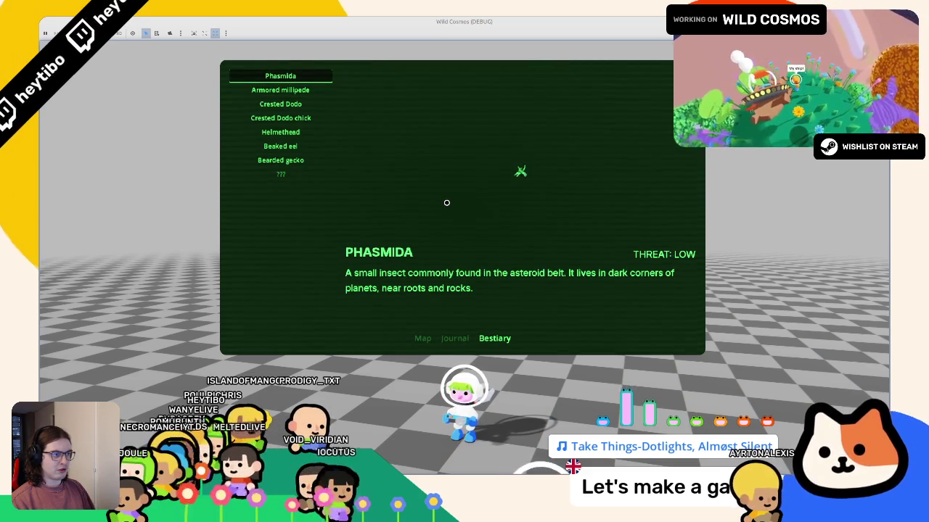
left_click(322, 90)
left_click(320, 76)
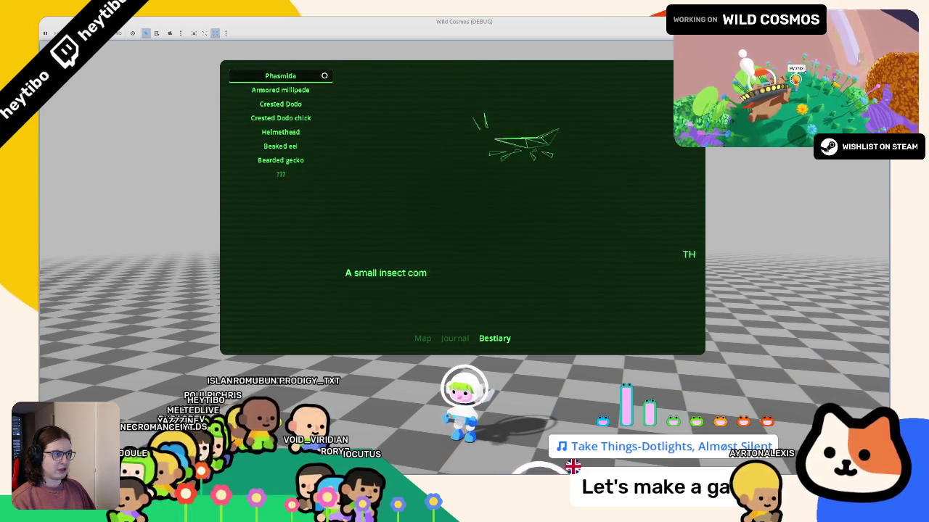
key("Down")
key("Up")
left_click(321, 90)
left_click(321, 75)
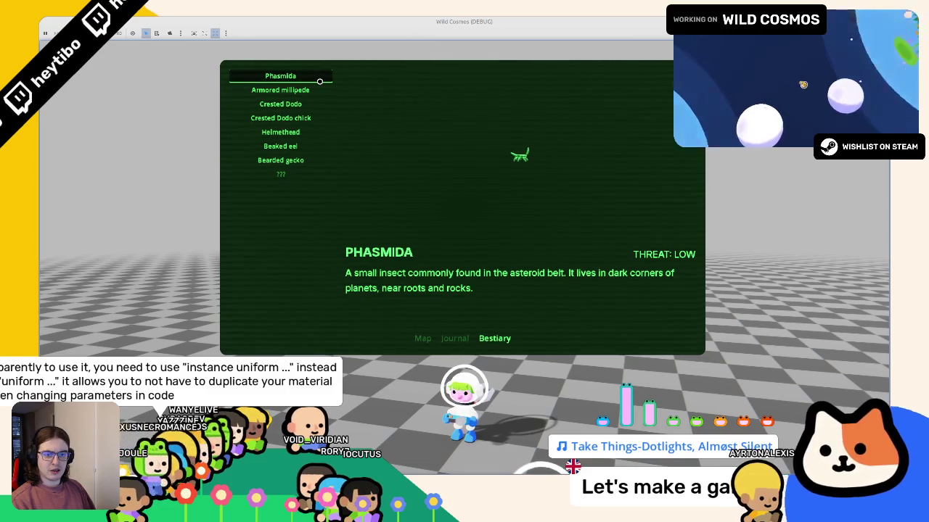
key("F8")
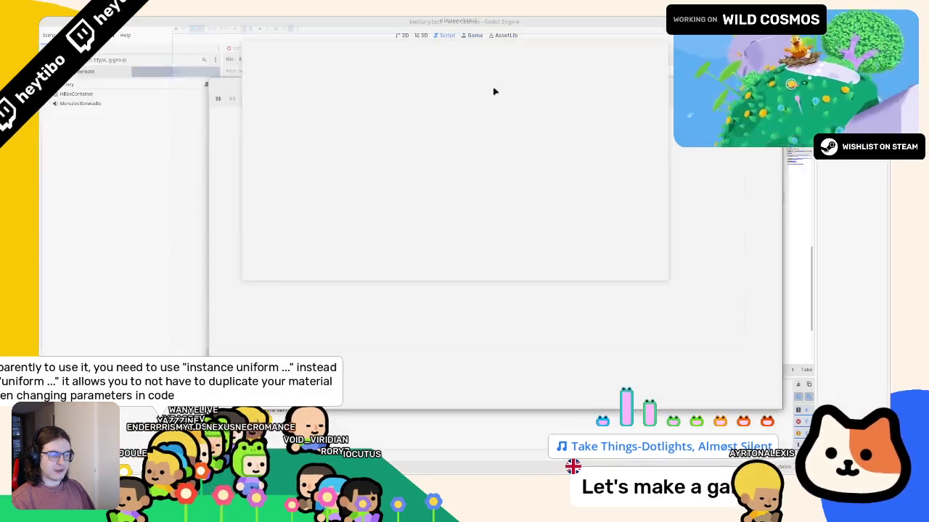
- Add print(entry_idx) as the first line of _update_displayed_entry and run the game
scroll(439, 209, "up", 5)
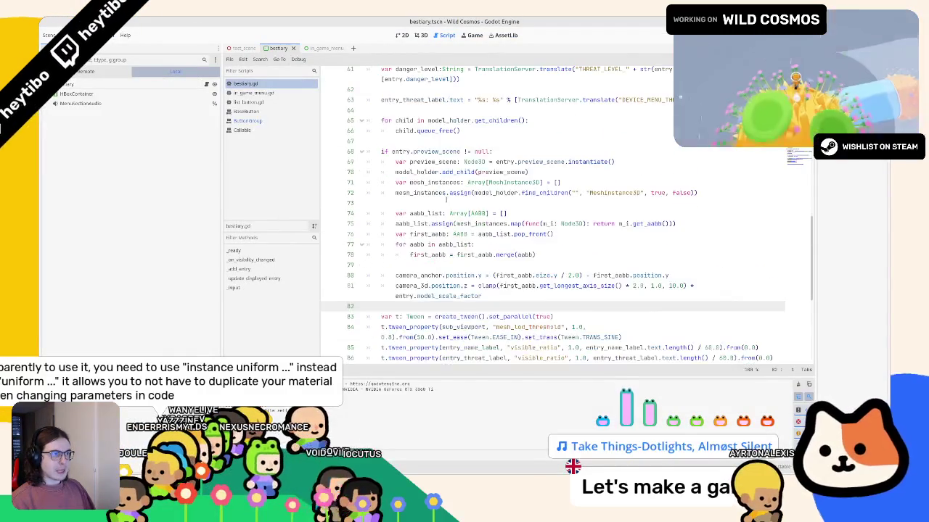
left_click(566, 144)
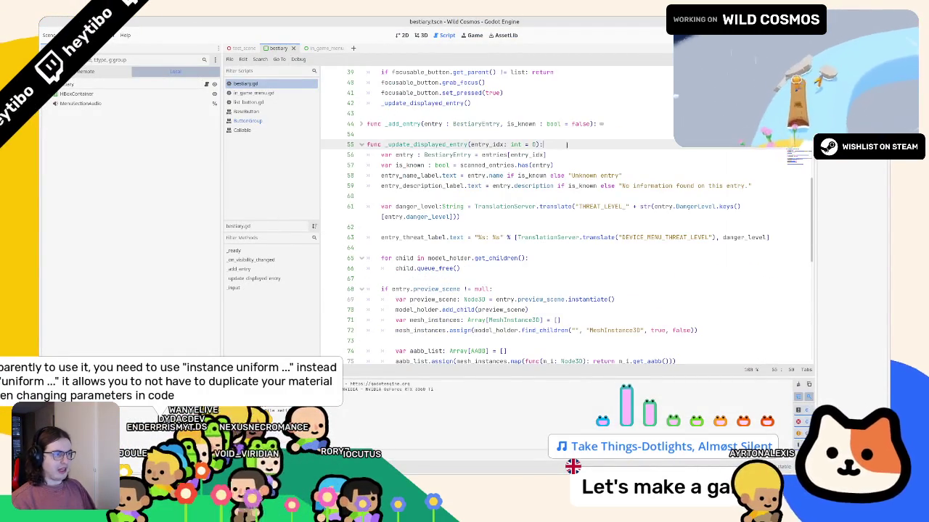
key("Return")
type("print(\"e")
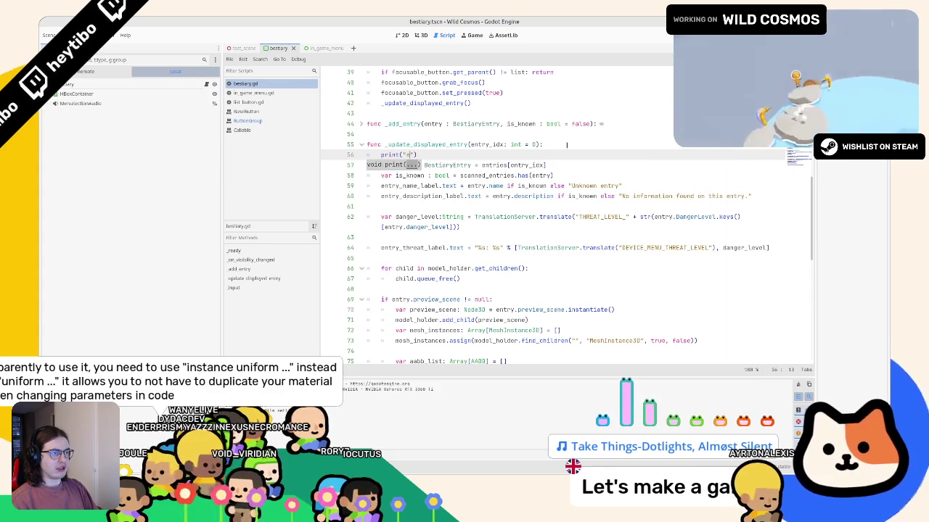
type("ntr")
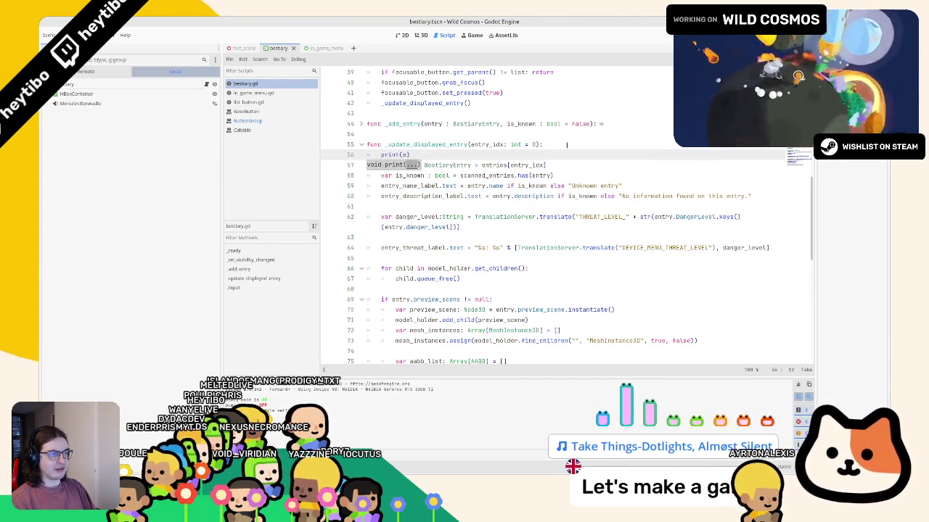
type("ntry_idx")
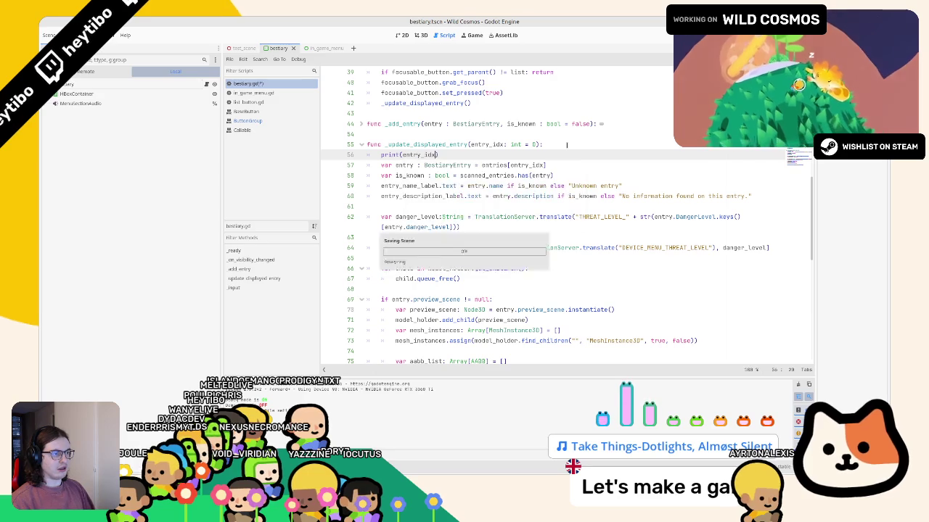
key("F5")
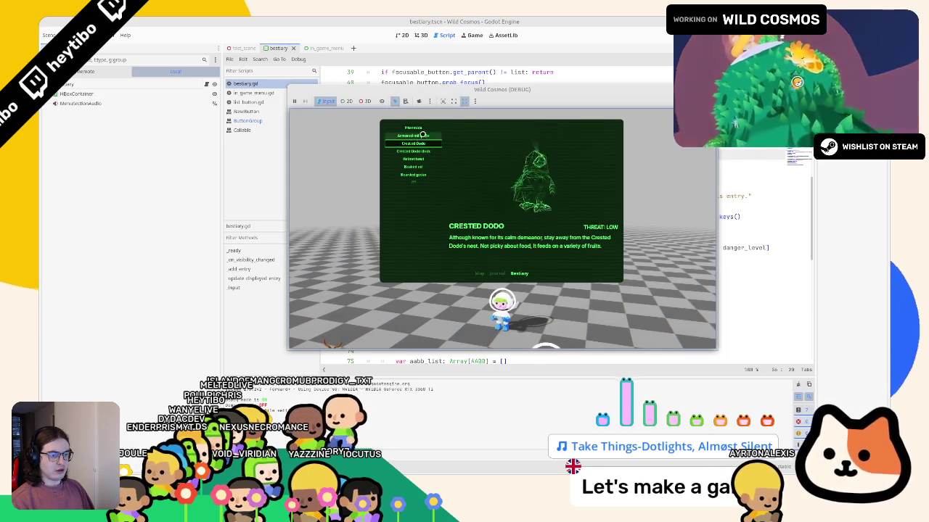
- Step between Phasmida and Armored millipede in the Bestiary, then close the game
key("Down")
key("Up")
key("Up")
key("Down")
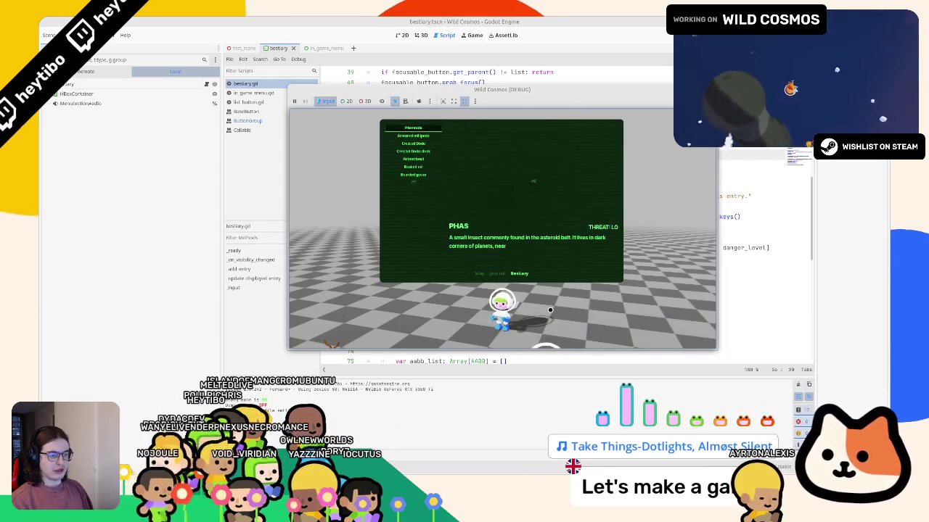
key("Down")
key("Up")
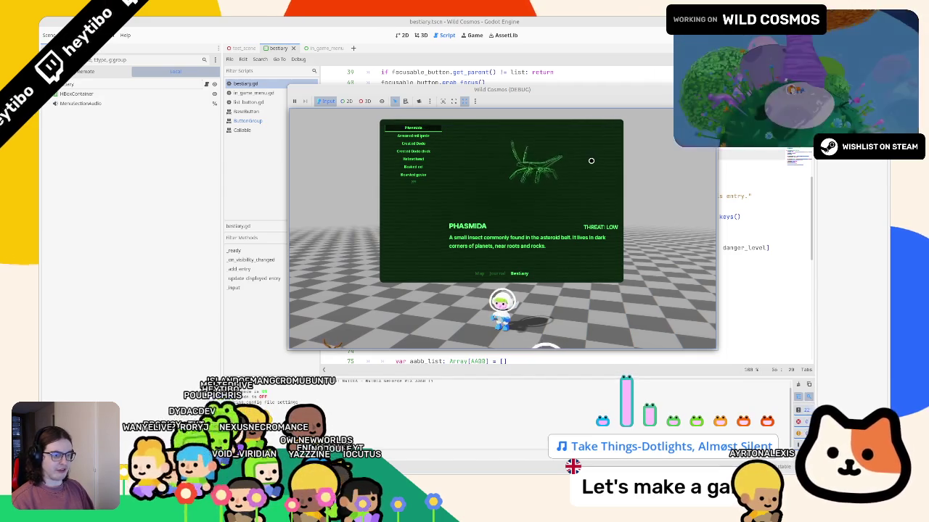
key("Down")
key("F8")
- Delete the _update_displayed_entry(next_button.get_index()) call at the end of _input and relaunch
scroll(492, 310, "down", 10)
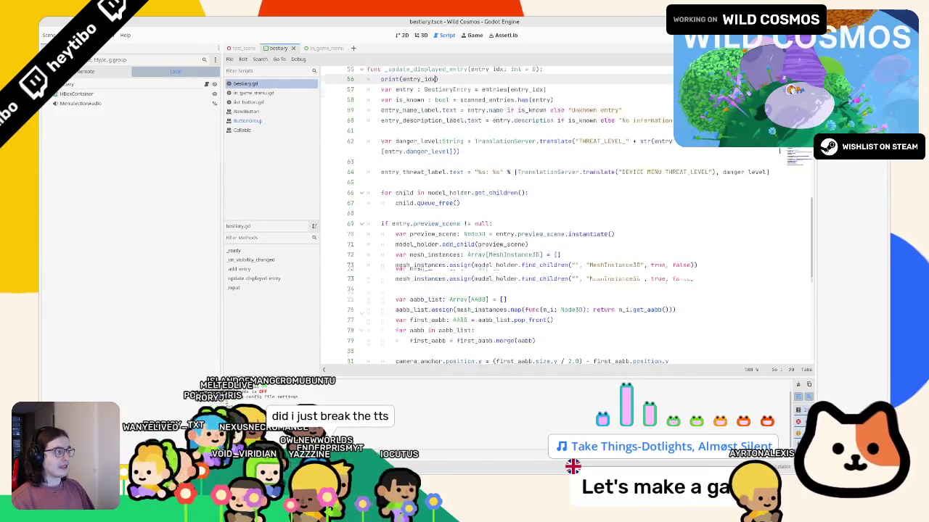
triple_click(435, 341)
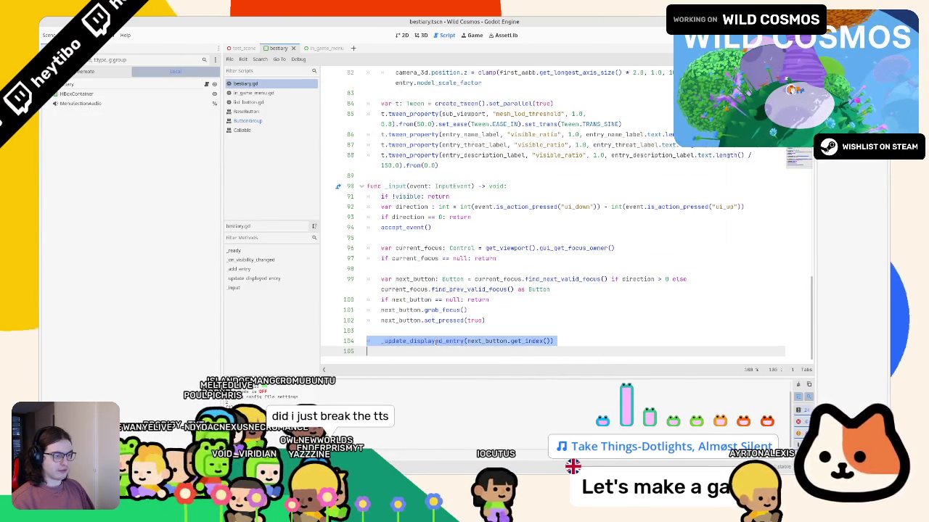
key("BackSpace")
key("BackSpace")
key("BackSpace")
key("F5")
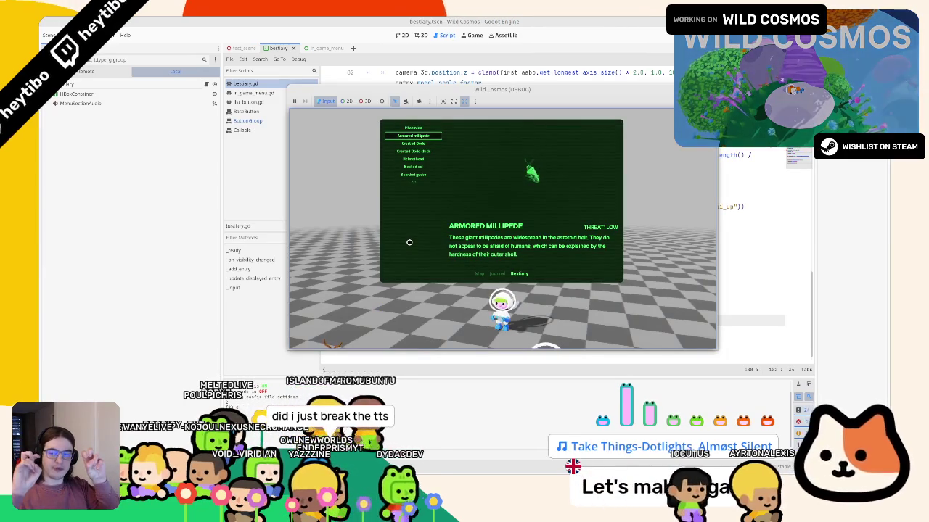
key("Down")
key("Up")
key("Up")
key("Up")
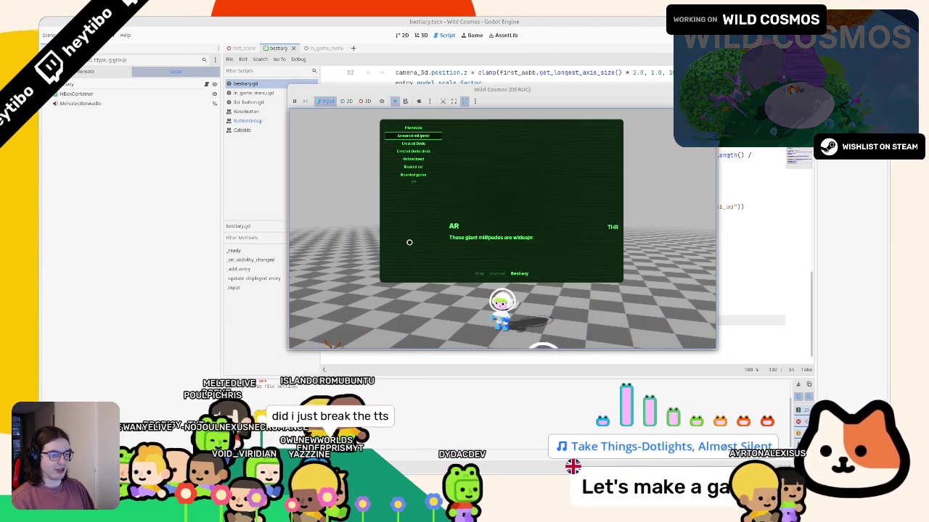
key("Down")
key("Down")
key("Down")
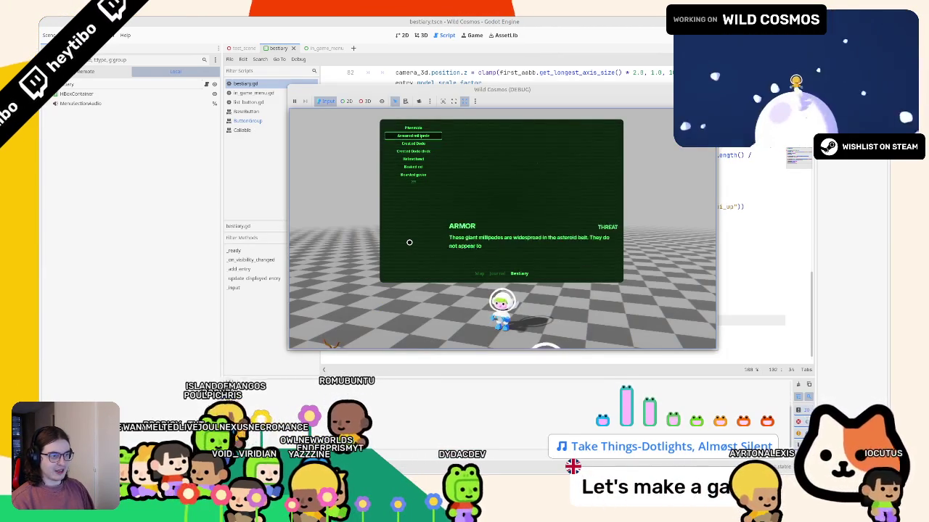
key("Up")
key("Up")
key("Up")
key("Up")
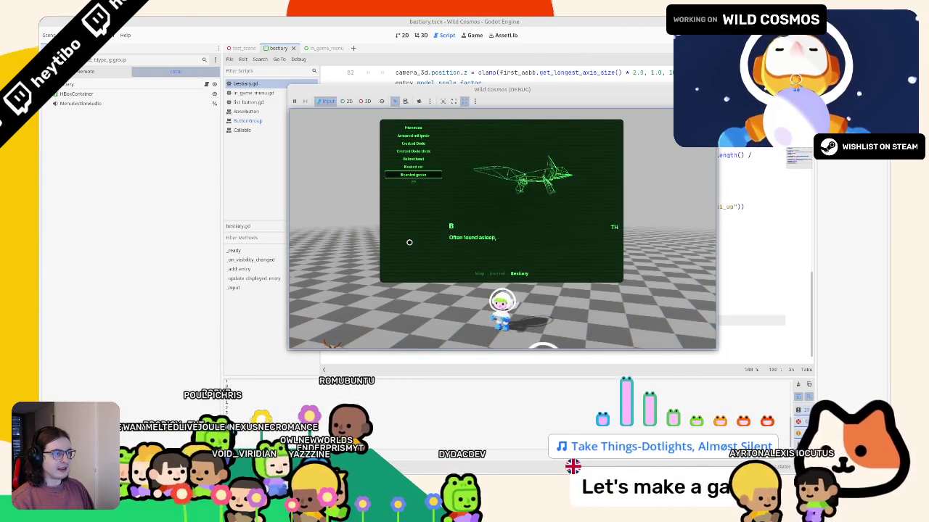
key("Down")
key("Up")
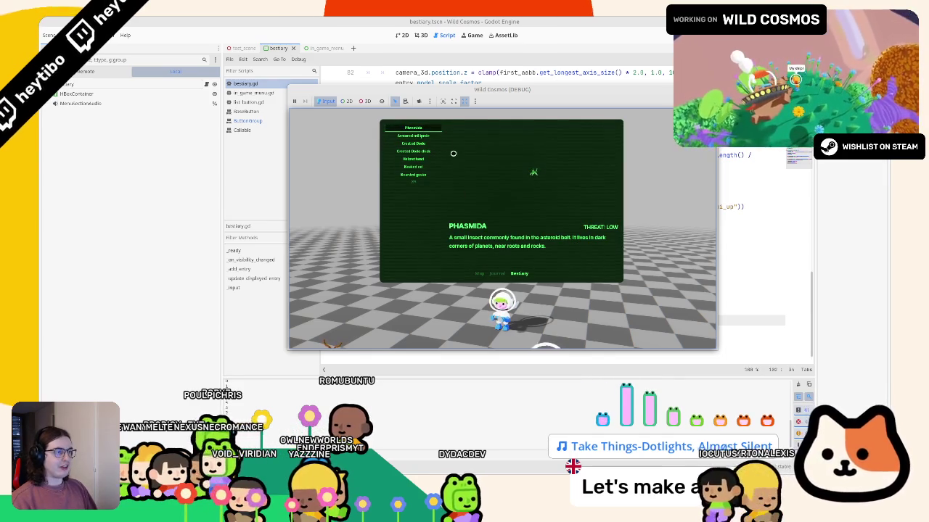
key("Down")
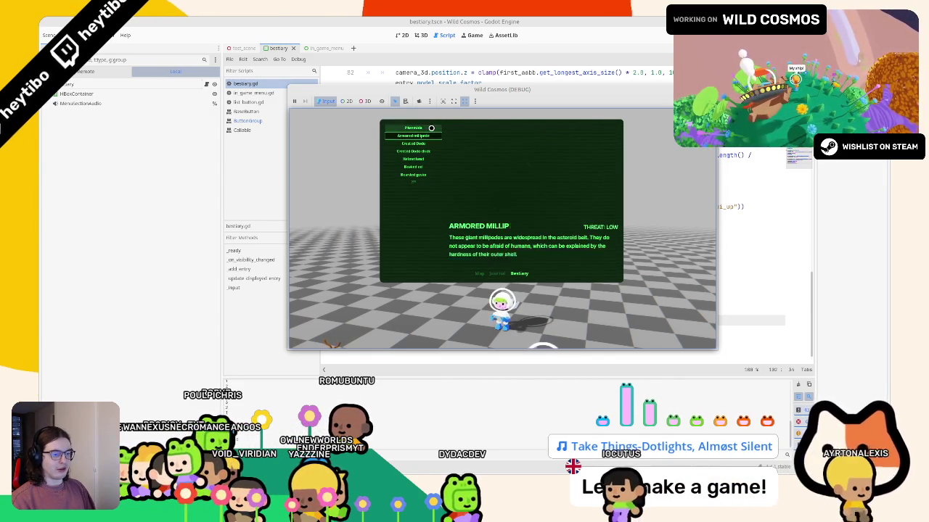
key("Up")
key("Up")
key("Down")
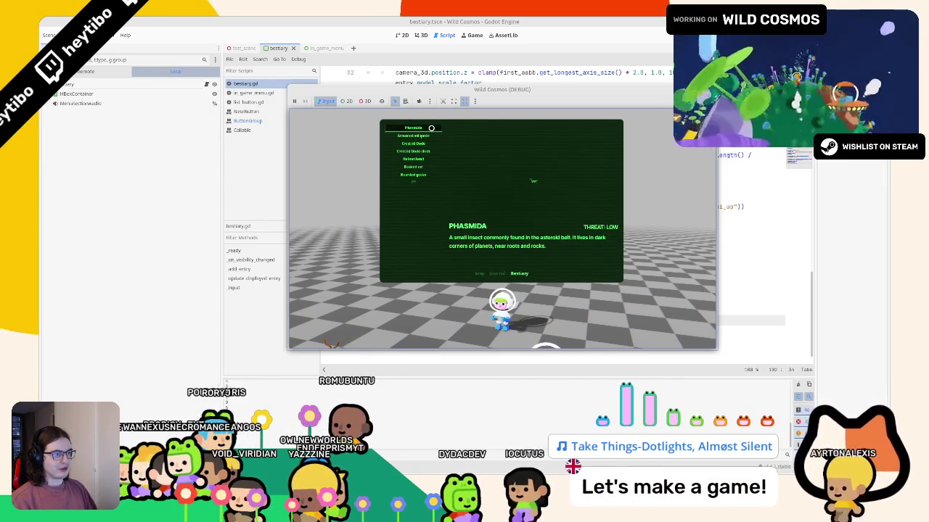
key("F8")
scroll(484, 254, "up", 15)
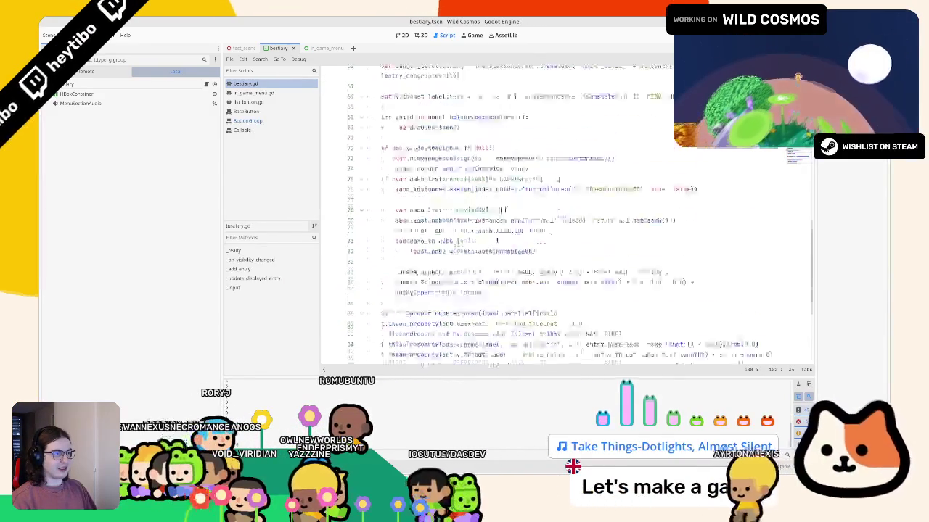
- Insert 'await get_tree().process_frame' after the child.queue_free() loop and run the game
left_click(467, 285)
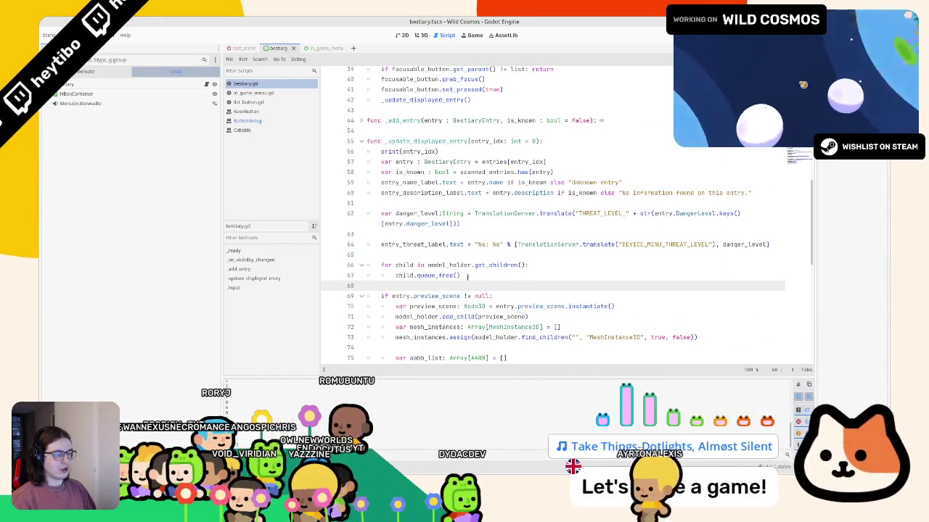
key("Return")
key("Return")
key("Up")
type("await ")
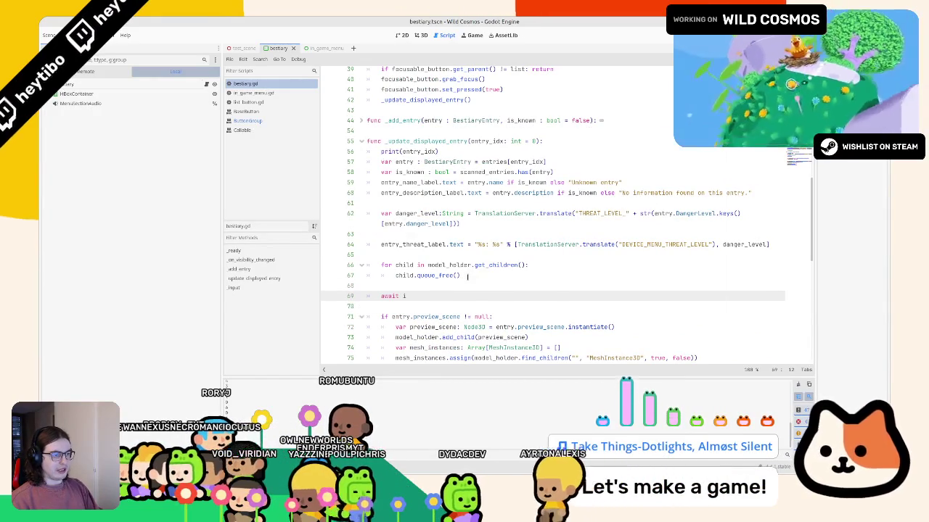
type("get_tree")
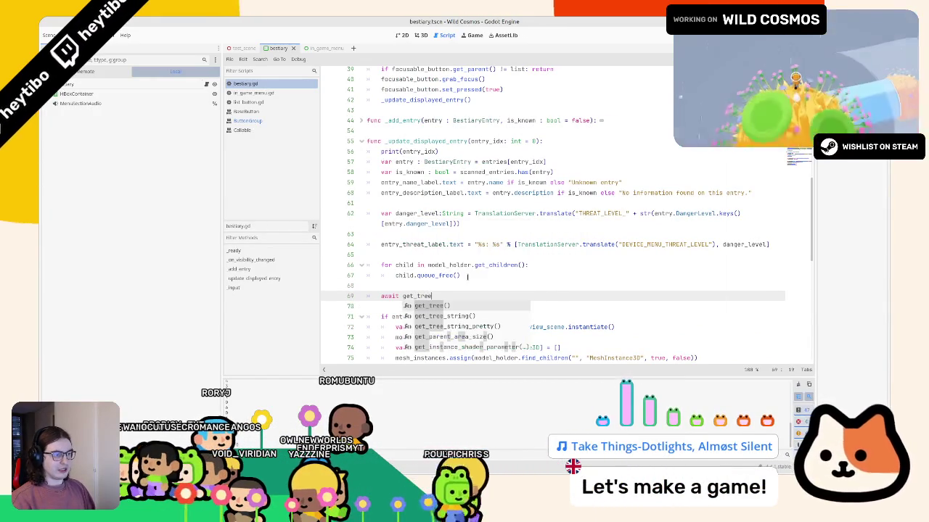
type("().proc")
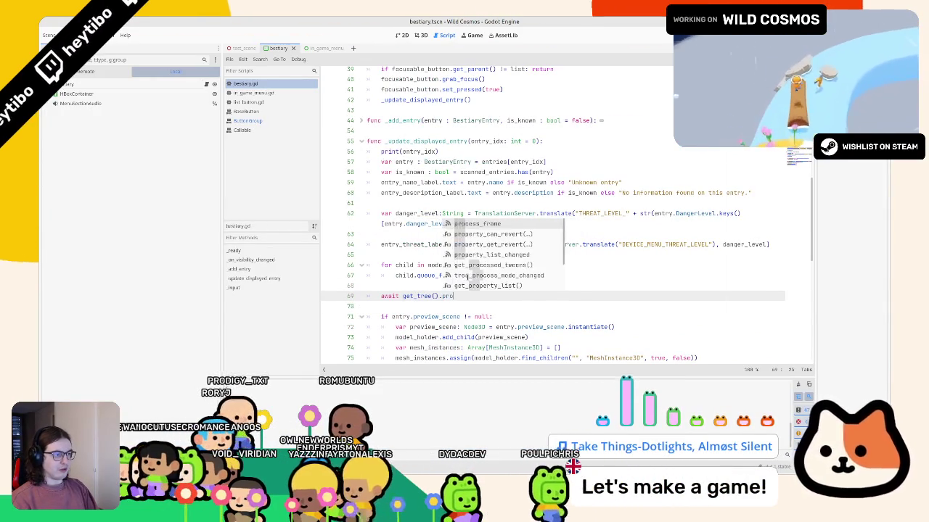
key("Return")
key("F5")
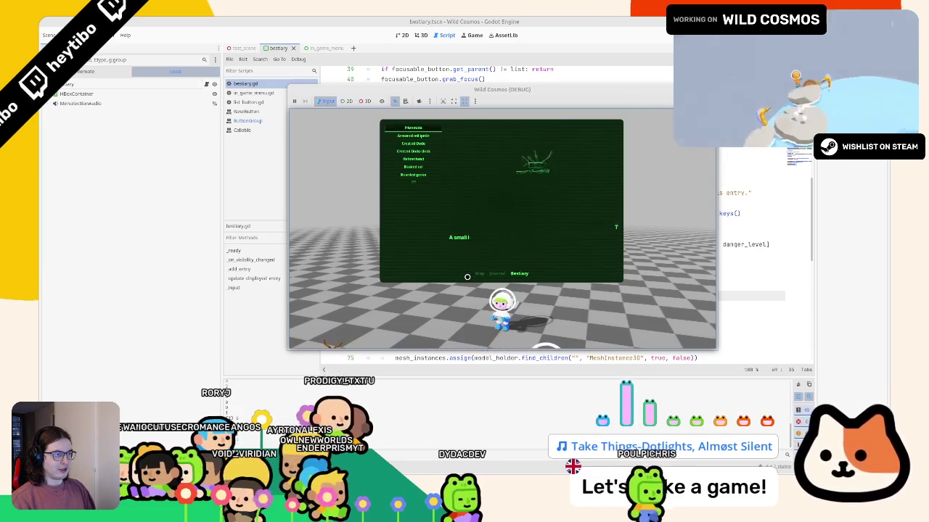
- Browse Bestiary entries to Crested Dodo, toggle the menu and Journal tab, then close the game
key("Down")
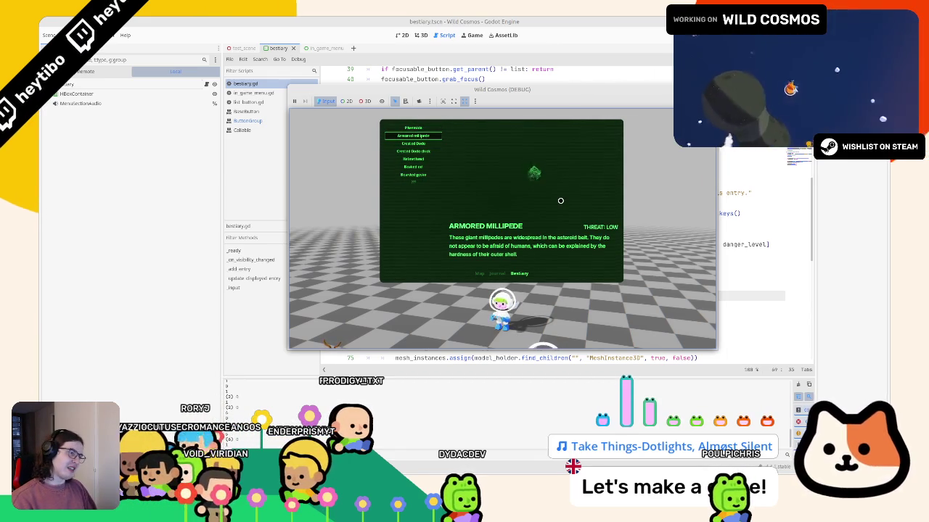
key("Down")
key("Tab")
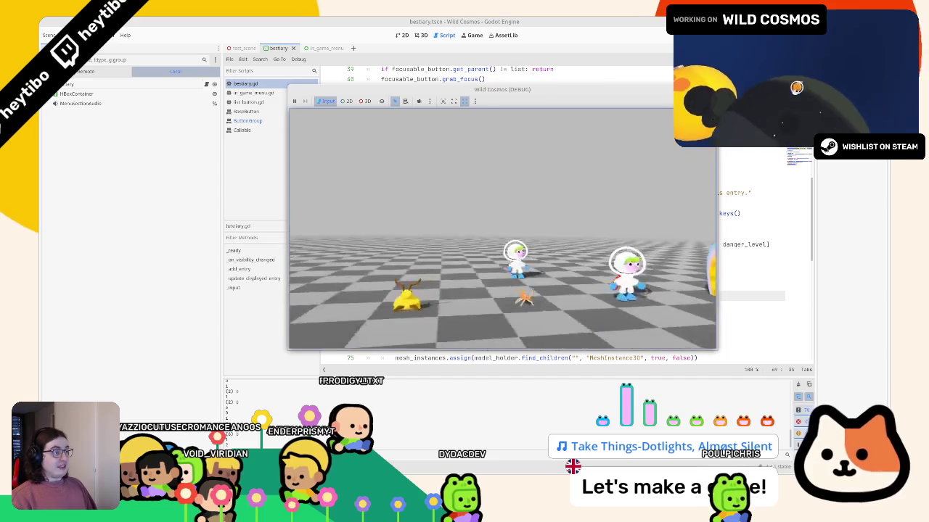
key("Tab")
key("super+Up")
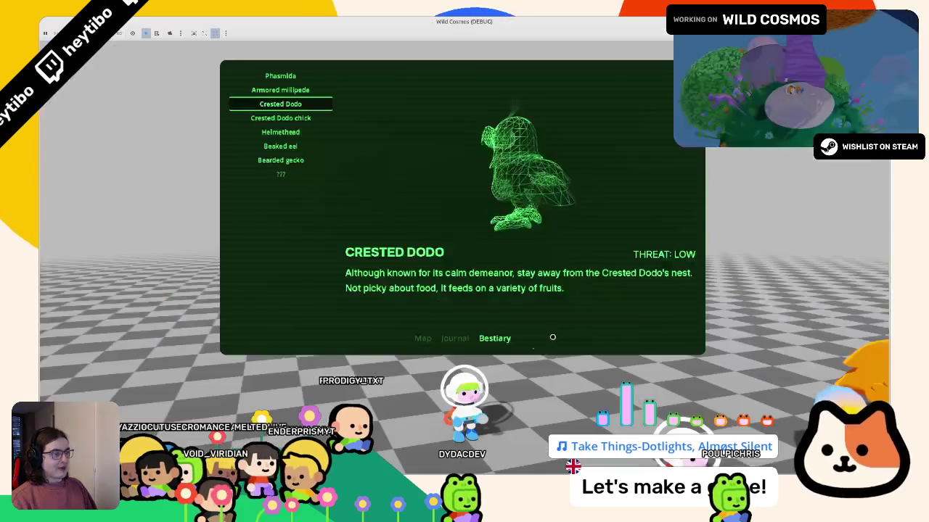
left_click(280, 145)
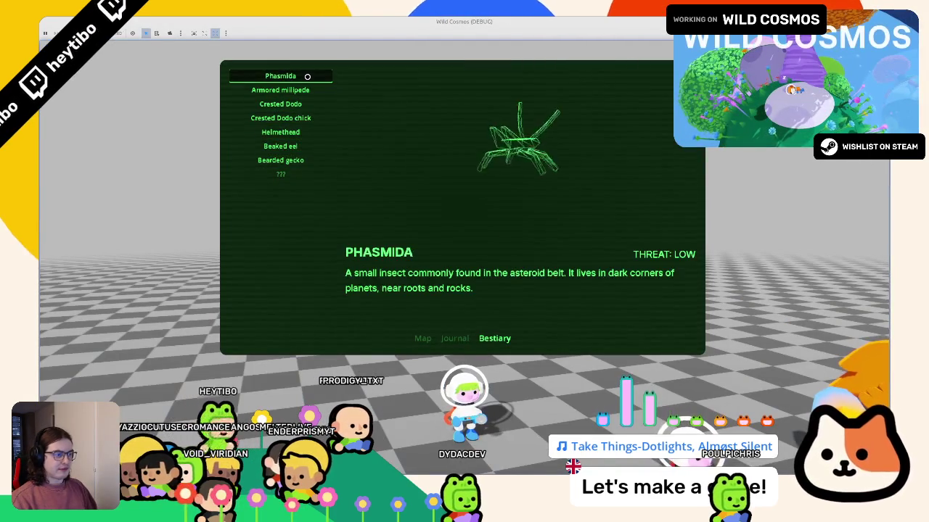
key("q")
key("q")
key("e")
key("e")
key("Down")
key("Down")
key("Down")
key("Down")
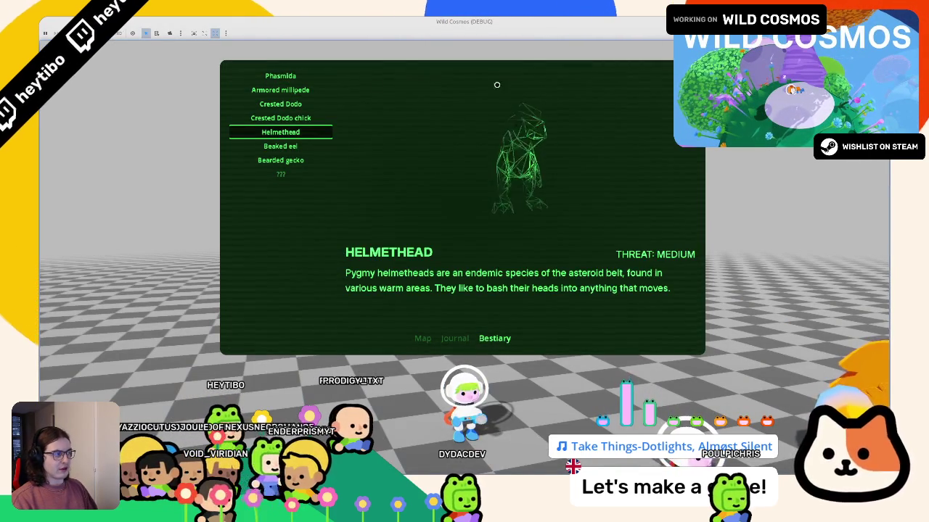
key("F8")
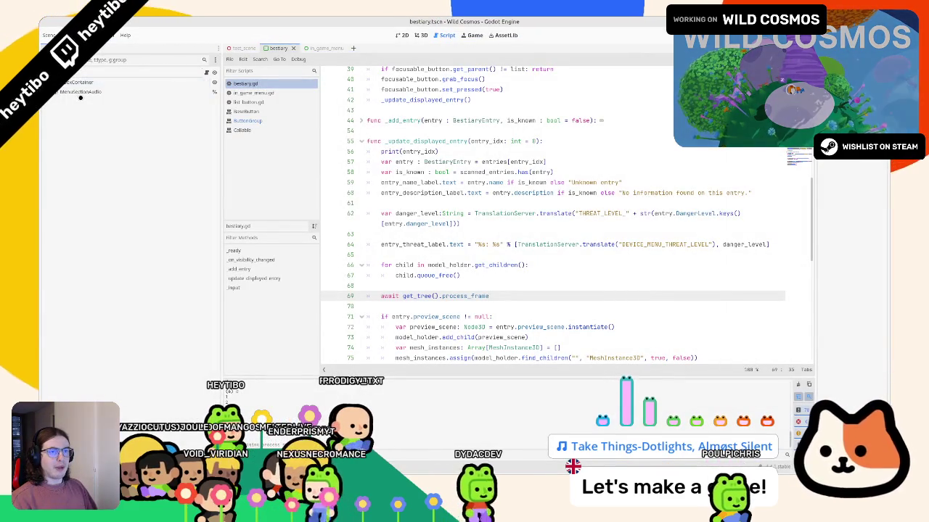
- Look up the menu_section_audio variable and delete the print(entry_idx) debug line
scroll(458, 153, "up", 6)
scroll(458, 152, "up", 5)
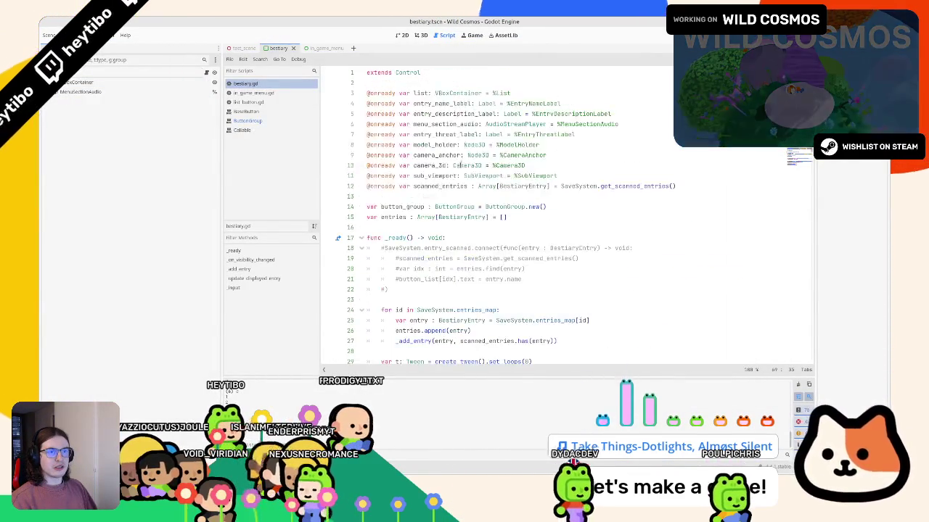
left_click(319, 48)
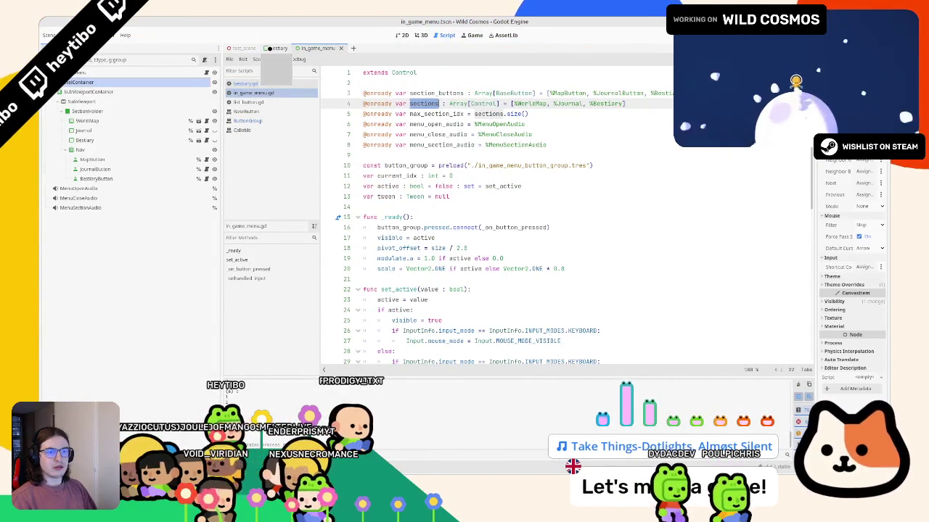
left_click(270, 49)
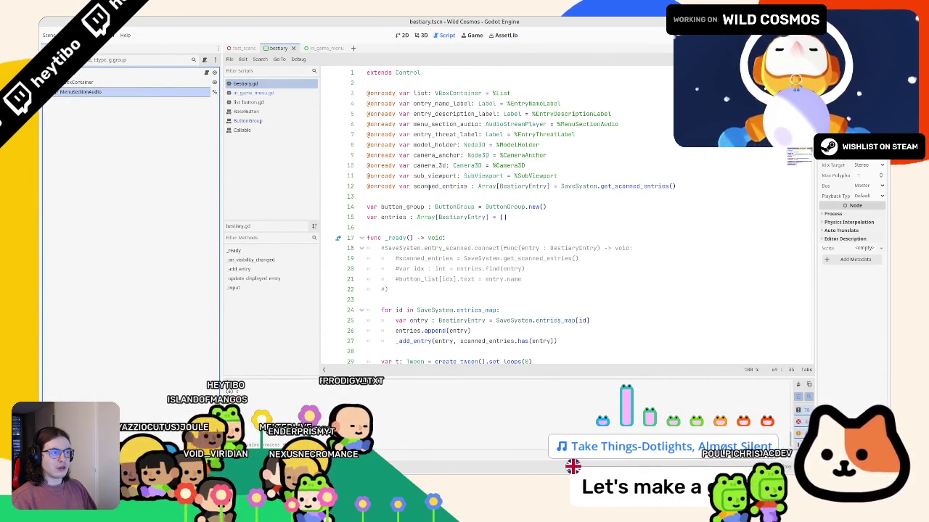
double_click(436, 124)
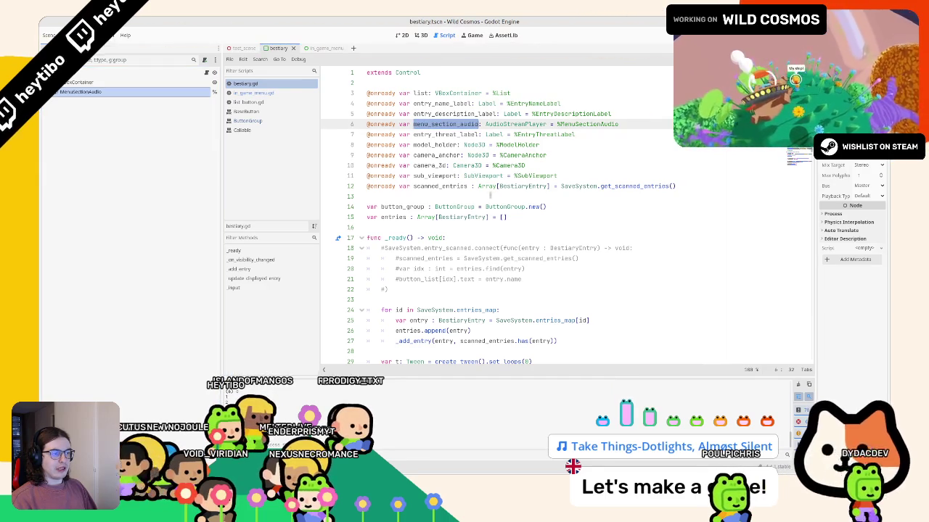
scroll(491, 194, "down", 9)
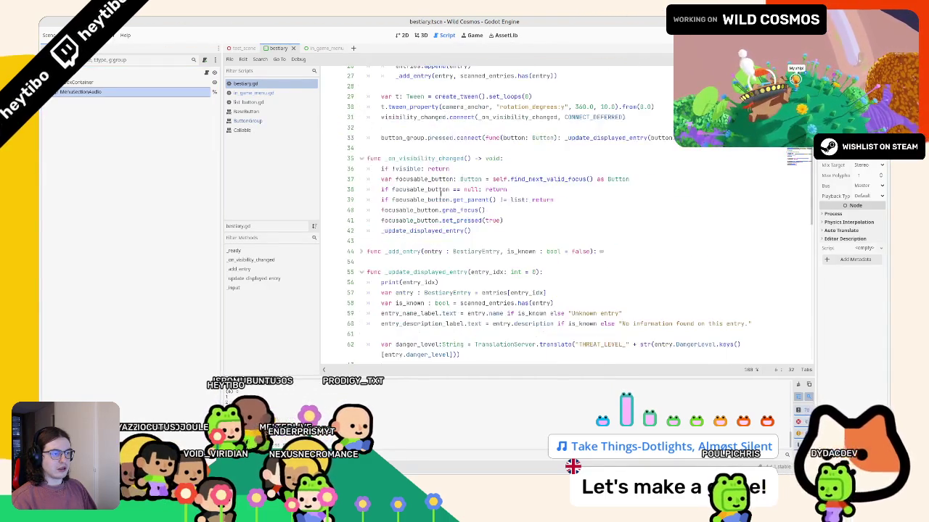
scroll(440, 192, "down", 2)
left_click_drag(380, 220, 491, 224)
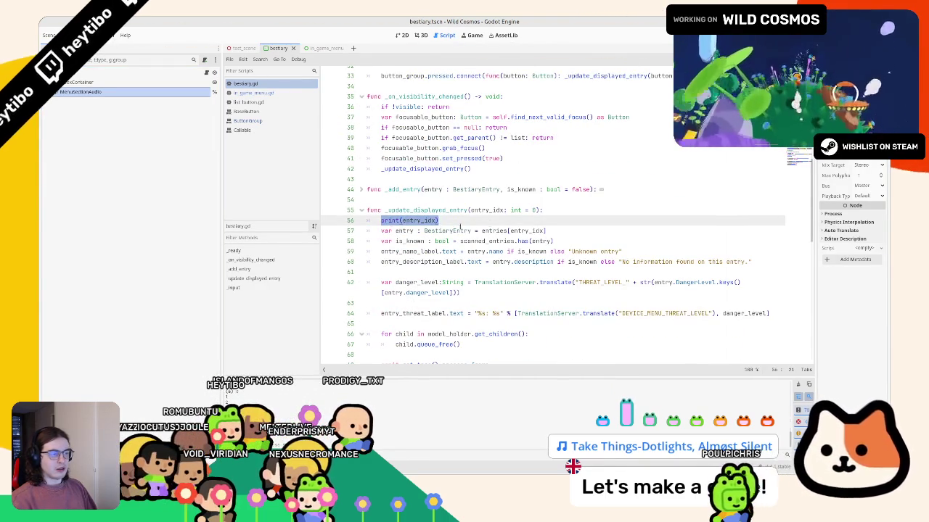
key("BackSpace")
- Add a menu_section_audio method call after the tween block and run the game
scroll(453, 260, "down", 12)
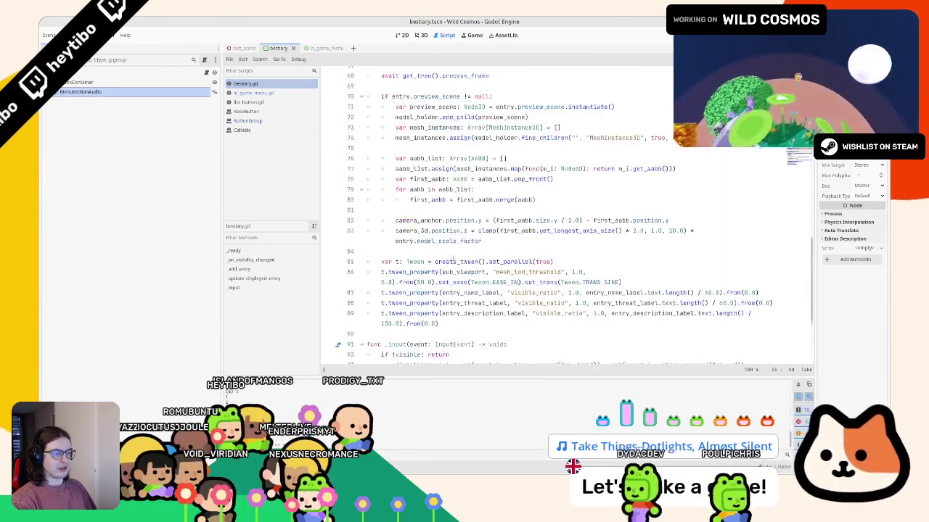
scroll(453, 260, "down", 1)
left_click(477, 291)
key("Return")
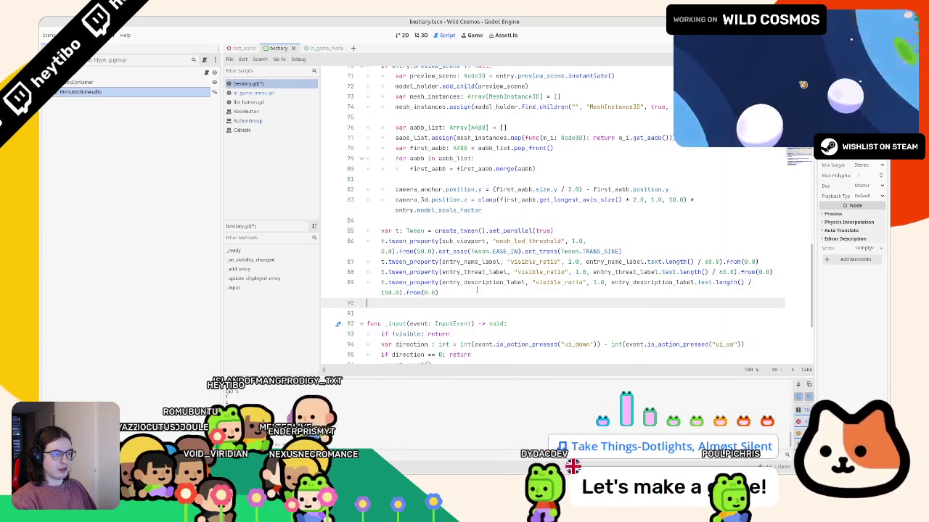
key("Return")
type("menu_section_audio.")
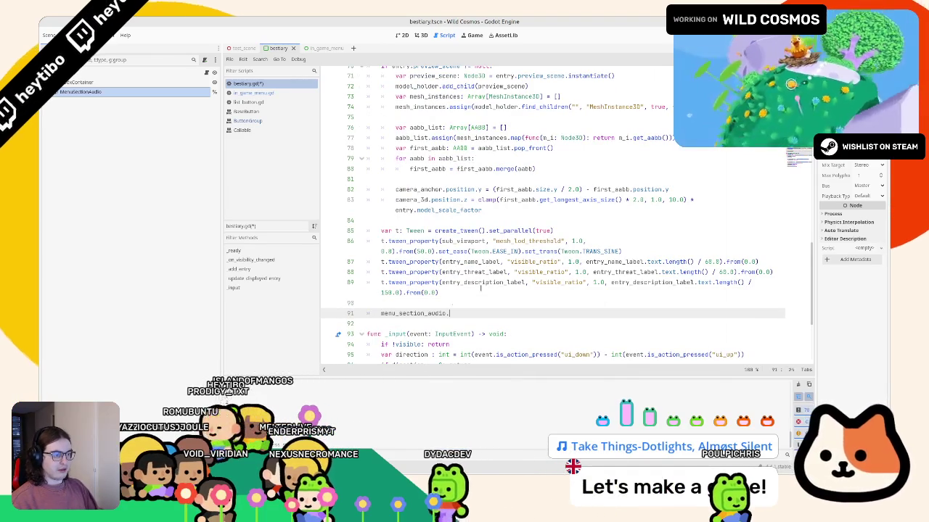
key("Return")
key("F5")
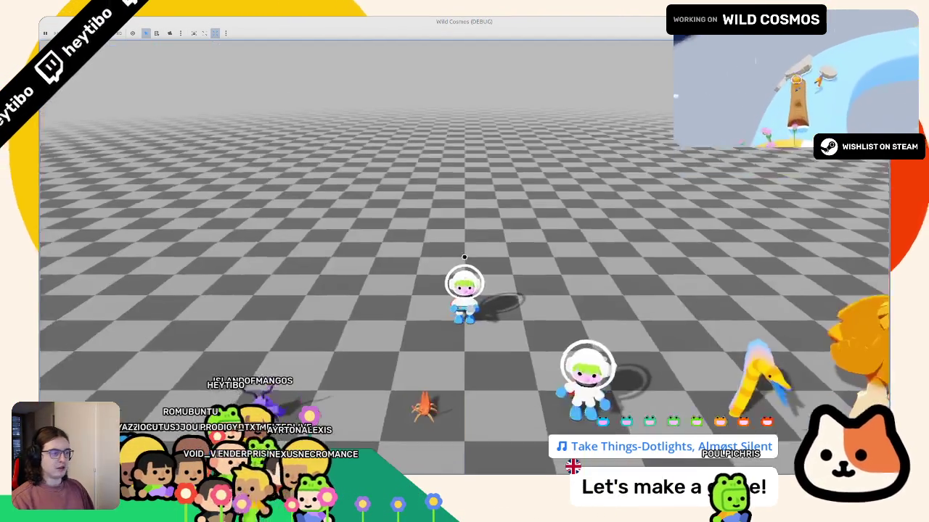
- Open the in-game menu and cycle through Bestiary entries, flipping between the Journal and Bestiary tabs
key("Tab")
key("Right")
key("Right")
key("Down")
key("Down")
key("Down")
key("Down")
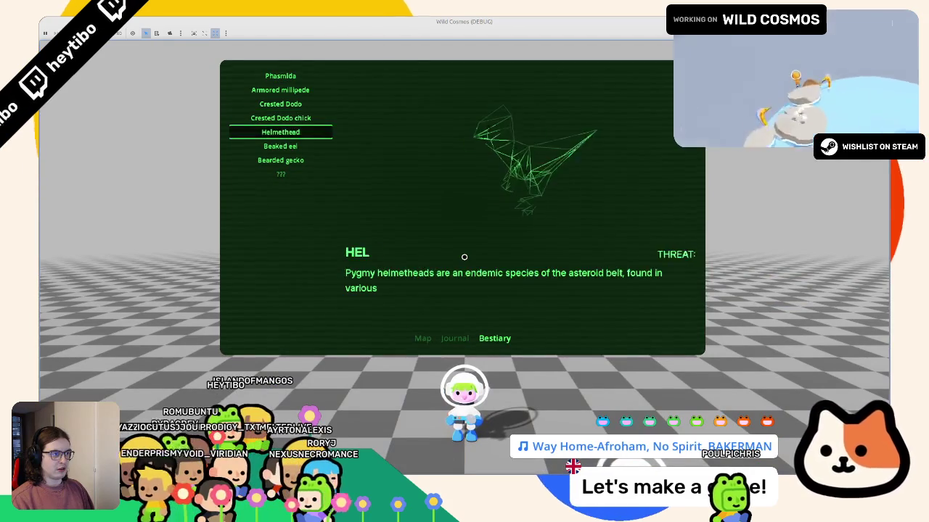
key("Down")
key("Down")
key("Down")
key("Down")
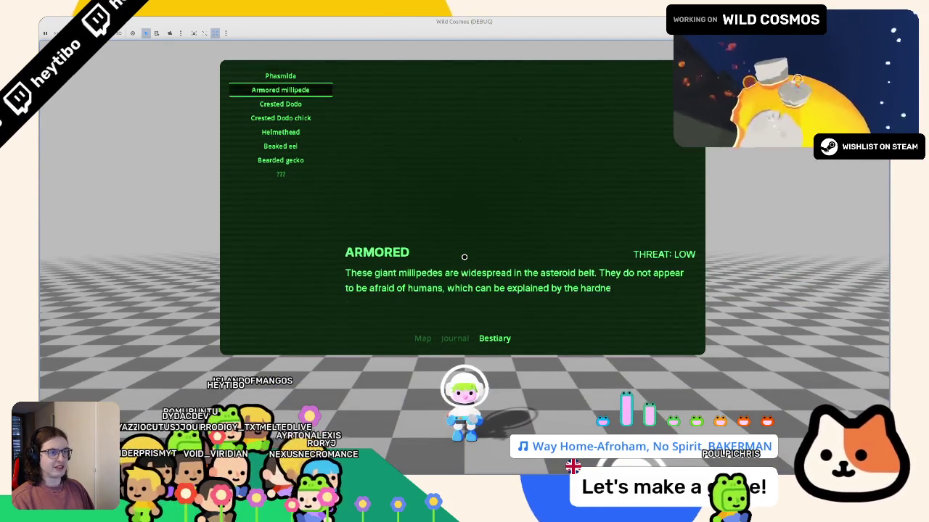
key("Up")
key("Up")
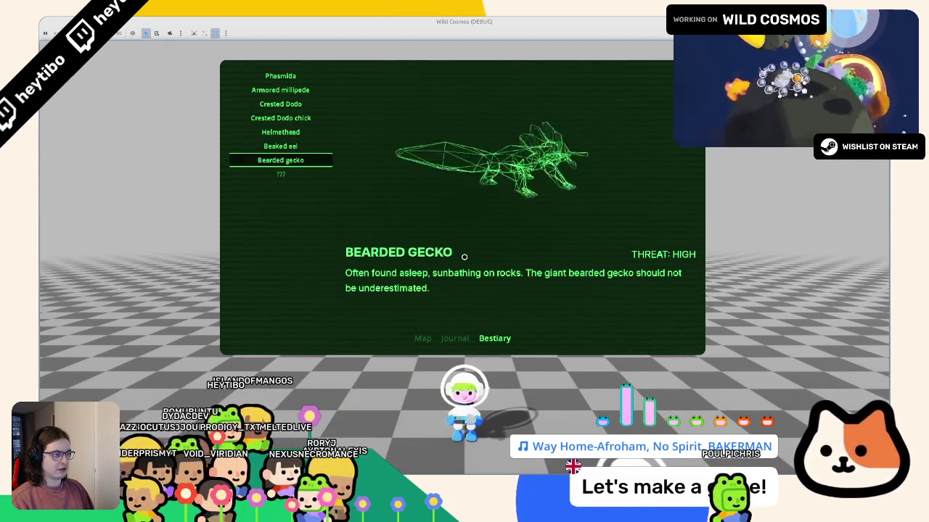
key("Up")
key("Up")
key("Up")
key("Left")
key("Right")
key("Down")
key("Left")
key("Right")
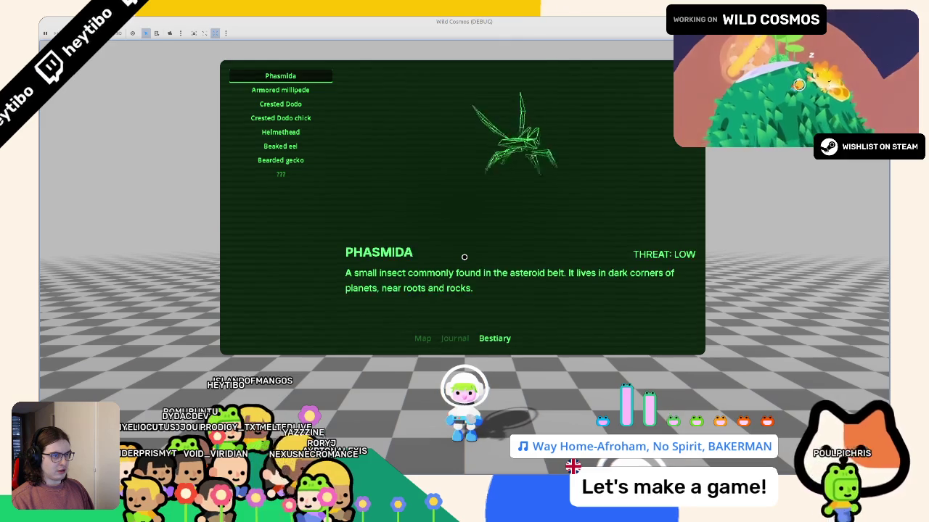
key("Left")
key("Right")
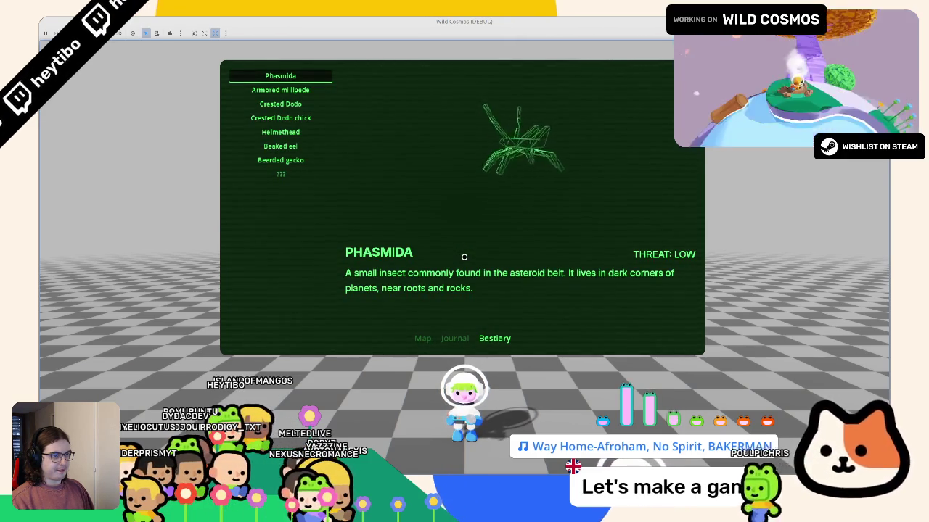
key("Down")
key("Up")
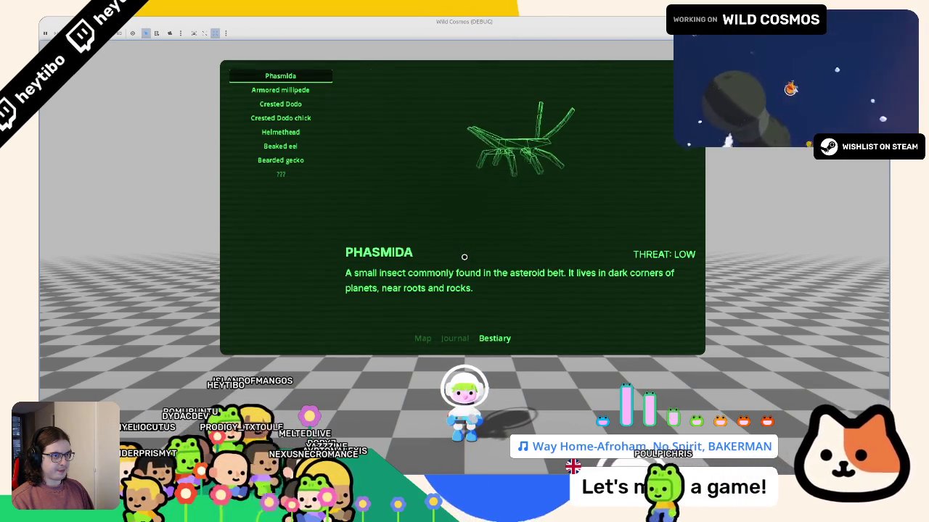
key("Down")
key("Down")
key("Down")
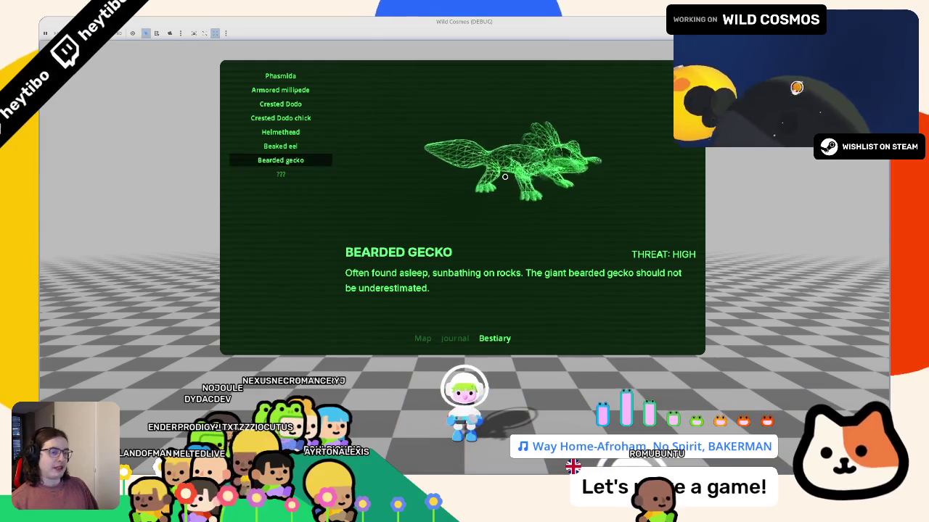
key("Down")
key("Down")
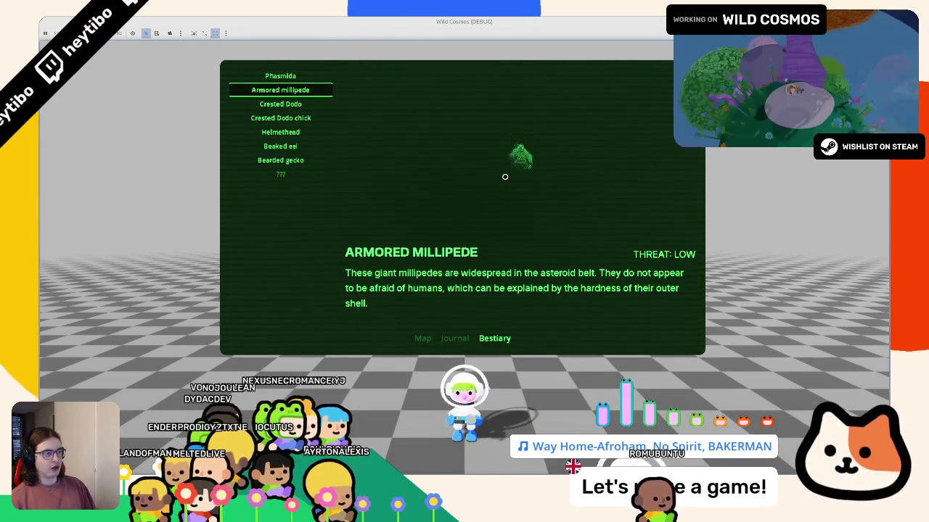
key("Down")
key("Down")
key("Down")
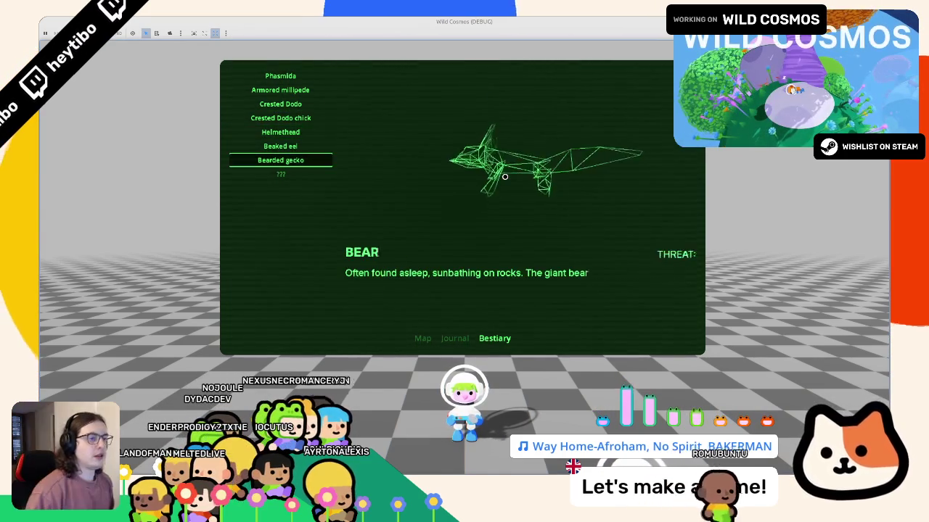
key("Up")
key("Up")
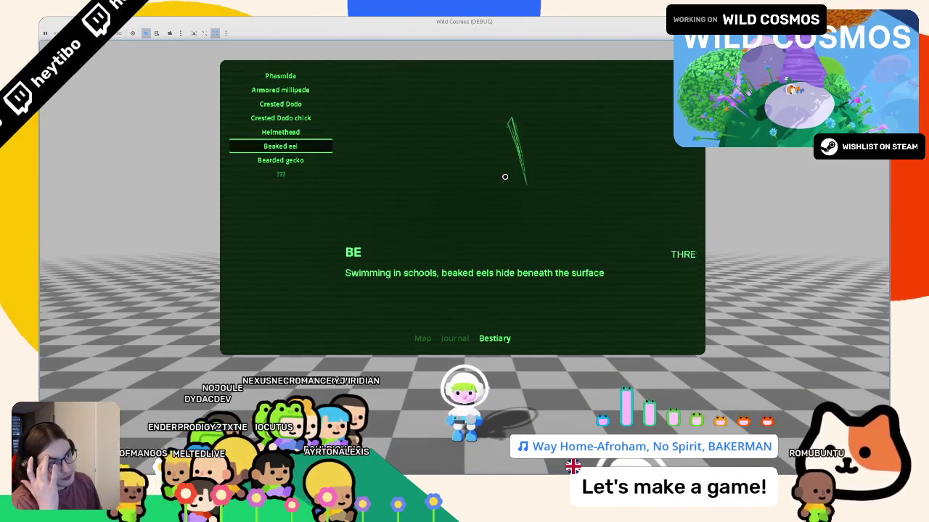
key("Up")
key("Up")
key("Up")
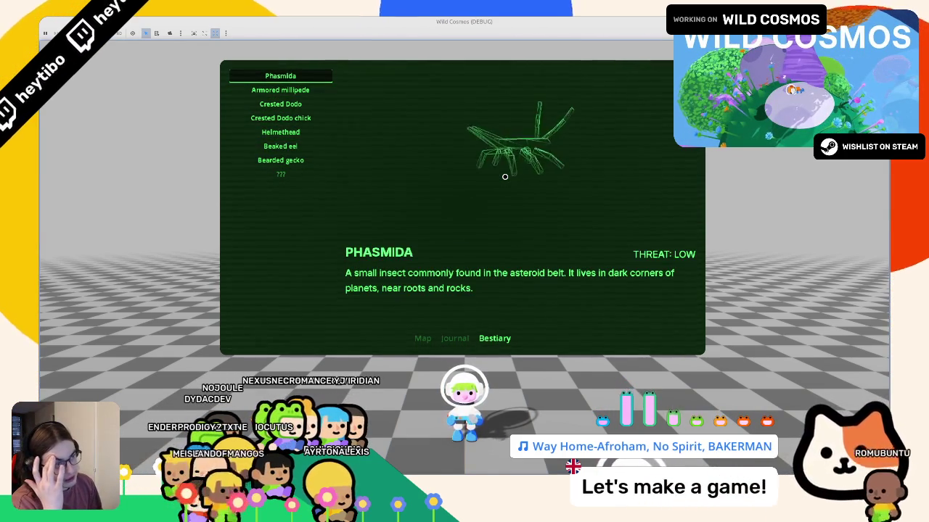
- Step between the Big crash and The blackhole journal entries, return to Bestiary, and close the game
key("Left")
key("Down")
key("Up")
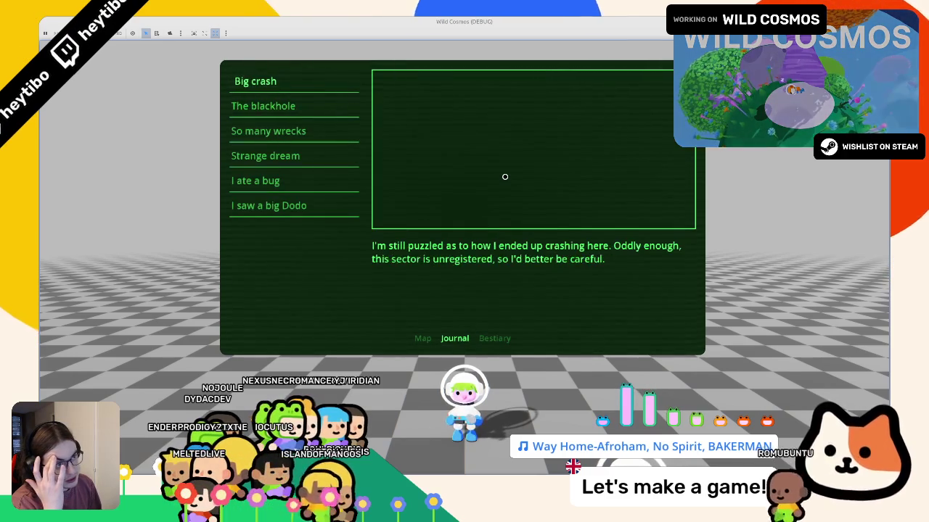
key("Down")
key("Down")
key("Down")
key("Up")
key("Up")
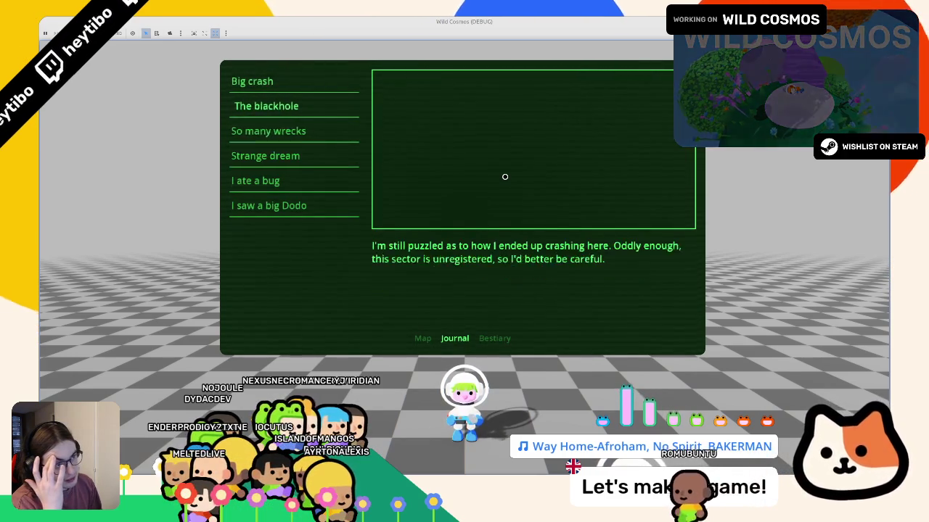
key("Right")
key("Left")
key("Down")
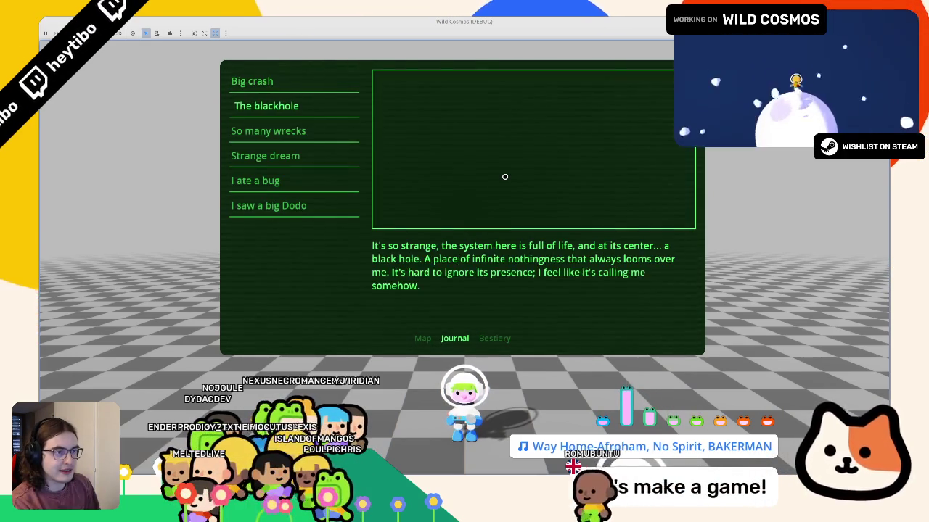
key("Up")
key("Right")
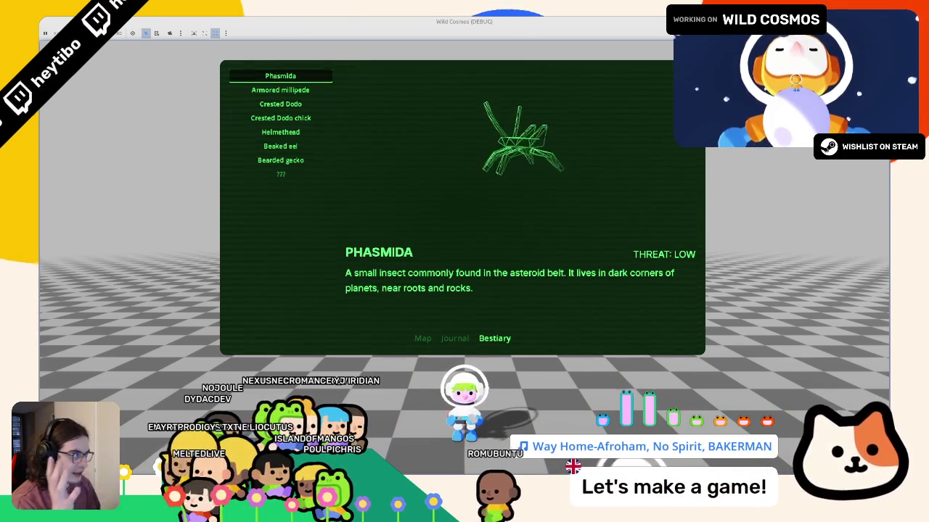
key("F8")
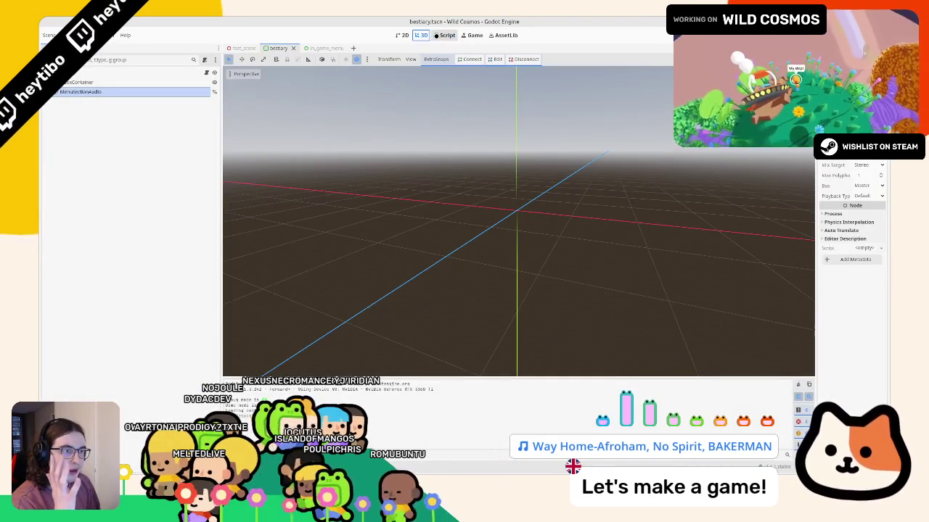
- Close the in_game_menu.tscn tab so bestiary.tscn shows in 2D, then select EntryDescriptionLabel
left_click(438, 35)
left_click(420, 35)
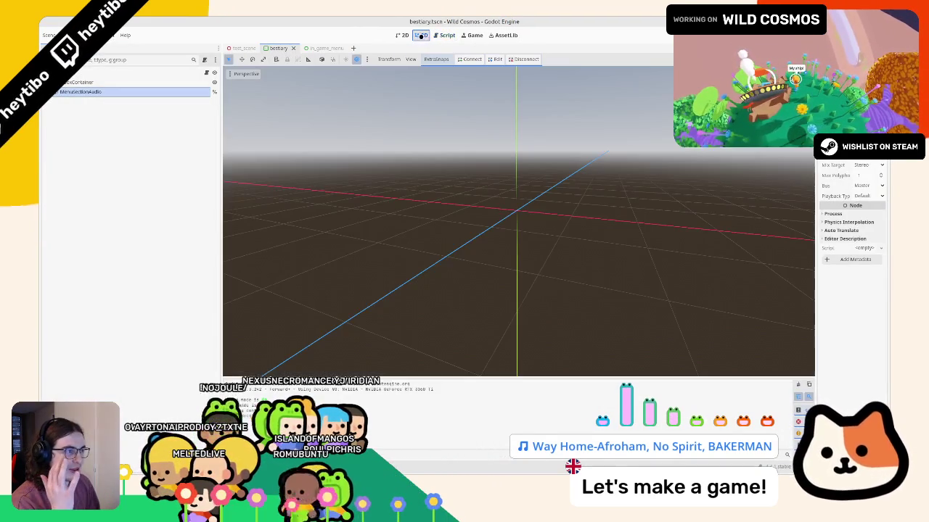
left_click(309, 47)
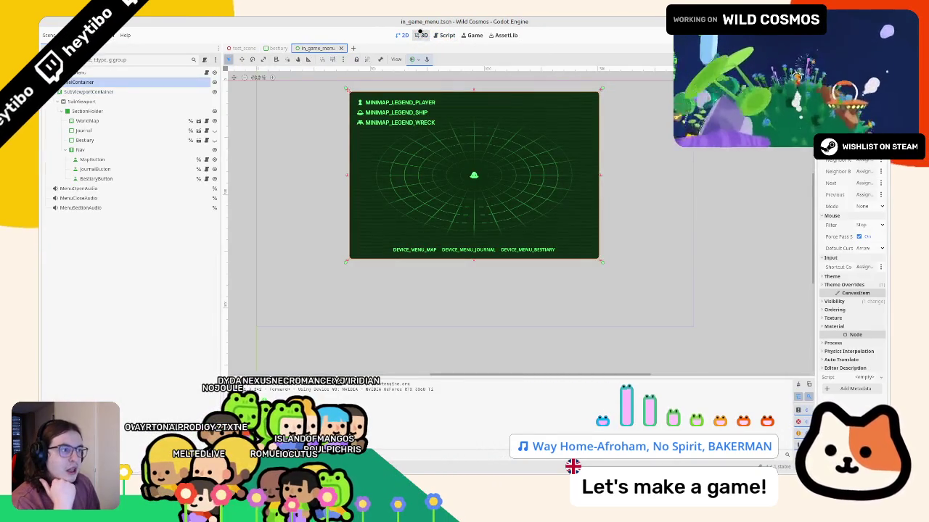
left_click(421, 35)
left_click(278, 48)
left_click(317, 48)
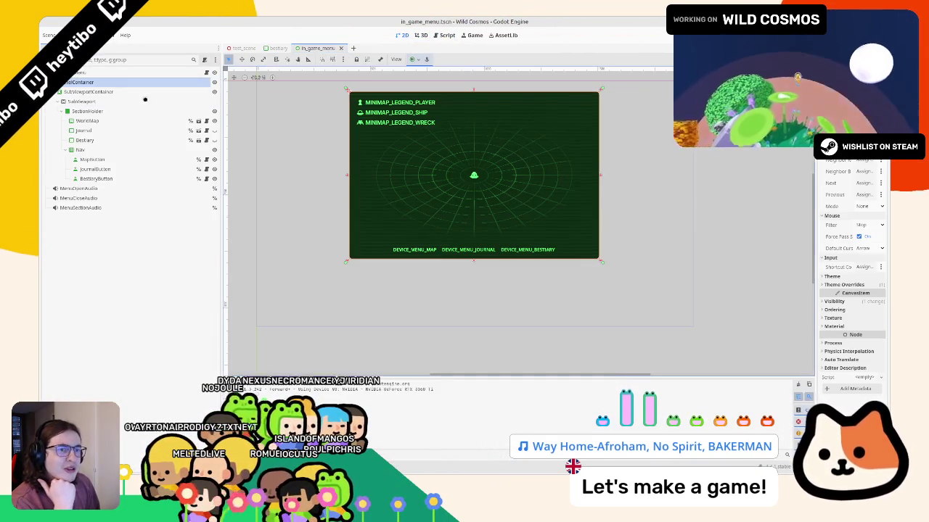
middle_click(312, 47)
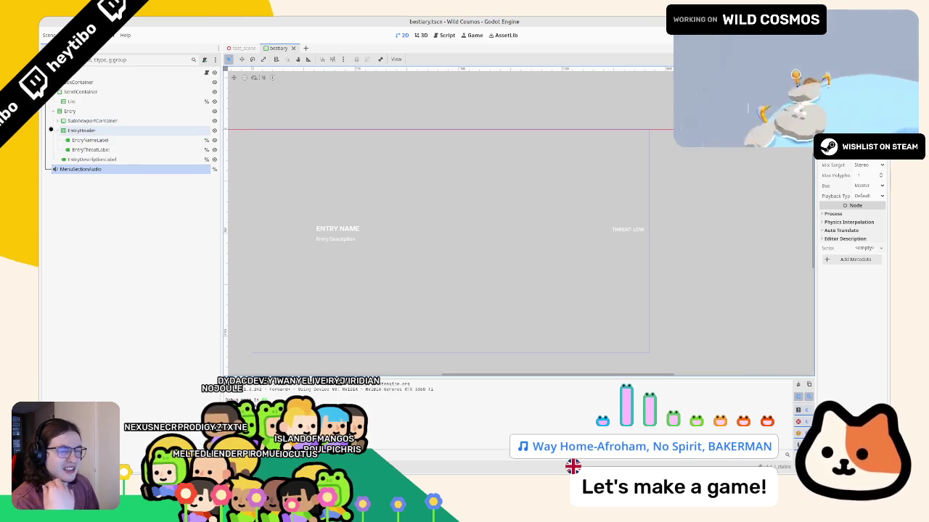
left_click(91, 159)
- Expand SubViewportContainer in the Scene dock to show its model holder, light and camera
left_click(58, 120)
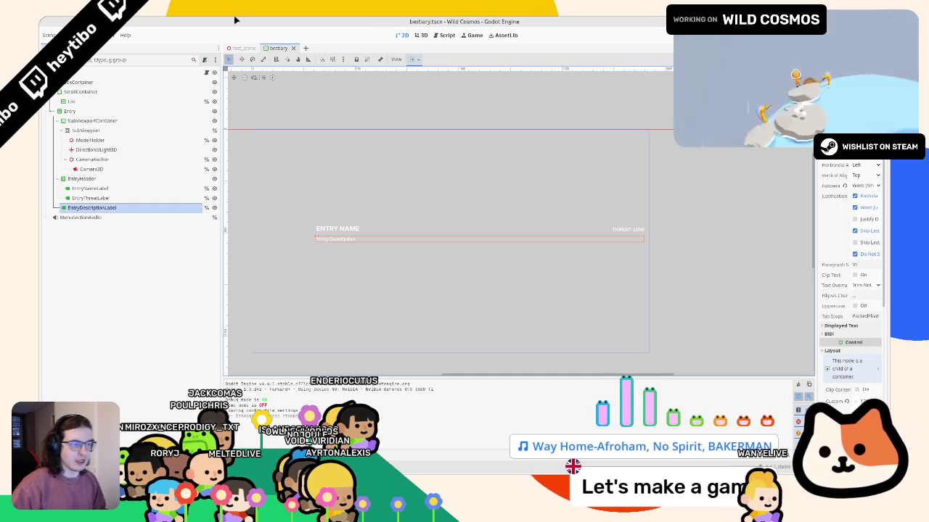
scroll(264, 159, "left", 2)
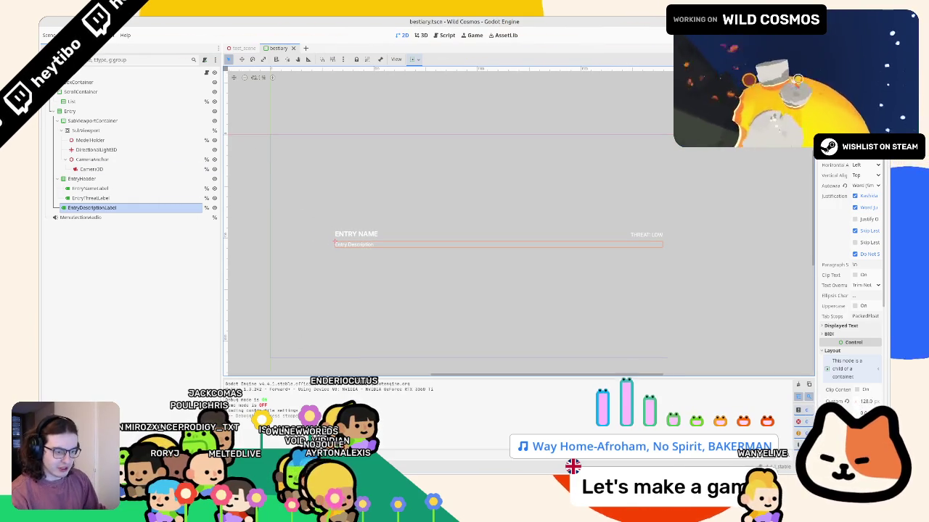
- Open a taller FileSystem panel, filter for 'bestiary' and reveal the bestiary folder
key("alt+f")
left_click_drag(301, 378, 336, 270)
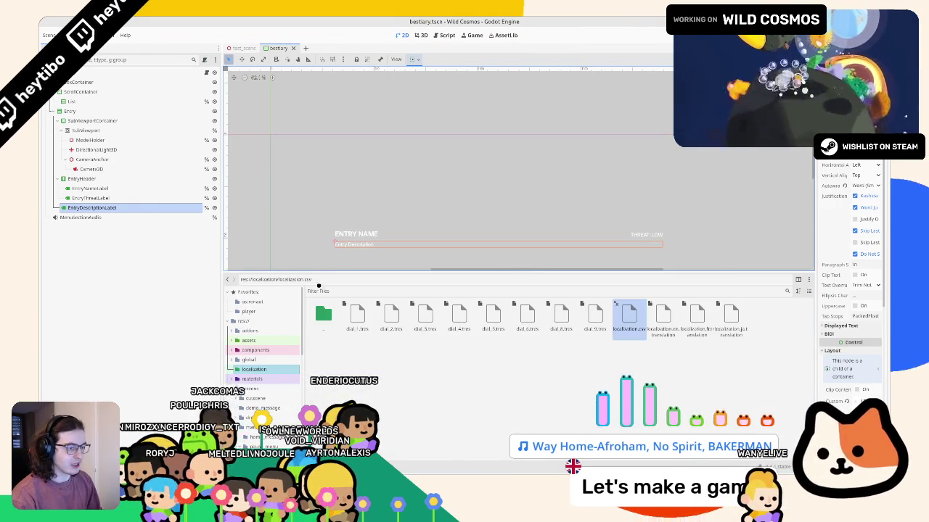
left_click(355, 290)
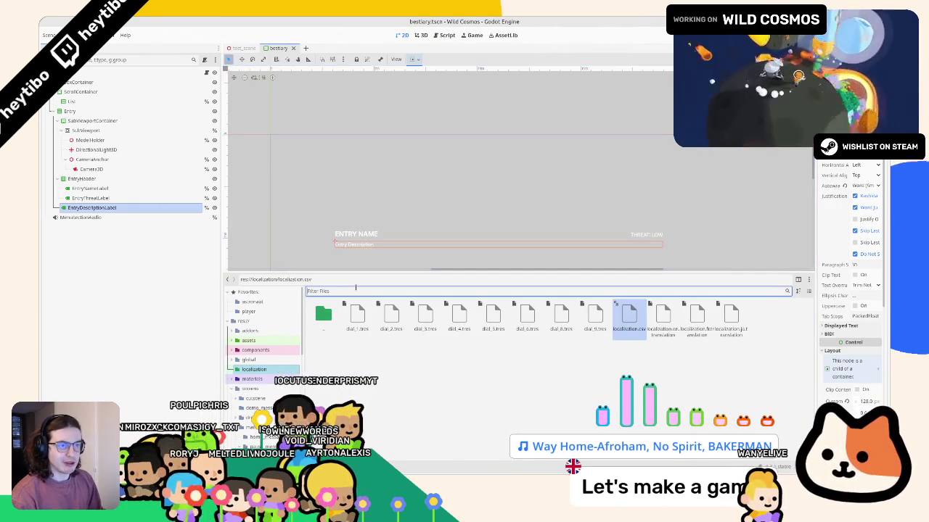
type("bestiary")
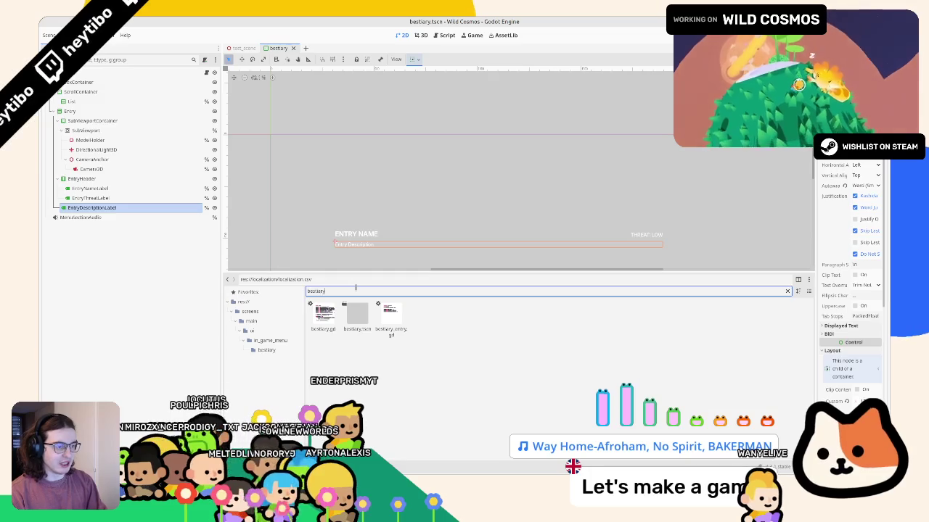
left_click(357, 315)
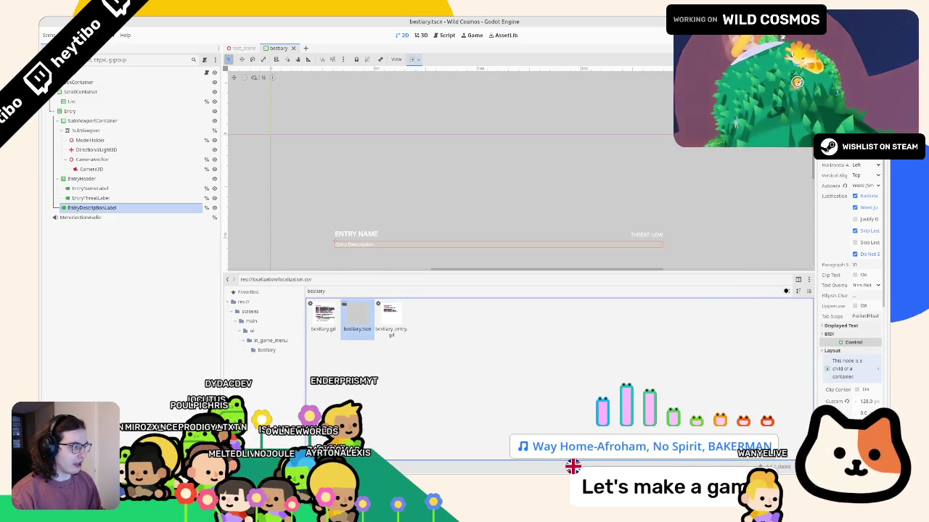
double_click(357, 315)
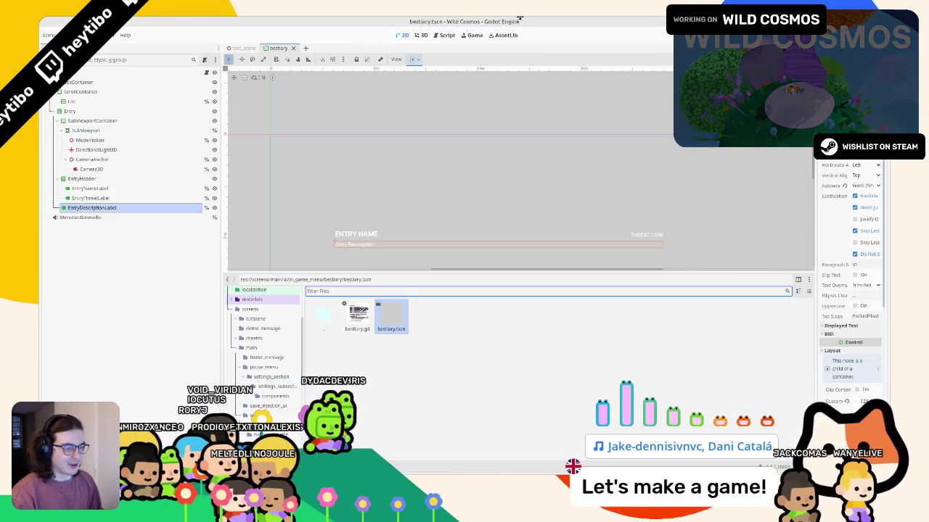
- Bring up the bestiary folder's context menu for creating new items
left_click(435, 340)
right_click(442, 335)
left_click(450, 325)
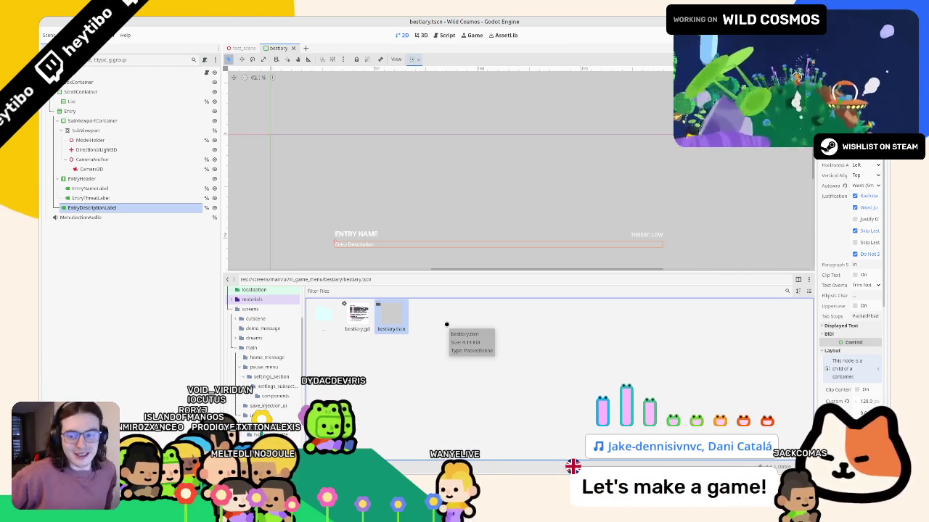
right_click(451, 322)
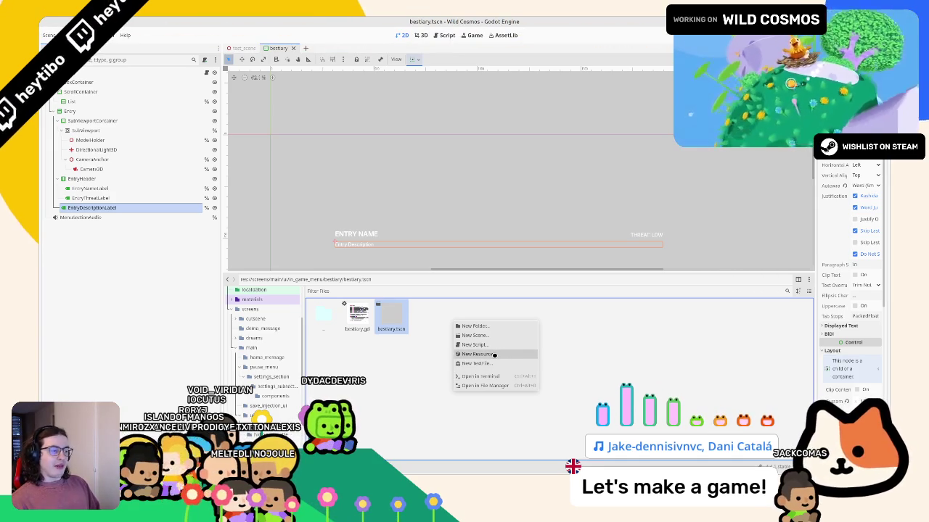
- Create and save a new Theme resource, then start adding a child node to the root
left_click(494, 354)
type("theme")
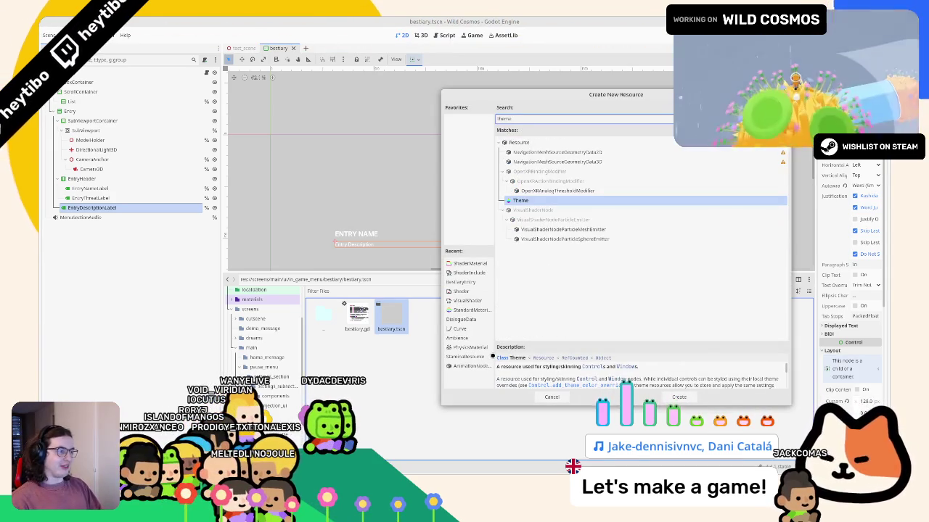
key("Return")
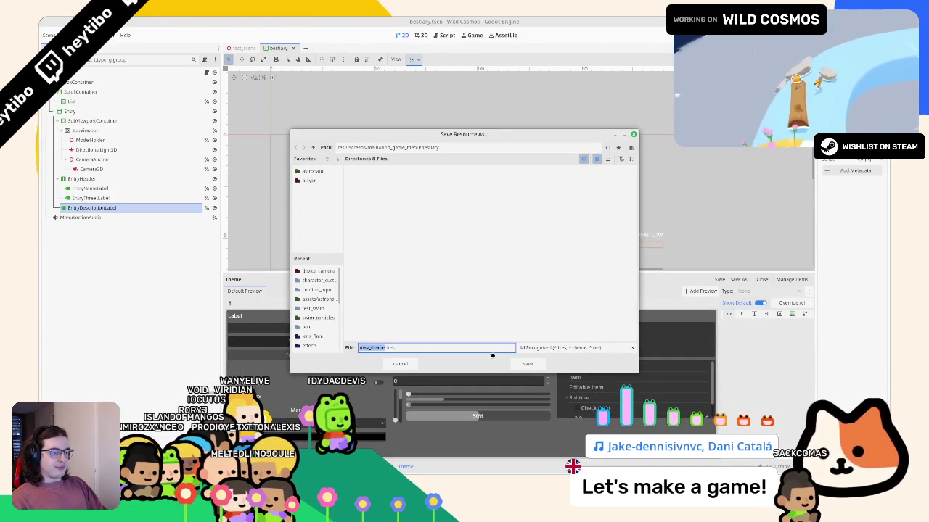
type("ttons")
key("Return")
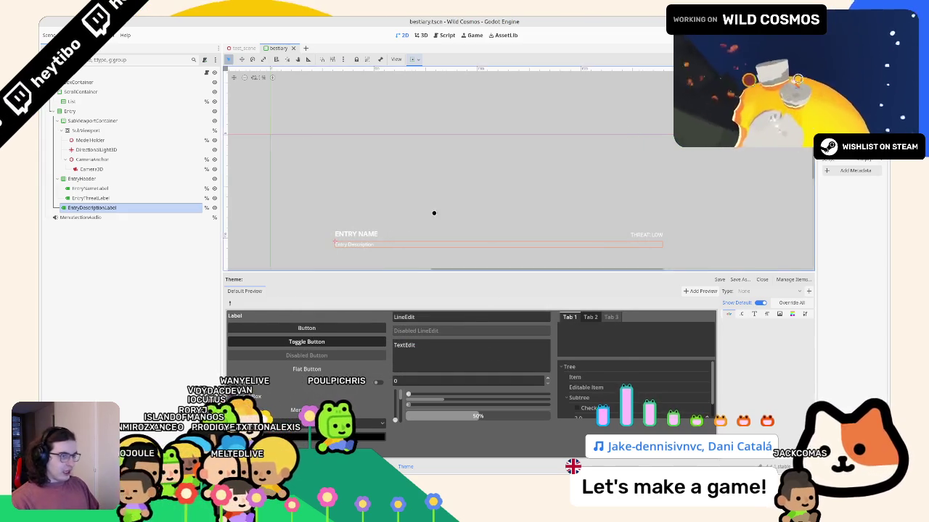
left_click(80, 72)
key("ctrl+a")
- Add a Button node anchored to the top, with the text "I'm a button! :)"
type("button")
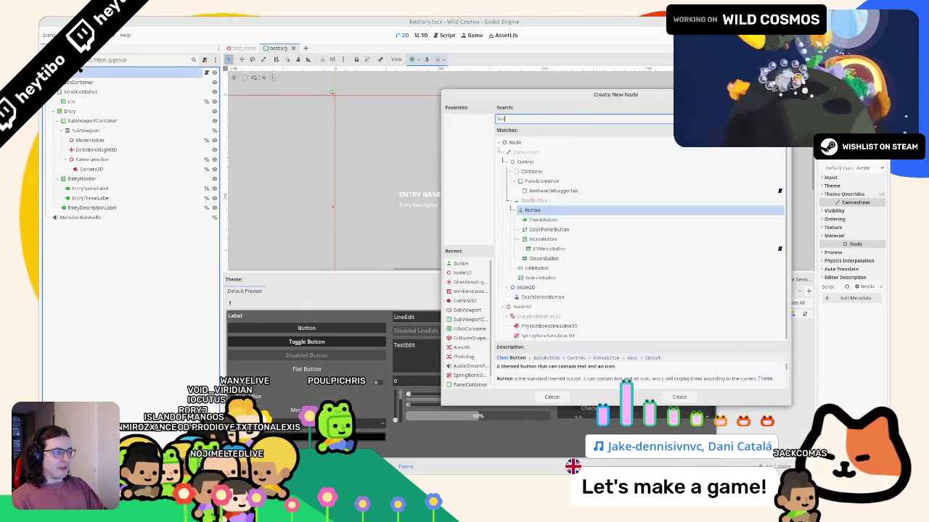
key("Return")
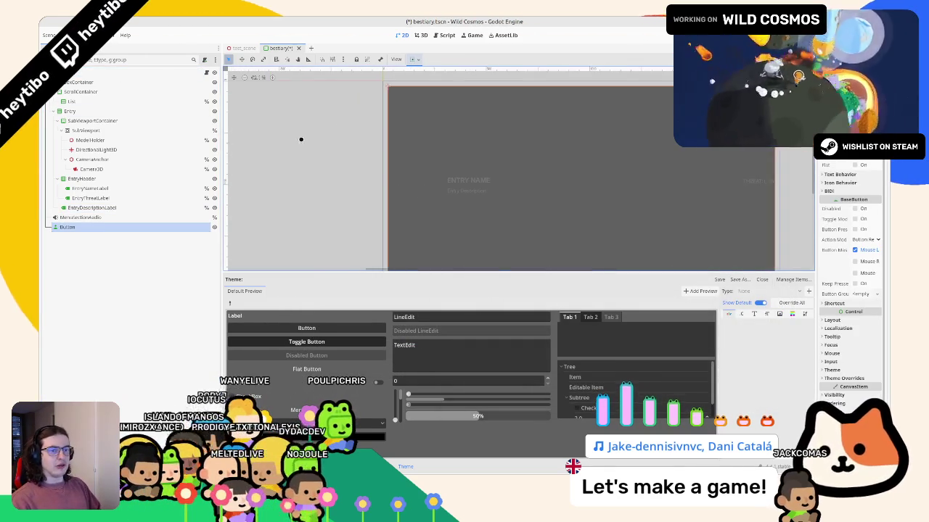
left_click(411, 61)
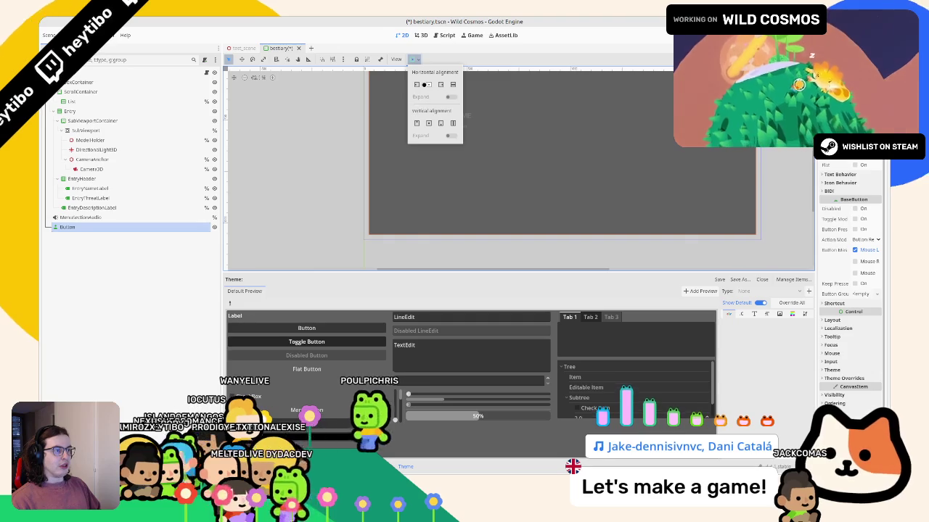
left_click(416, 123)
left_click(375, 196)
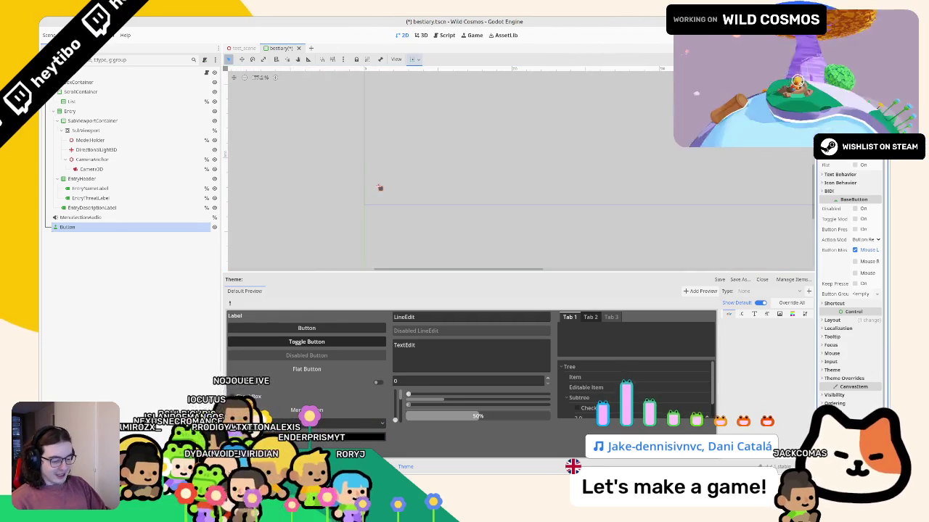
type("I'm a button! :)")
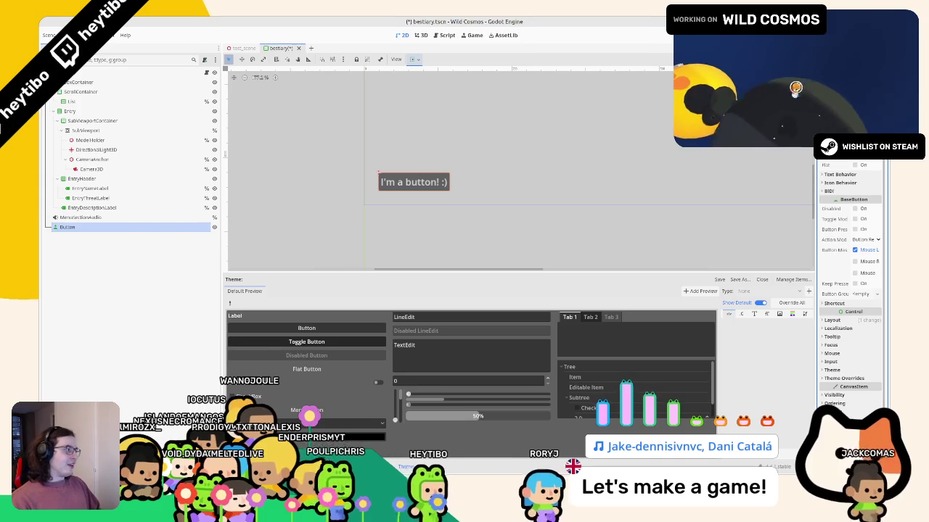
- Assign line_button.tres as the Button's Theme from the FileSystem dock
left_click_drag(817, 217, 758, 218)
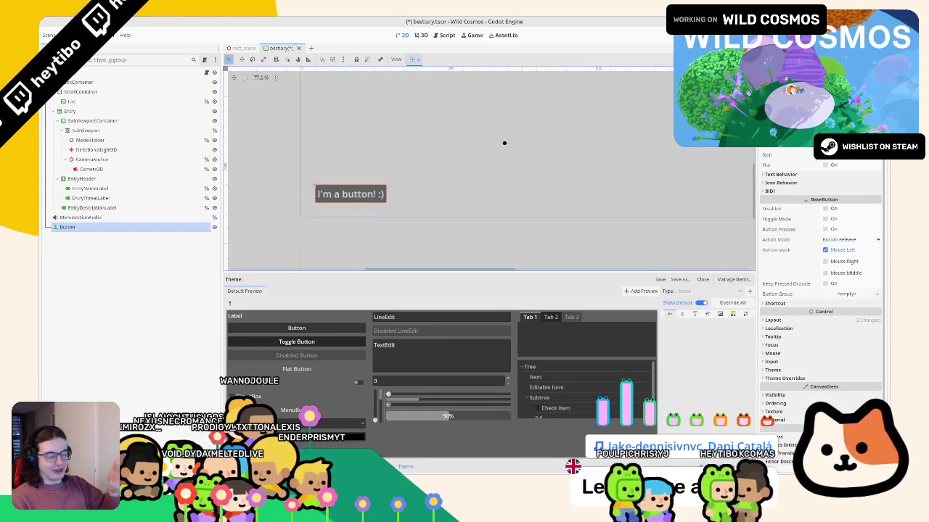
left_click(80, 217)
left_click(67, 227)
left_click(48, 82)
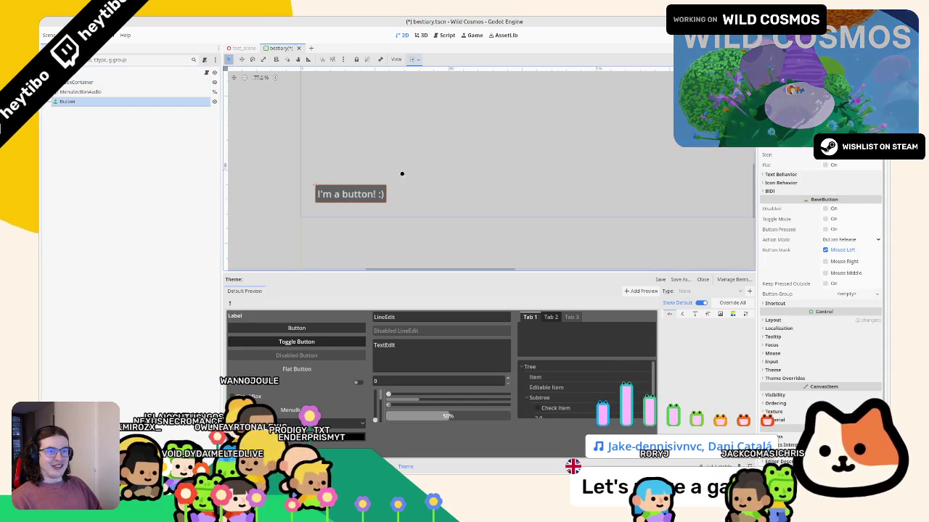
scroll(402, 161, "down", 1)
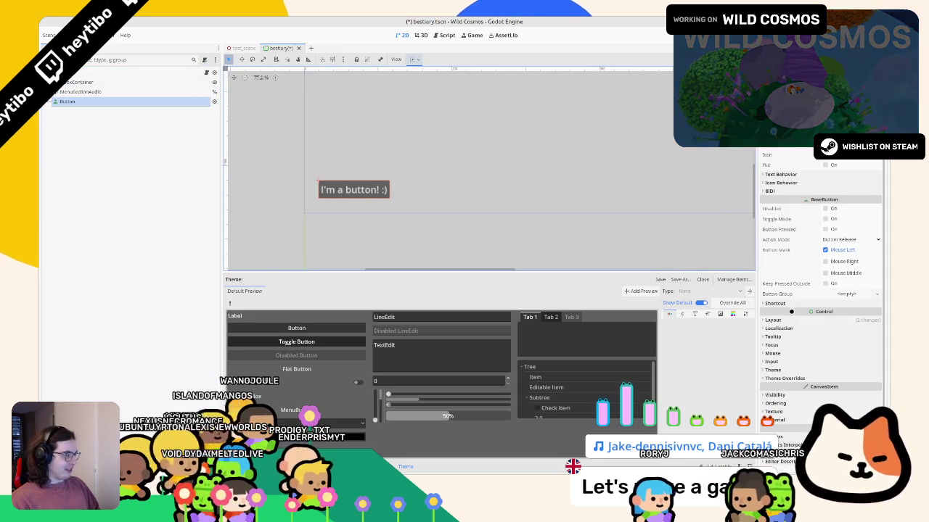
left_click(793, 377)
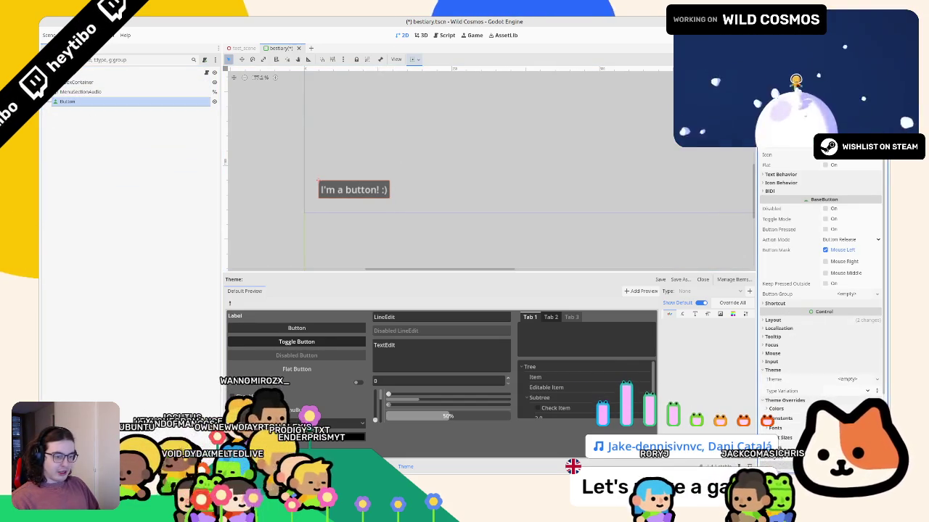
key("alt+f")
left_click_drag(425, 320, 485, 339)
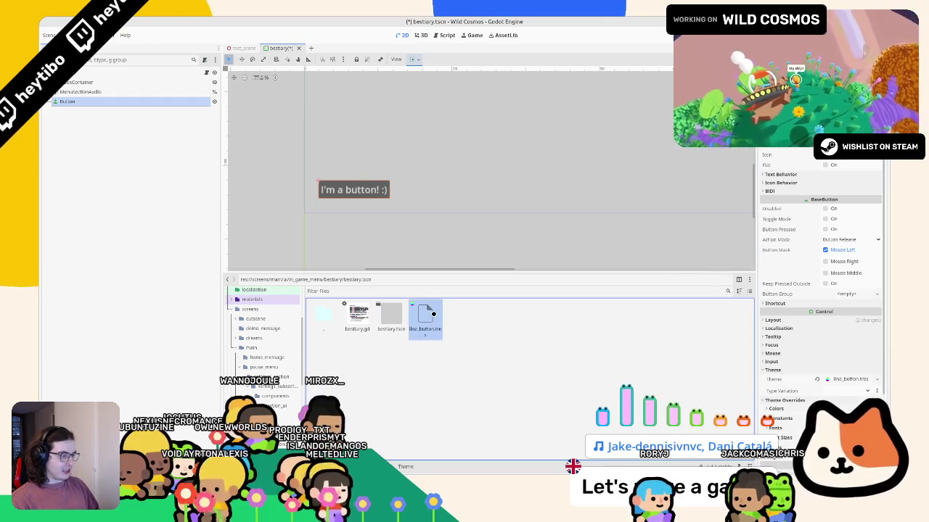
- Open line_button.tres in the Theme editor and add the Button type
left_click(849, 378)
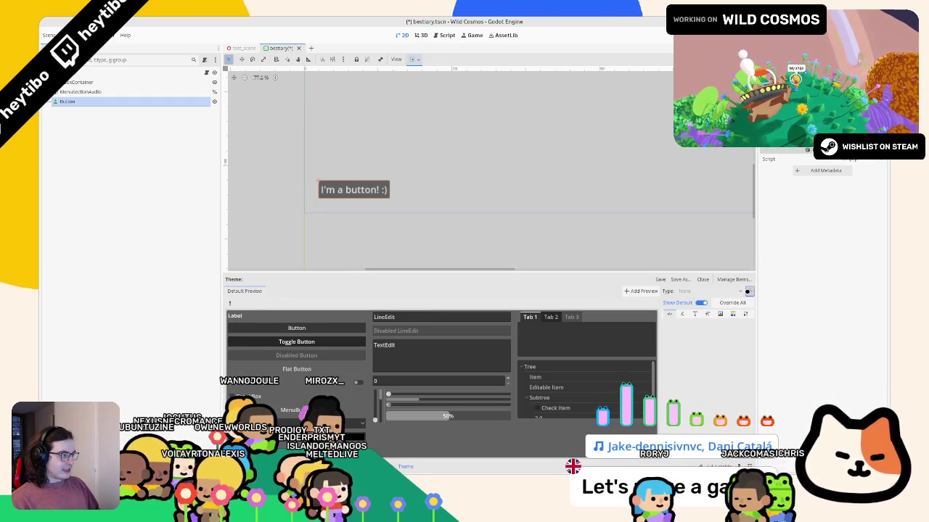
left_click(749, 290)
type("but")
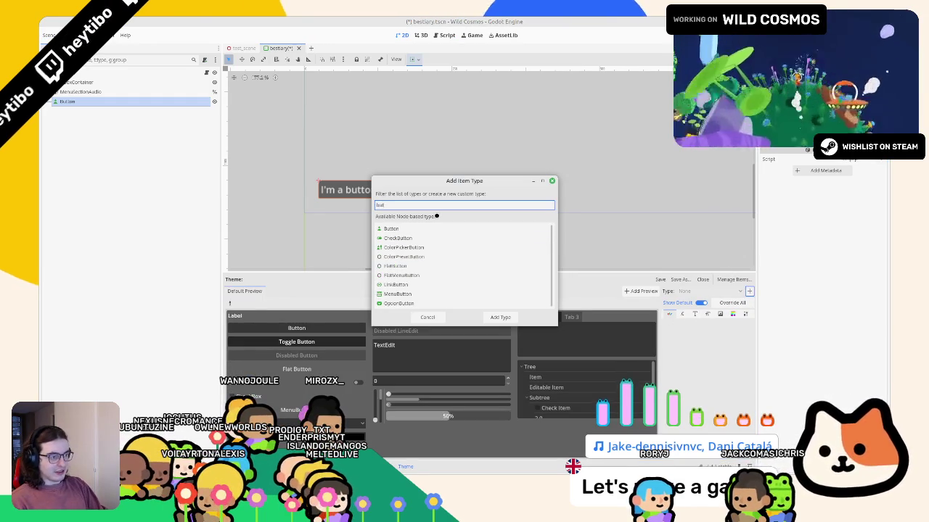
type("ton")
key("Return")
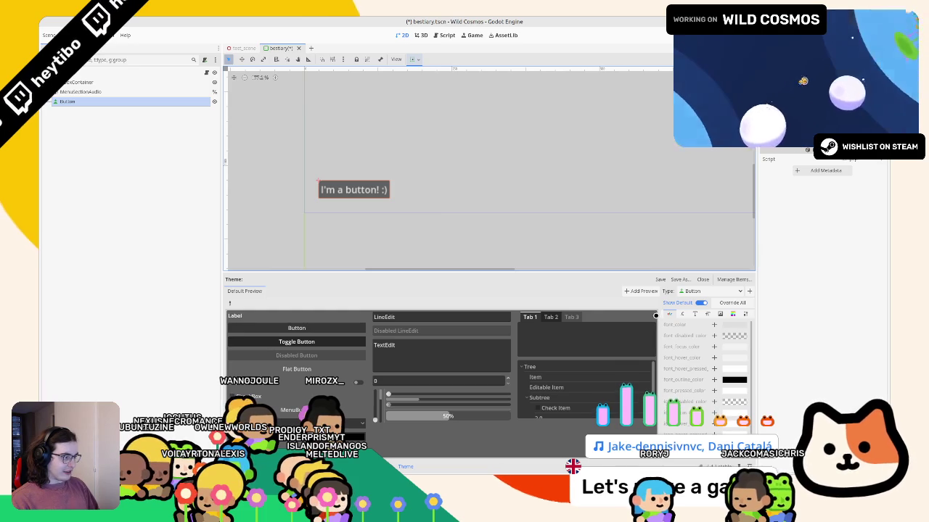
- Assign an Inter font to the Button type's font slot
left_click(694, 313)
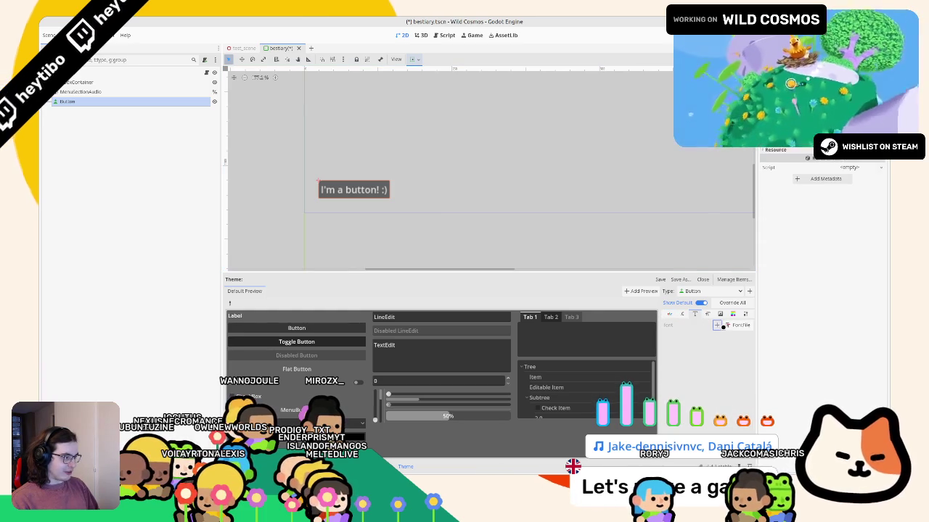
left_click(735, 327)
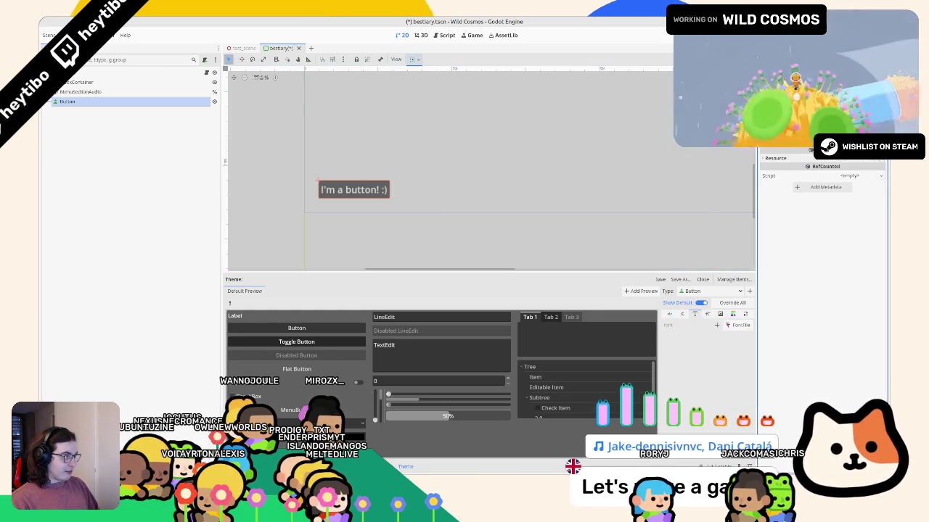
left_click(881, 151)
left_click(849, 192)
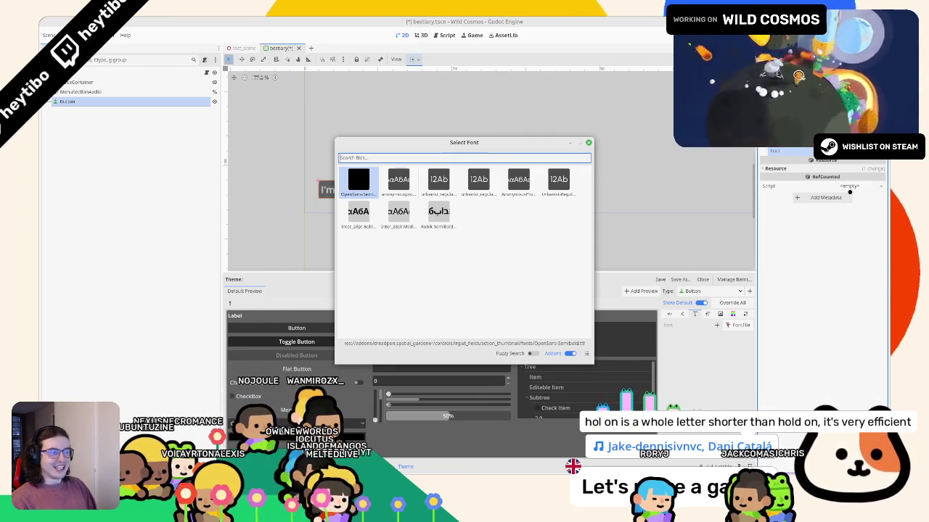
key("Right")
key("Down")
key("Return")
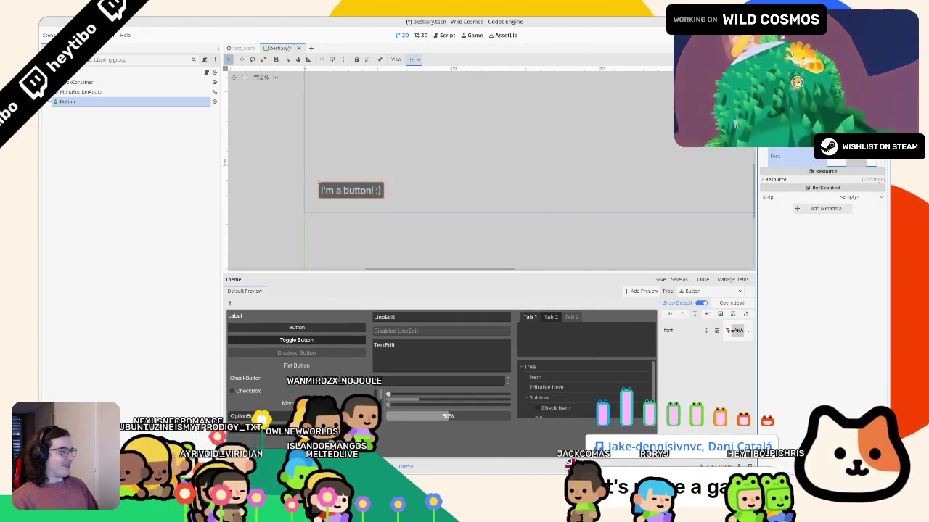
- Quick Load a project font into the Button's font slot instead
left_click(880, 162)
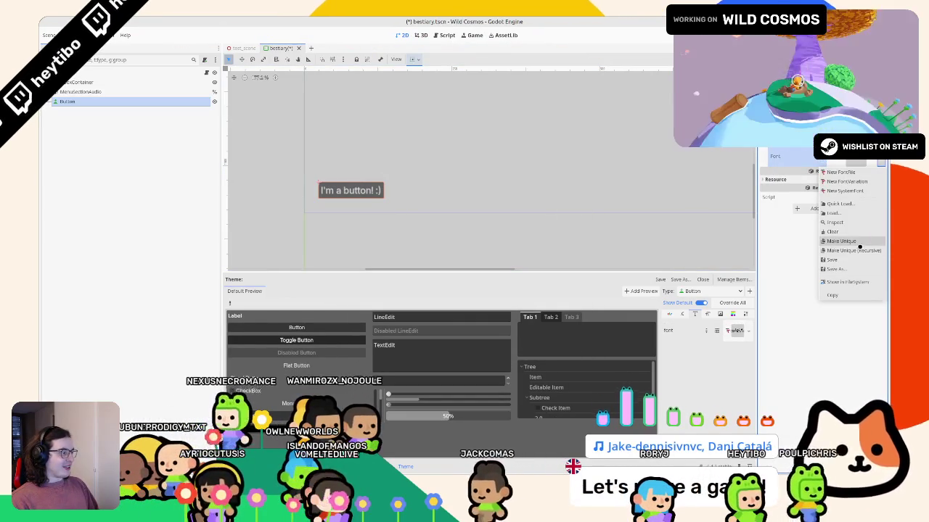
left_click(841, 204)
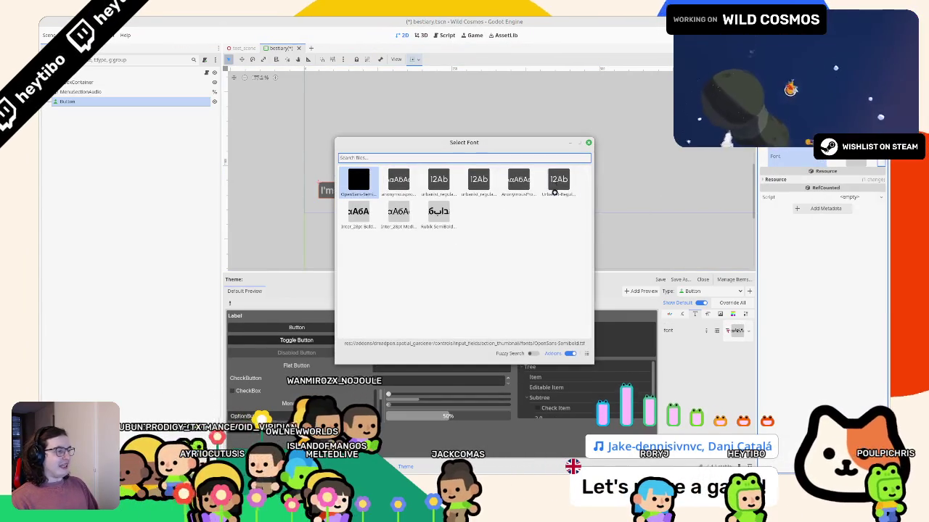
double_click(560, 180)
left_click(880, 163)
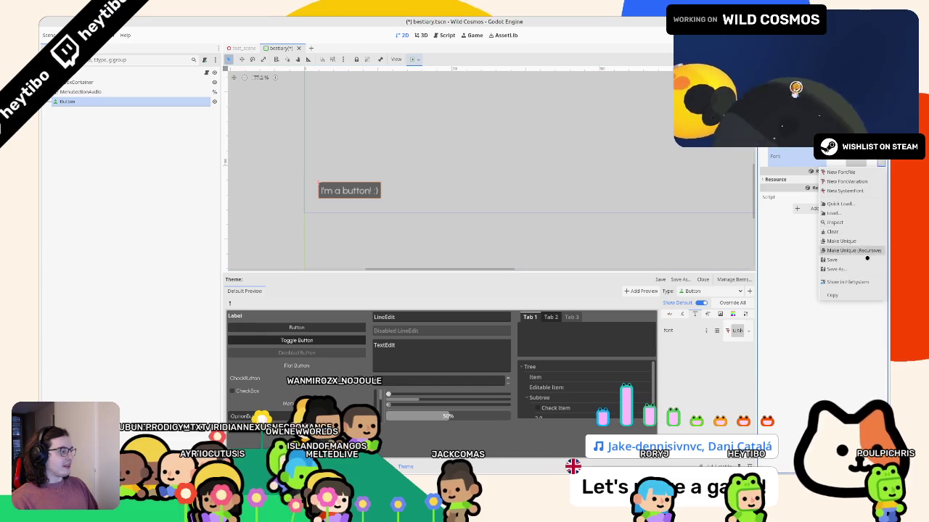
left_click(844, 204)
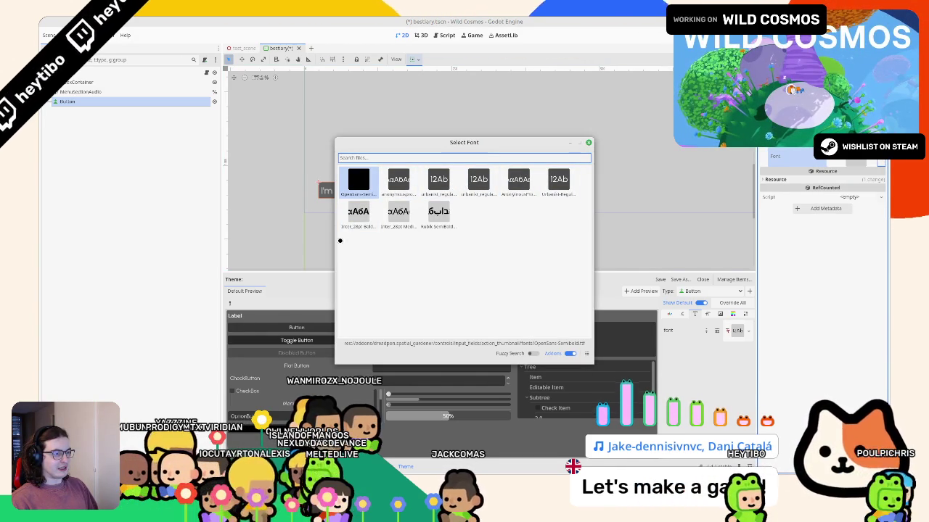
double_click(359, 211)
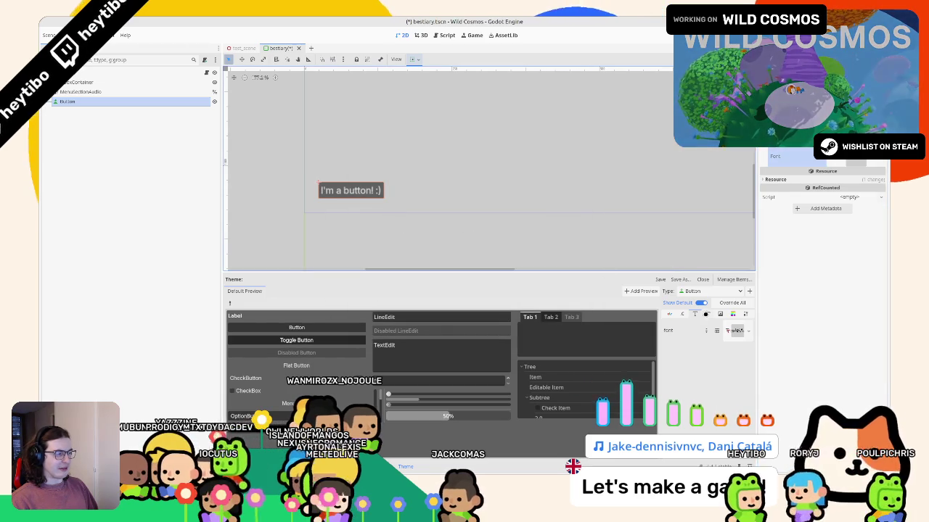
left_click(669, 314)
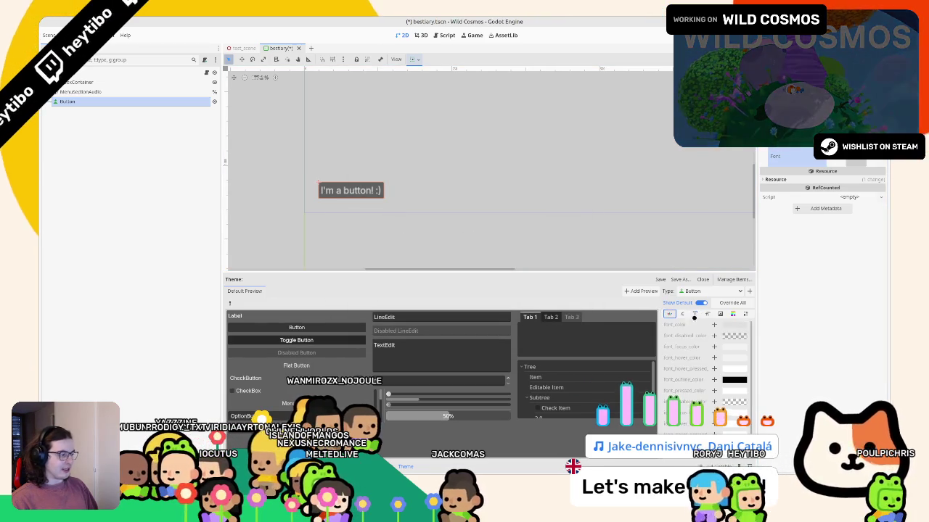
- Override the Button's font_color with white (ffffff)
left_click_drag(658, 339, 585, 339)
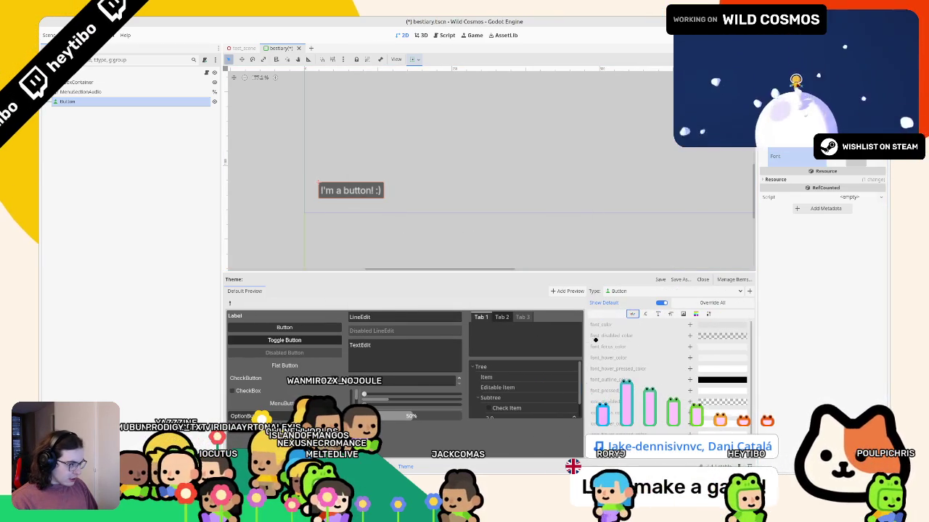
left_click(689, 324)
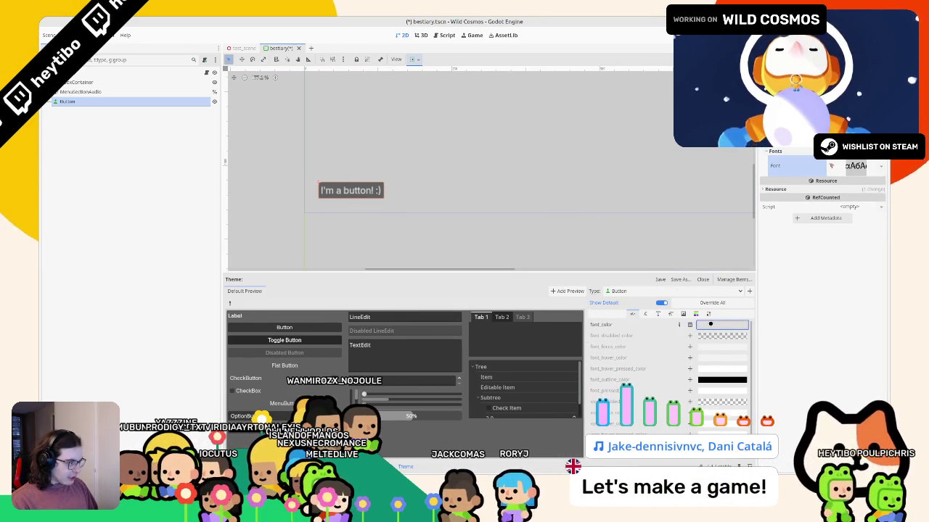
left_click(722, 325)
type("ffffff")
key("Return")
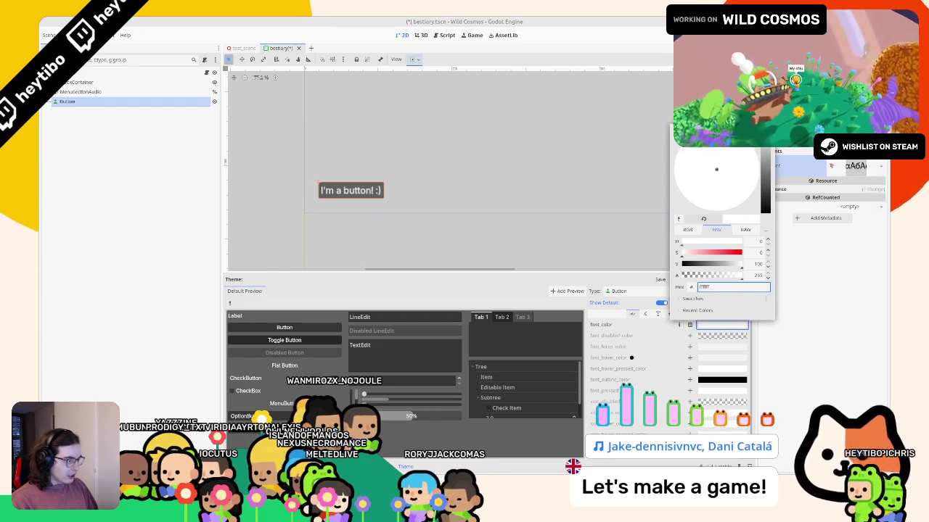
left_click(623, 360)
- Add a normal stylebox override and create a new StyleBoxFlat for it
left_click(645, 314)
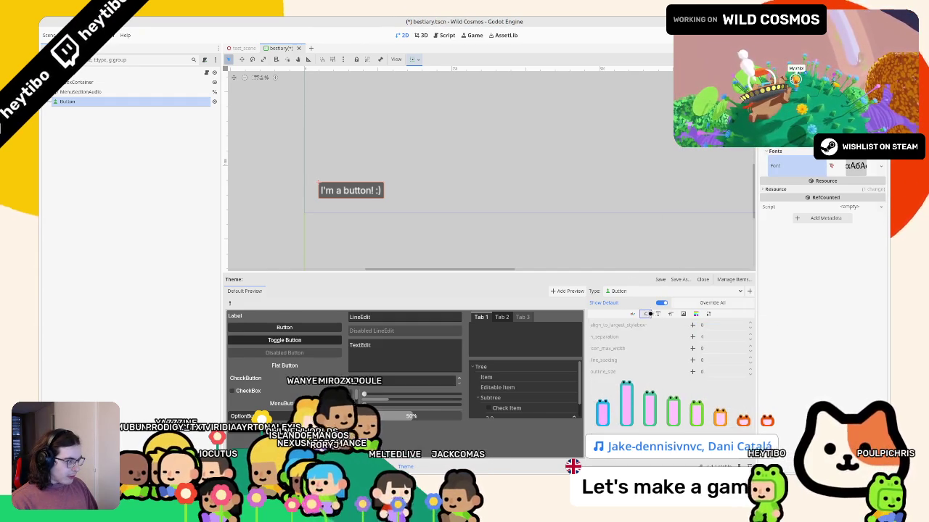
left_click(658, 314)
left_click(670, 314)
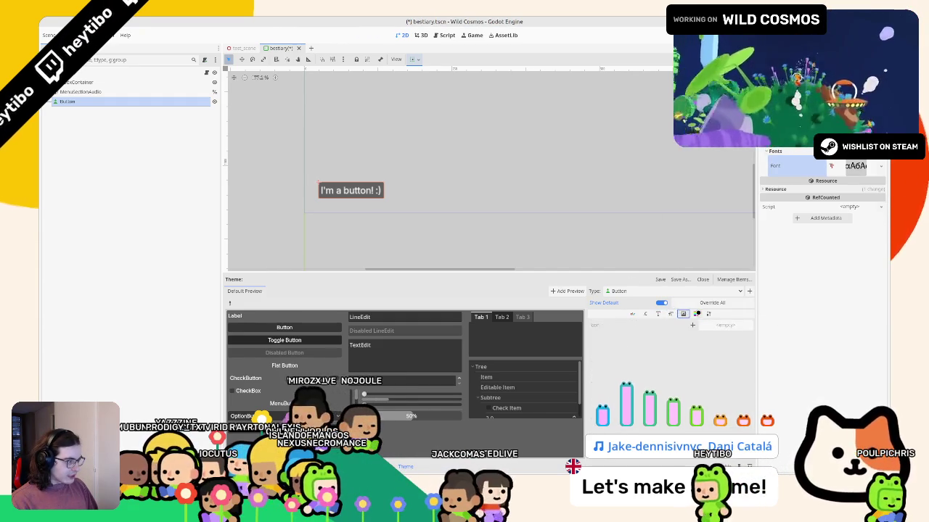
left_click(695, 314)
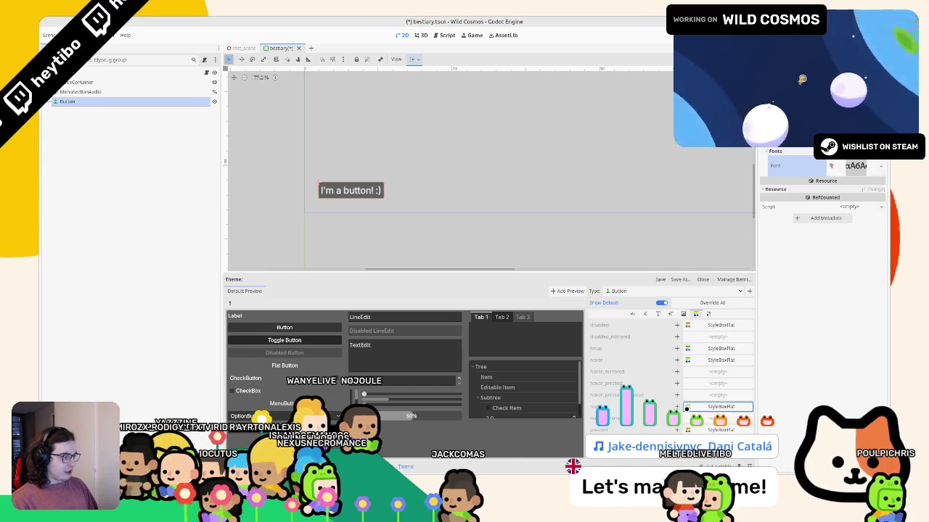
left_click(677, 407)
left_click(782, 182)
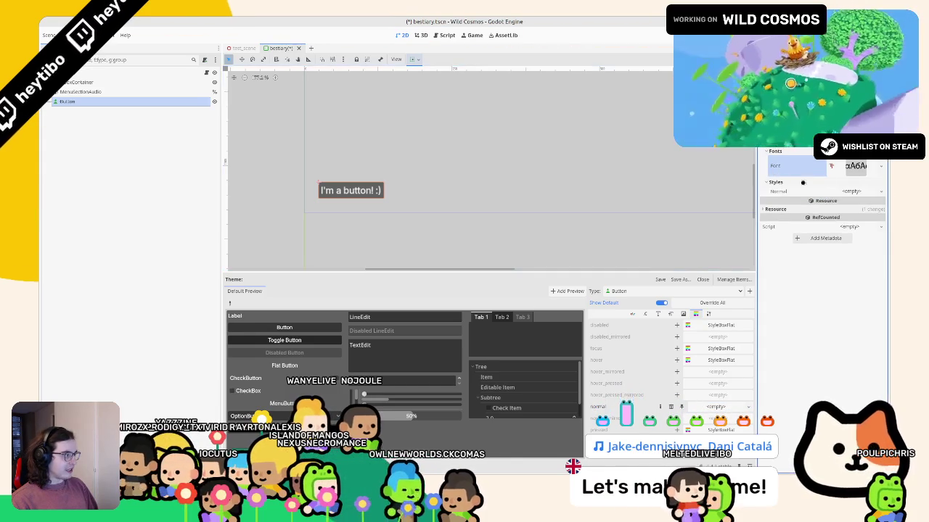
left_click(842, 190)
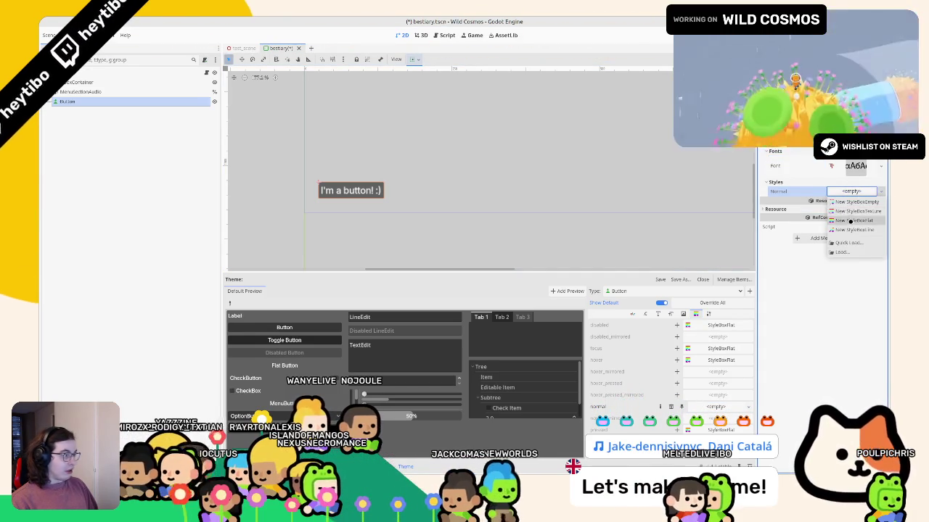
left_click(850, 222)
- Turn off Draw Center and set the flat stylebox's content margins
left_click(855, 191)
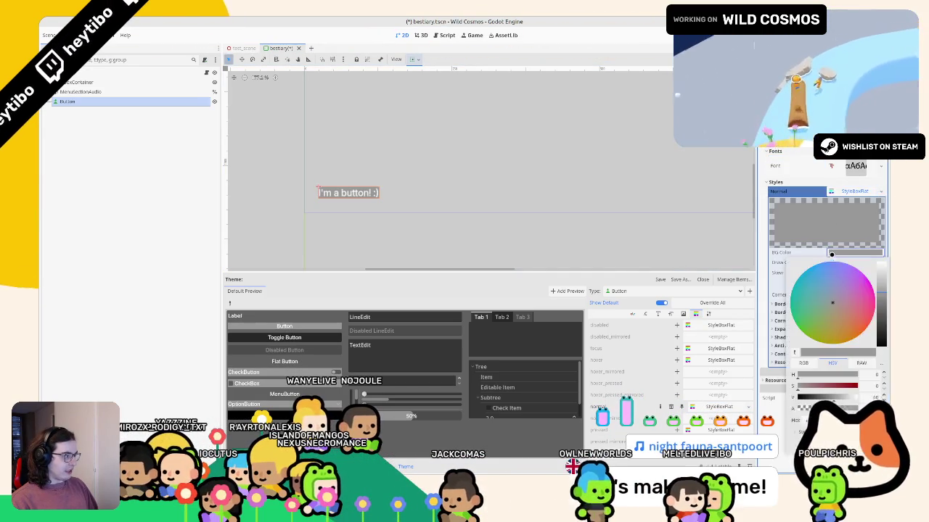
left_click(832, 262)
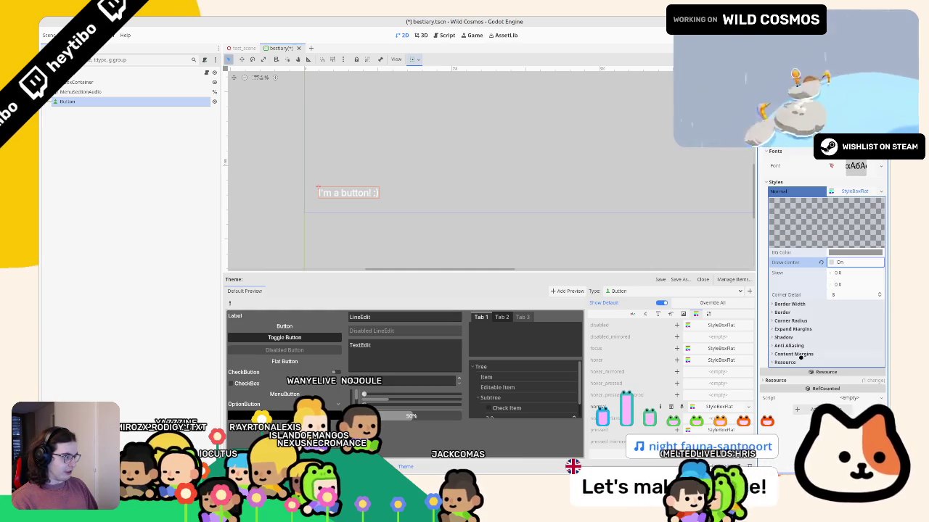
left_click(838, 355)
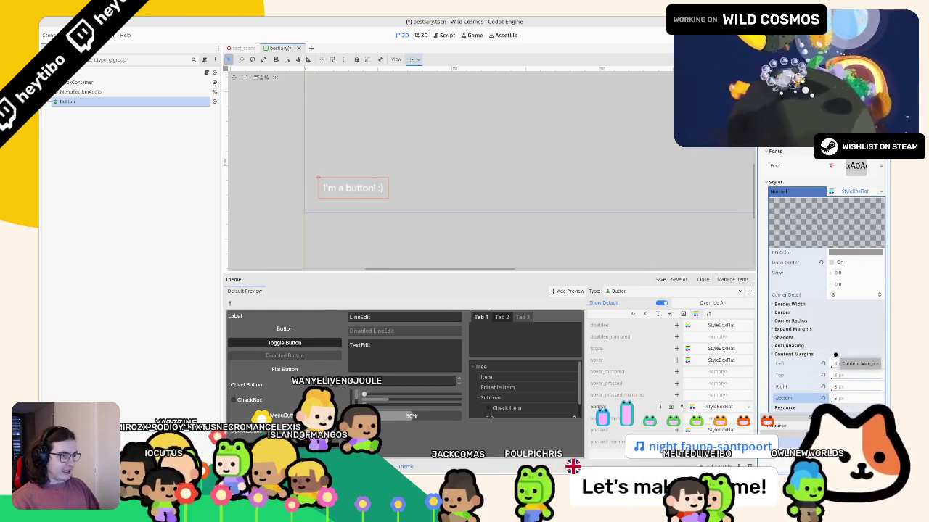
key("Return")
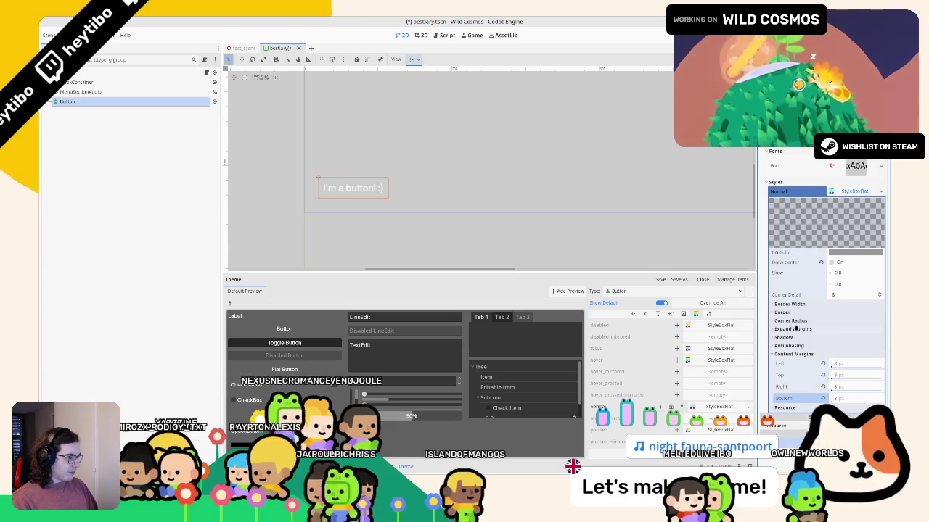
left_click(881, 192)
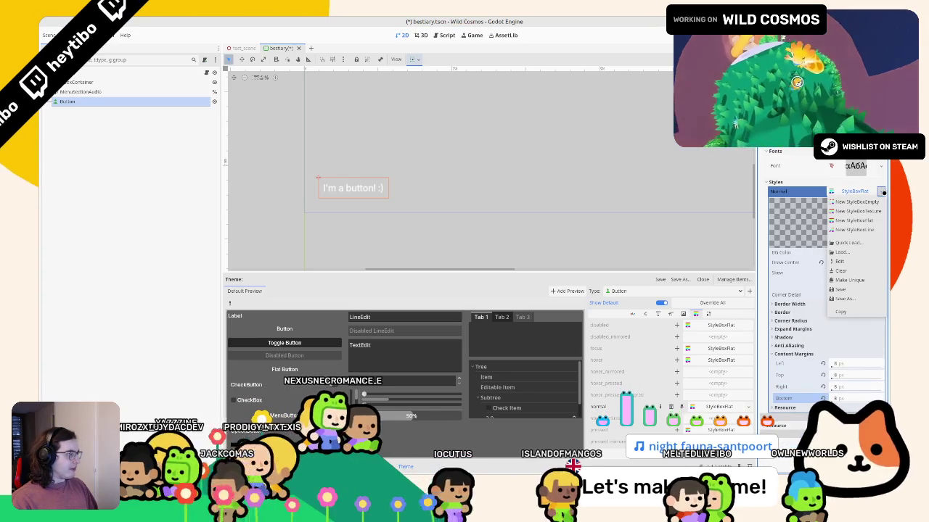
- Try a StyleBoxLine of thickness 2 for Normal, adjusting its grow, margins and orientation
left_click(856, 229)
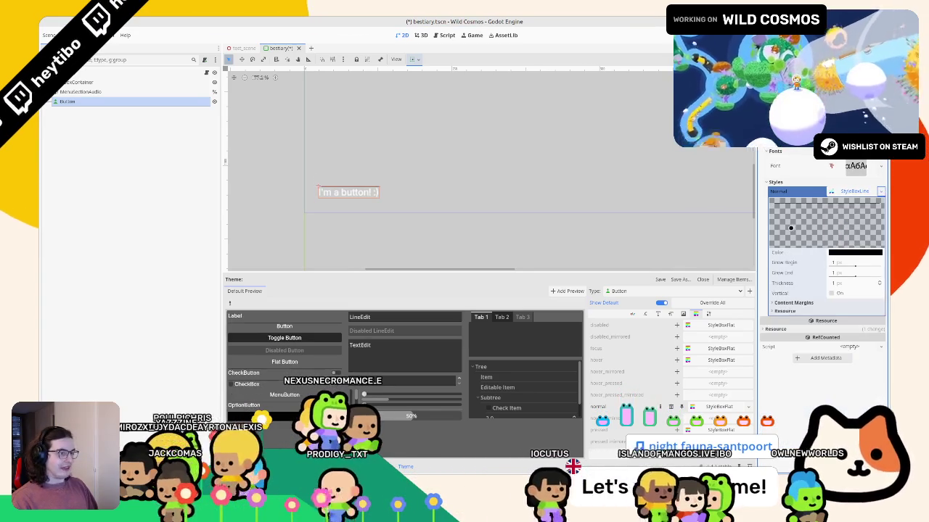
left_click(852, 282)
type("2")
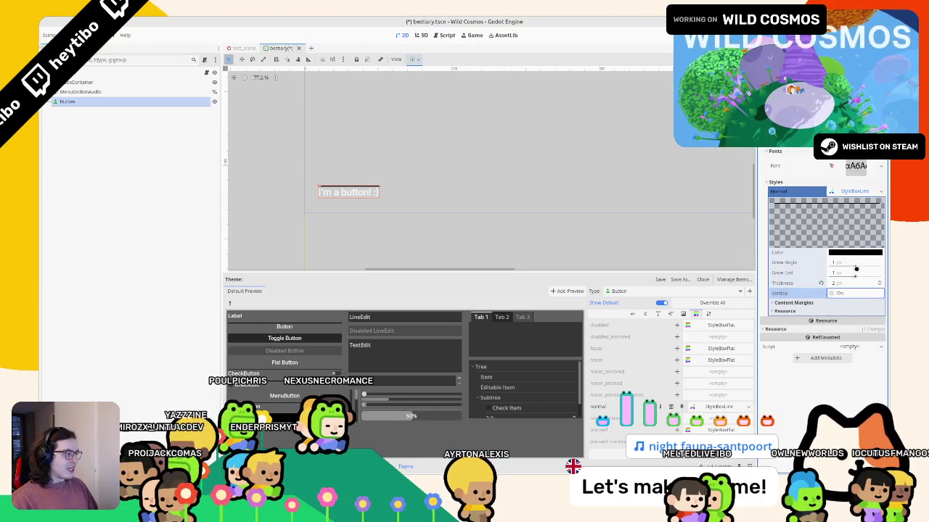
left_click_drag(862, 265, 867, 266)
left_click(821, 263)
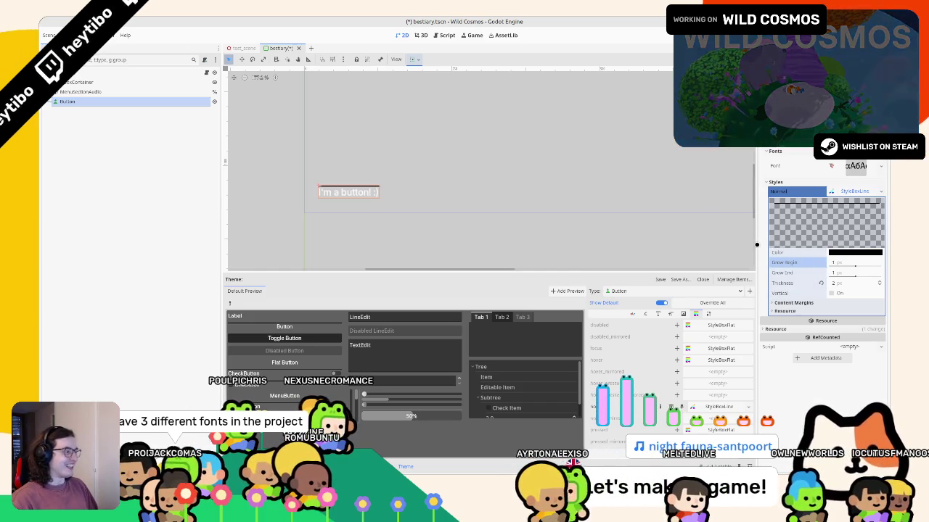
left_click_drag(756, 245, 669, 253)
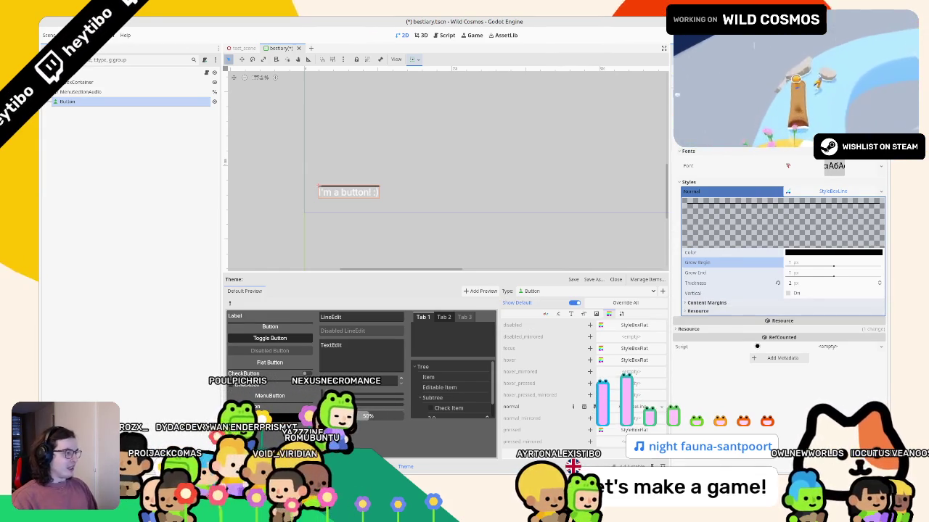
left_click(710, 302)
left_click(786, 314)
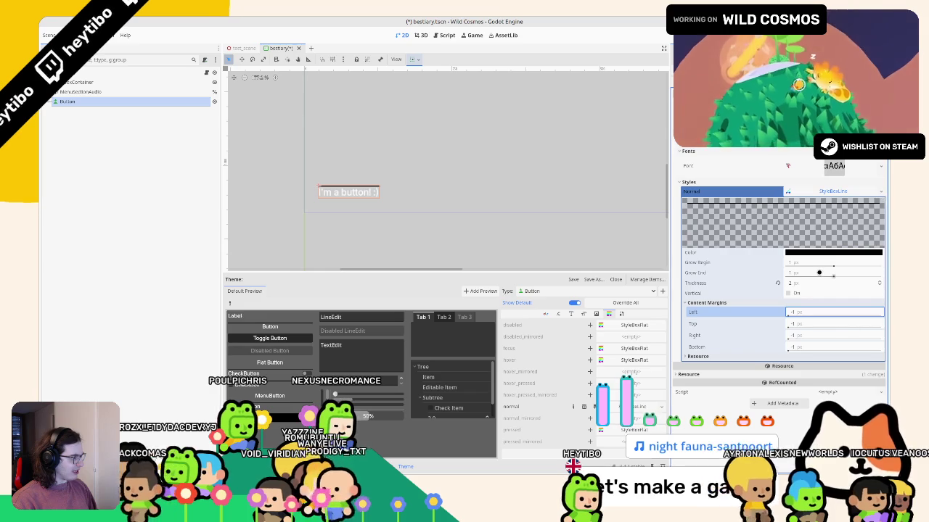
left_click(793, 293)
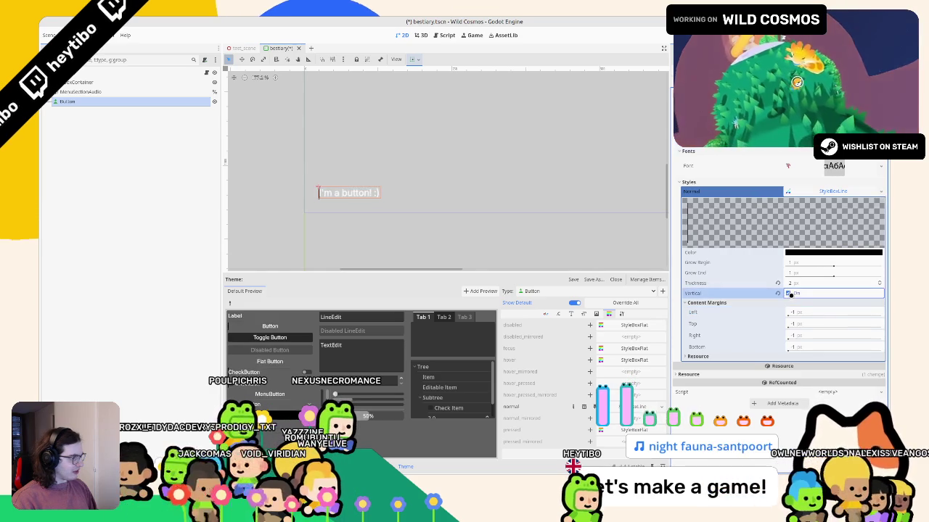
- Replace Normal with a new StyleBoxFlat having a 2 px light-coloured bottom border
left_click(882, 194)
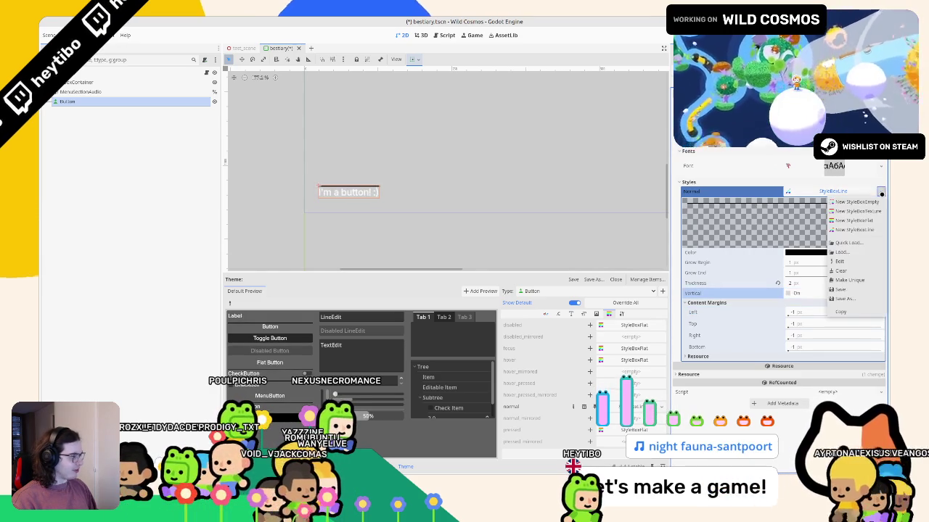
left_click(867, 220)
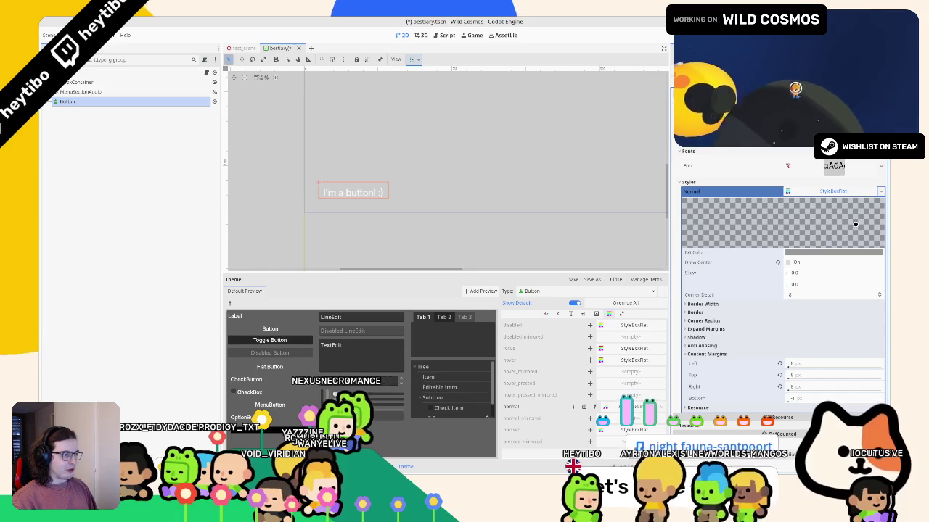
left_click(703, 312)
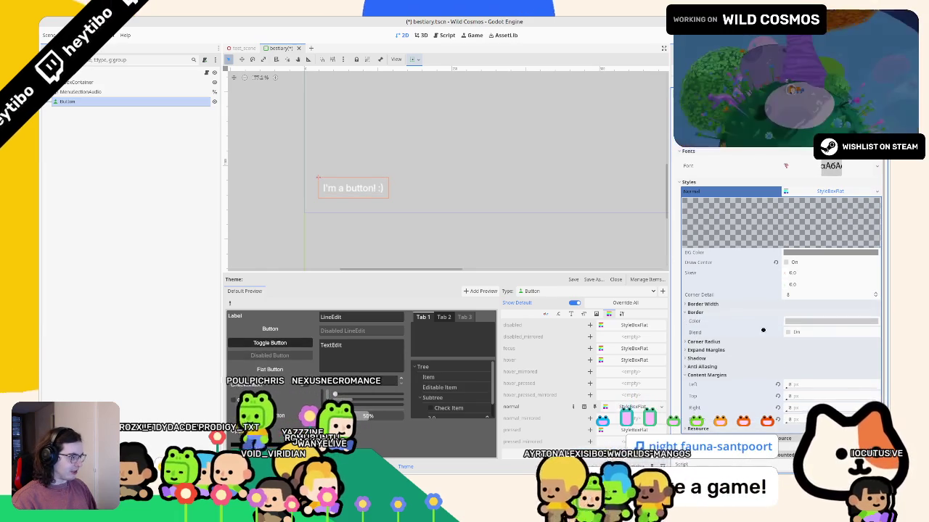
left_click(703, 303)
left_click_drag(798, 348, 806, 349)
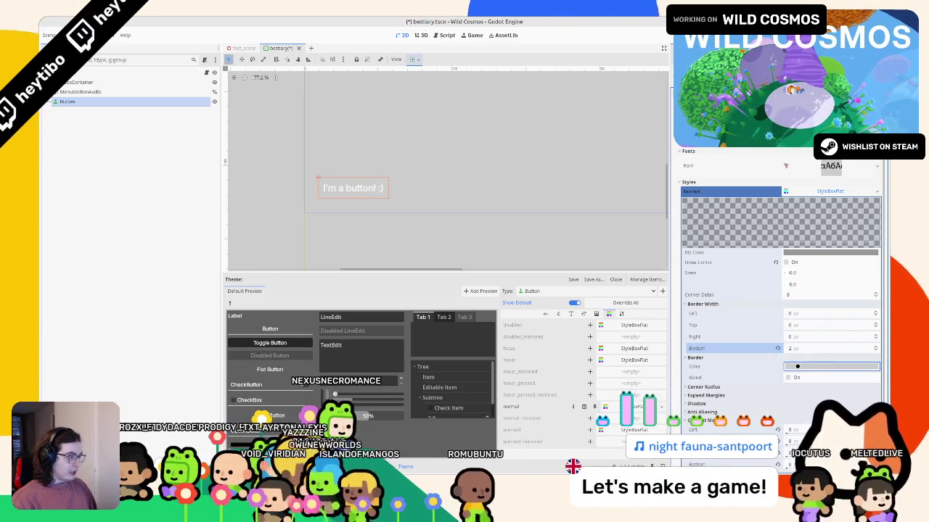
left_click(831, 366)
left_click(749, 375)
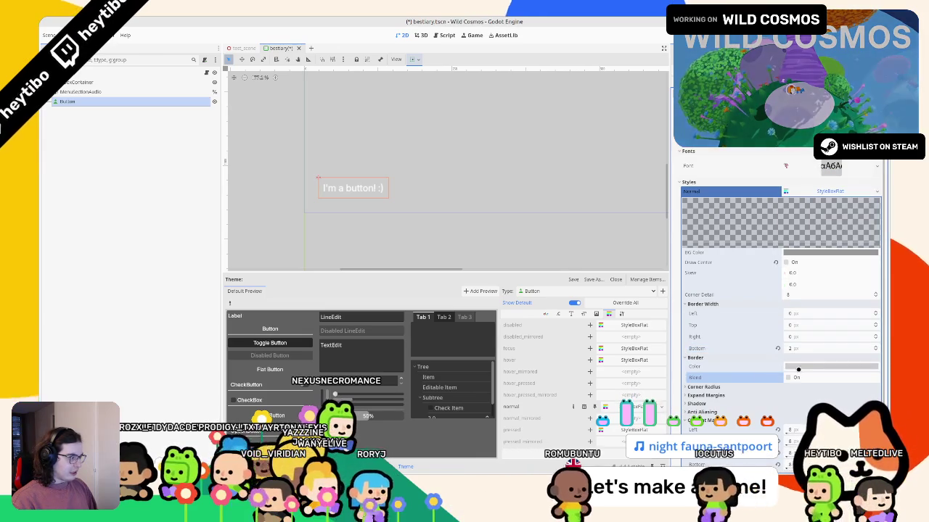
left_click(796, 376)
left_click(831, 367)
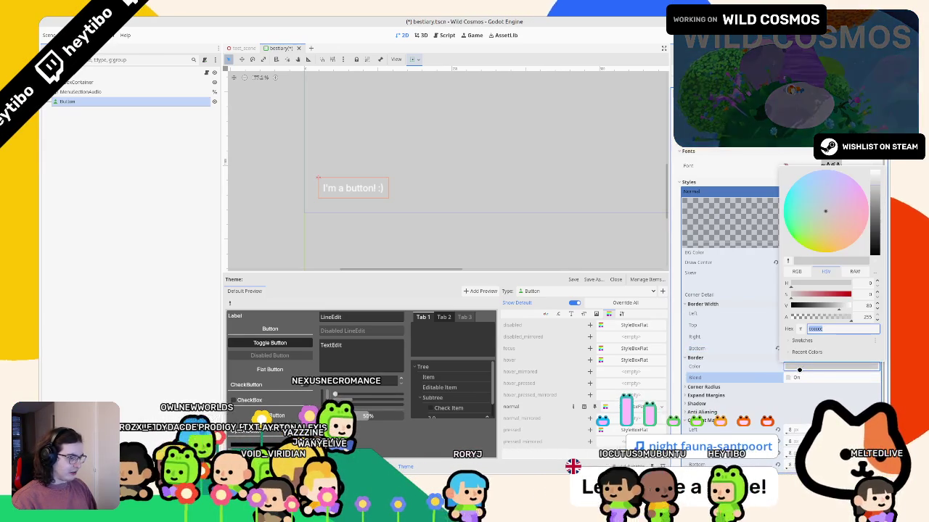
left_click(874, 250)
left_click_drag(874, 250, 874, 174)
left_click(538, 128)
- Save the bestiary scene
key("ctrl+s")
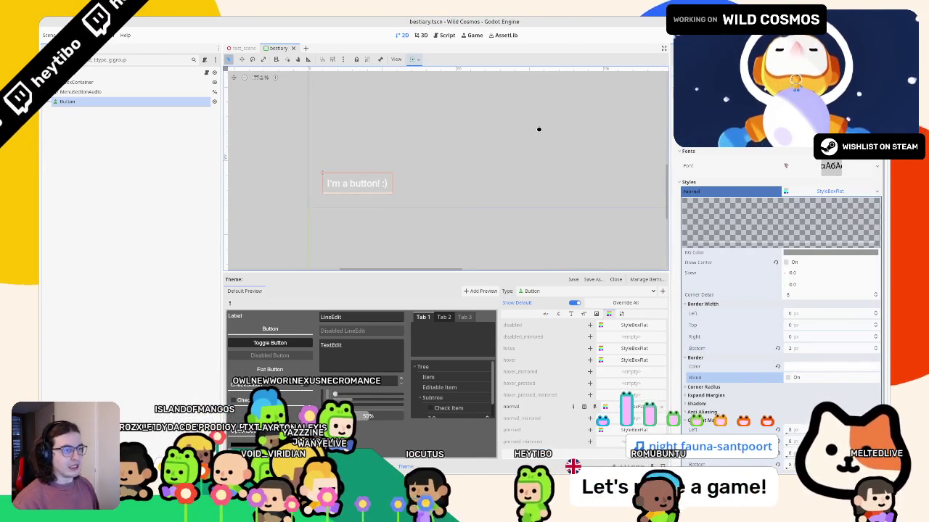
left_click_drag(481, 196, 466, 183)
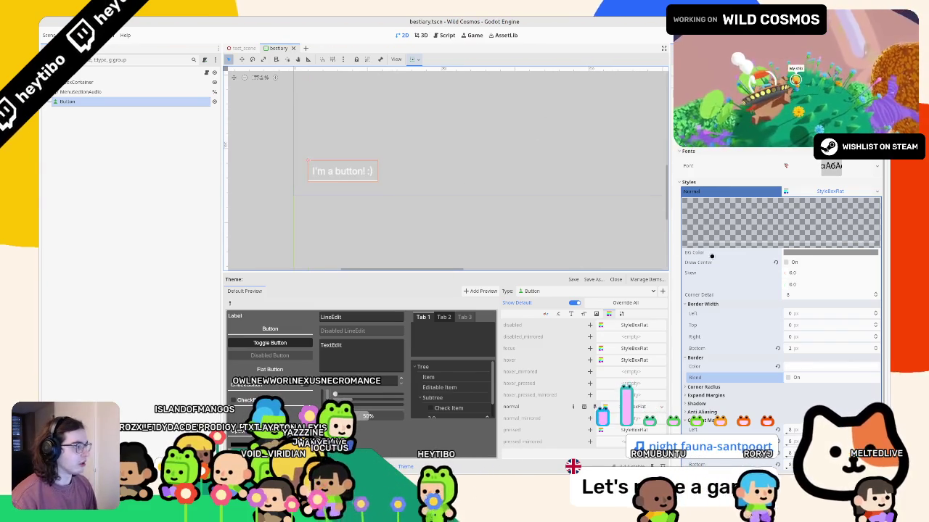
left_click(341, 169)
- Stretch the button across the full width with the horizontal-wide layout preset
left_click(411, 61)
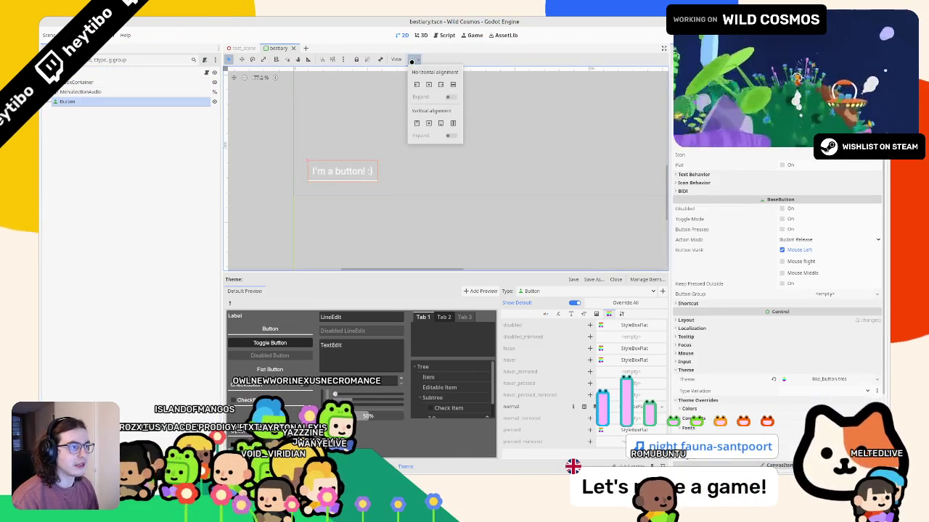
left_click(452, 84)
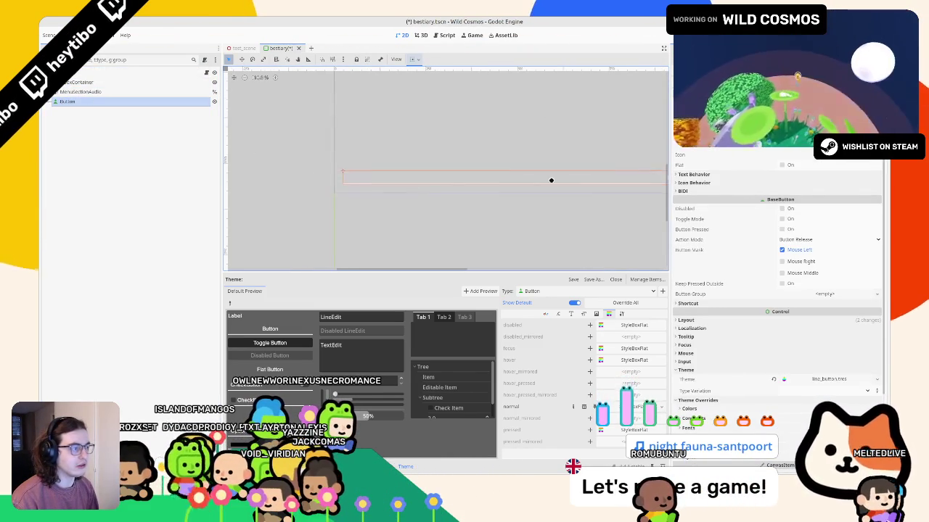
mouse_move(328, 165)
left_mouse_down()
mouse_move(329, 174)
mouse_move(650, 188)
left_mouse_up()
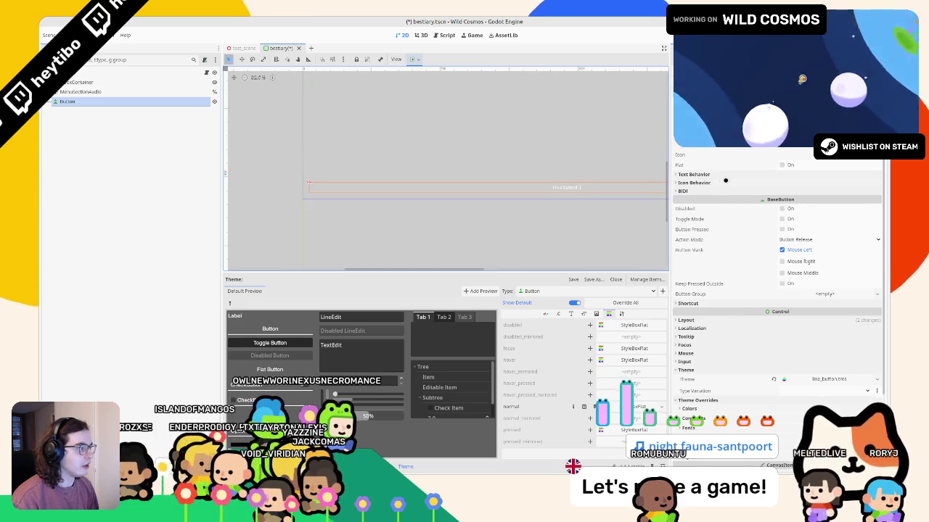
- Set the button's text alignment to Left and save the scene
left_click(695, 174)
left_click(827, 183)
left_click(791, 193)
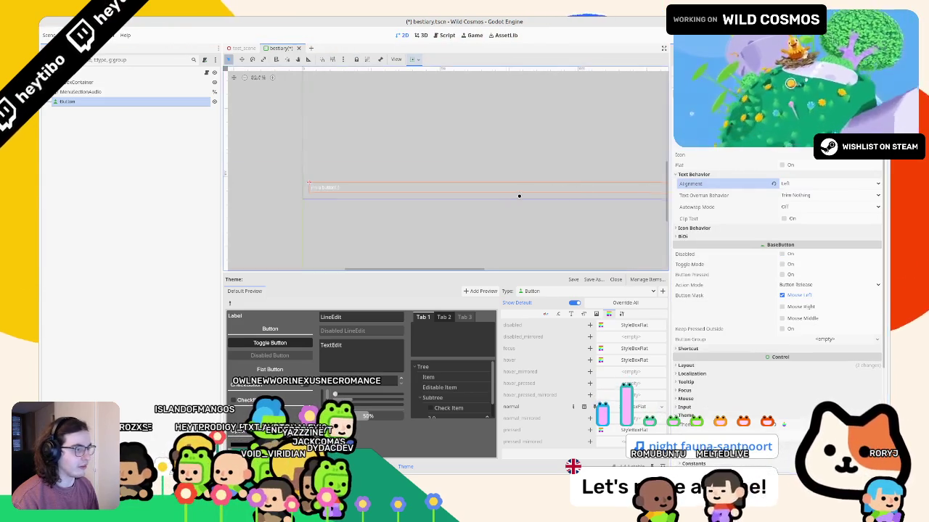
key("ctrl+s")
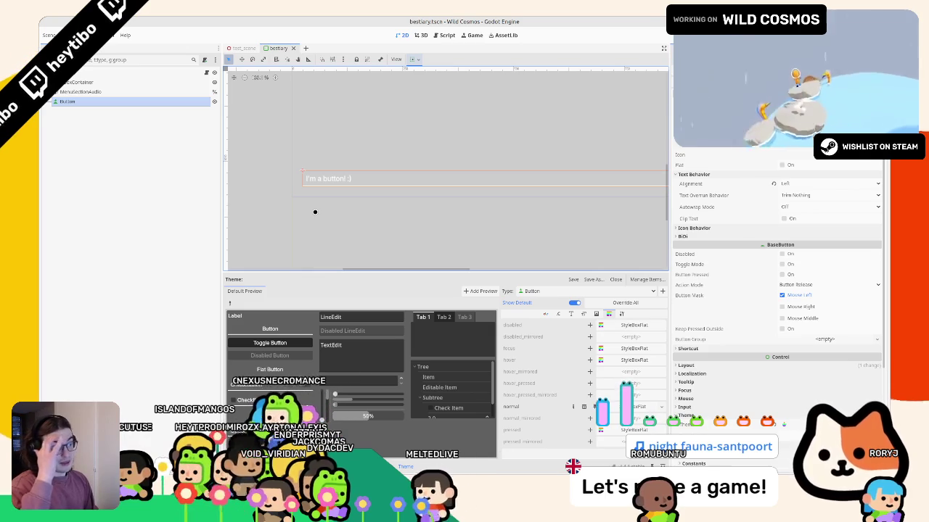
left_click(118, 91)
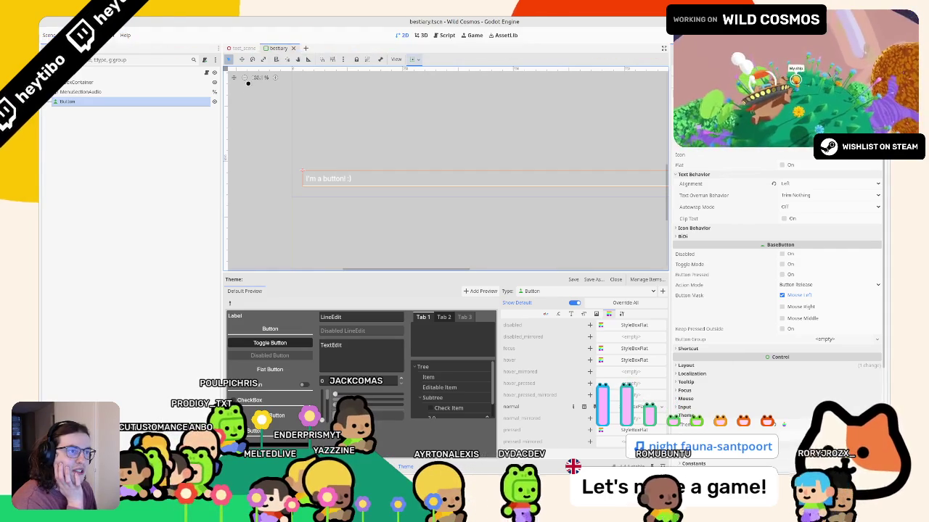
- Search Quick Open Scene for 'button' scenes, then show line_button.tres in FileSystem
key("ctrl+shift+o")
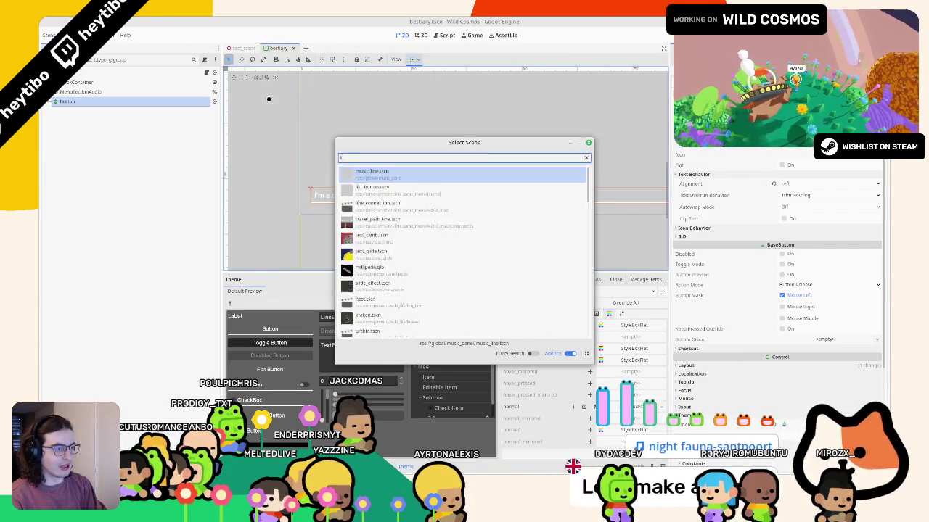
type("ine")
key("BackSpace")
key("BackSpace")
key("BackSpace")
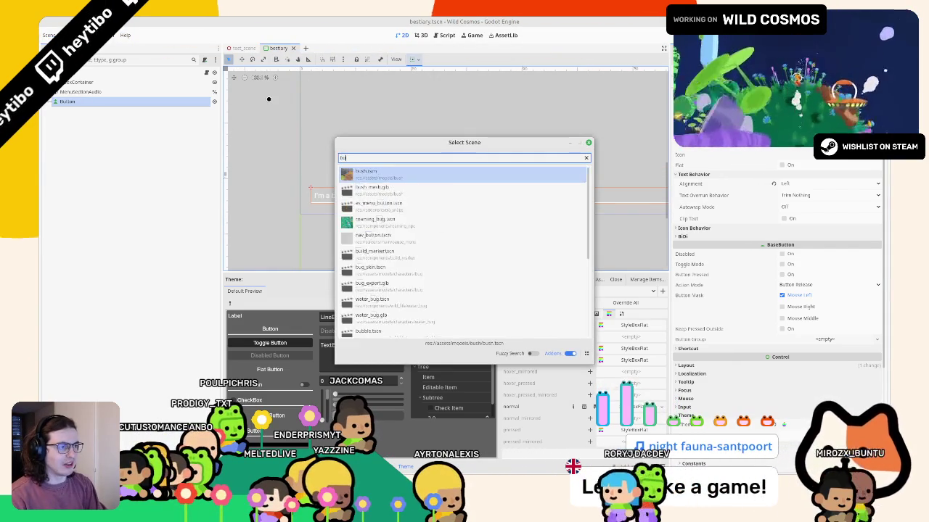
type("button")
key("Down")
key("Down")
key("Down")
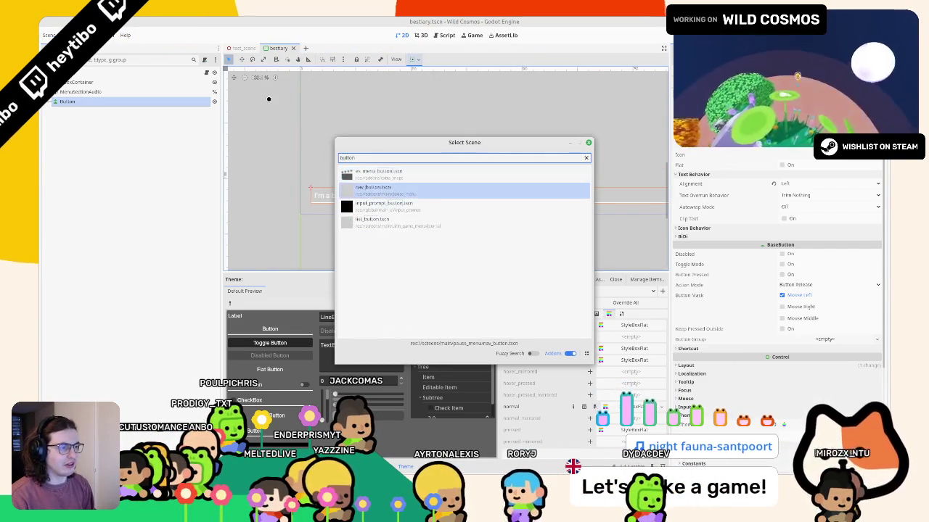
key("Up")
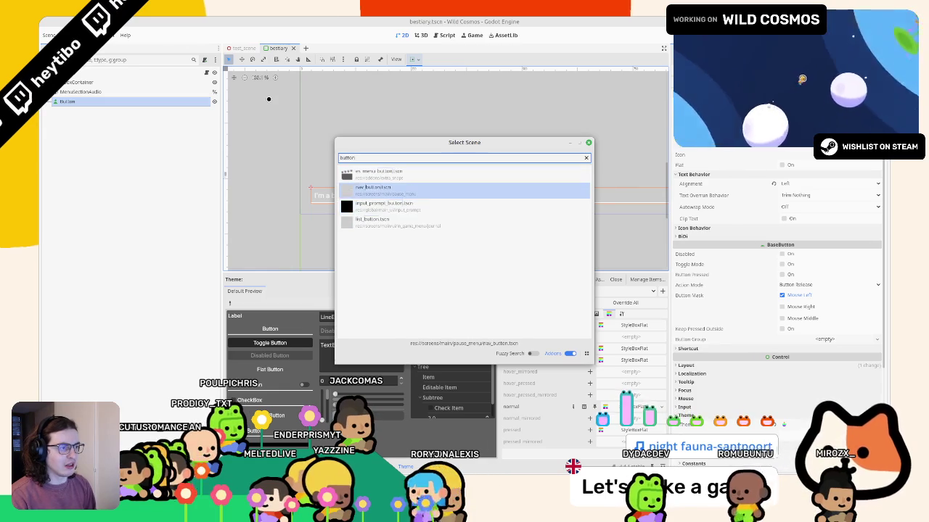
key("Return")
key("alt+f")
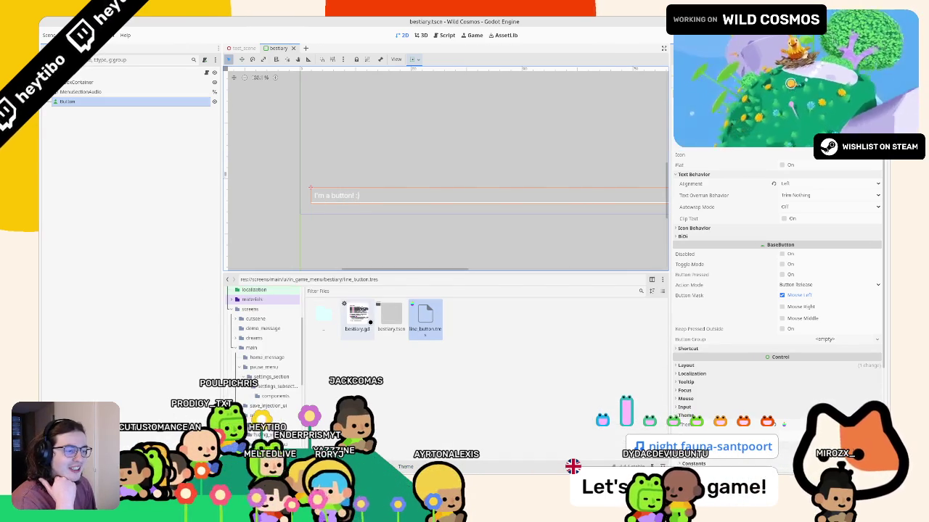
- Review the list_button.gd script in the Script editor
left_click(207, 73)
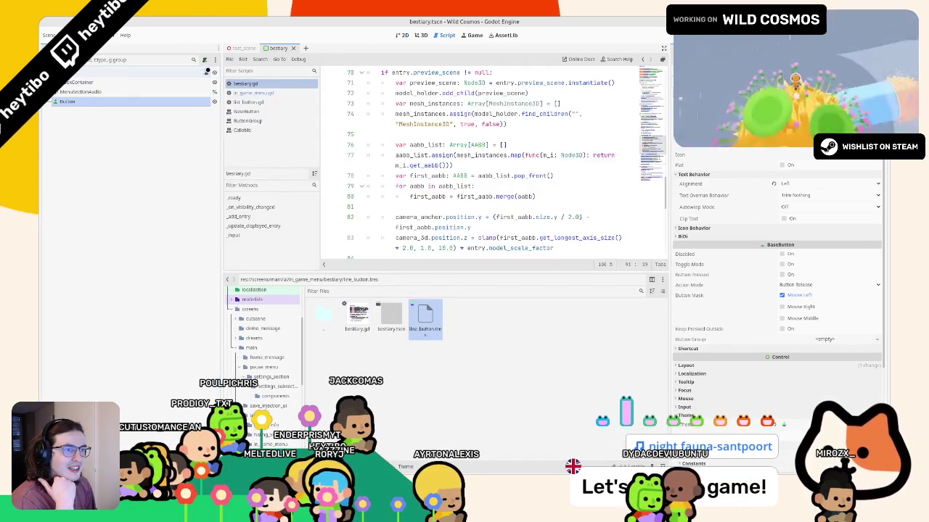
left_click(247, 103)
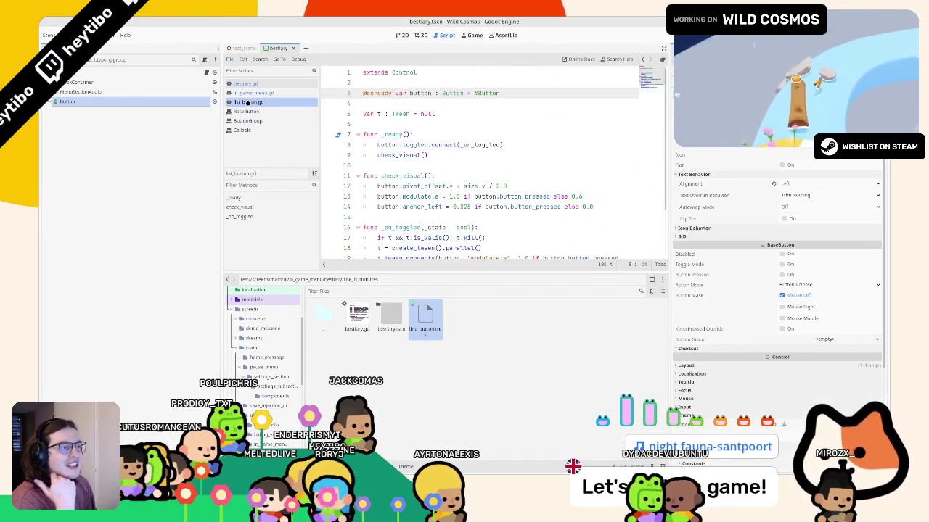
scroll(522, 173, "down", 2)
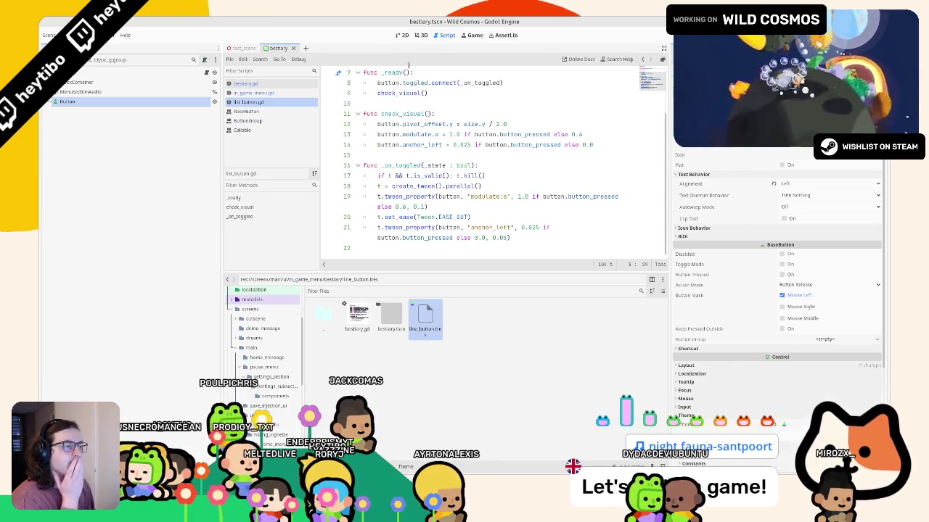
- Return to the 2D view, select the Button and open line_button.tres
left_click(421, 35)
left_click(401, 35)
left_click(421, 35)
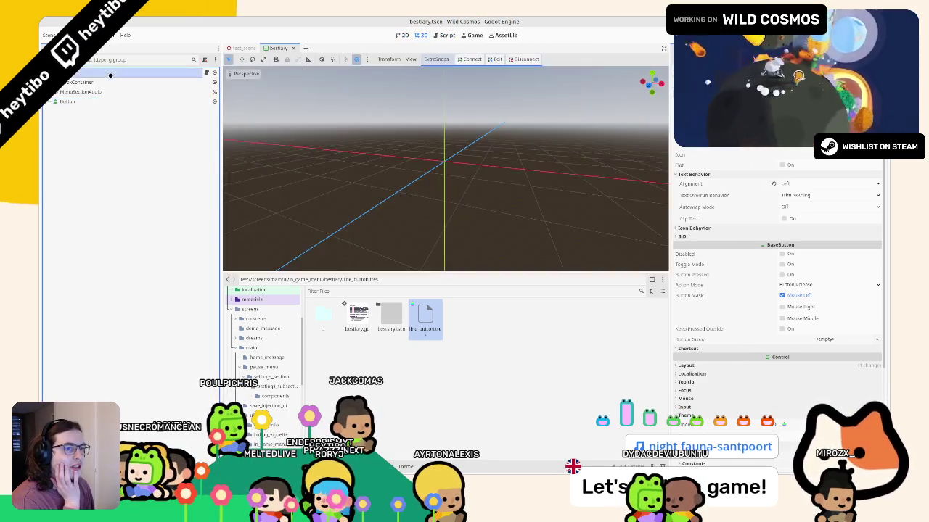
left_click(401, 35)
left_click(79, 82)
left_click(101, 101)
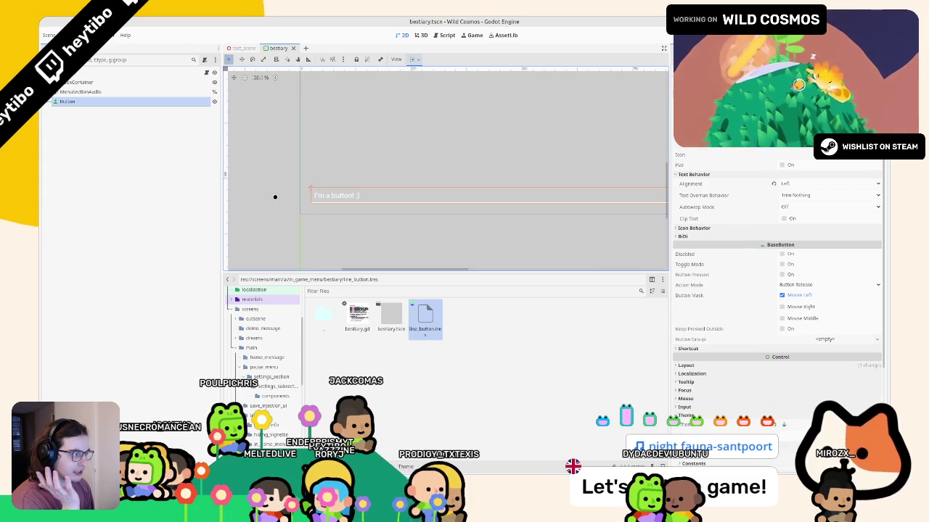
double_click(419, 320)
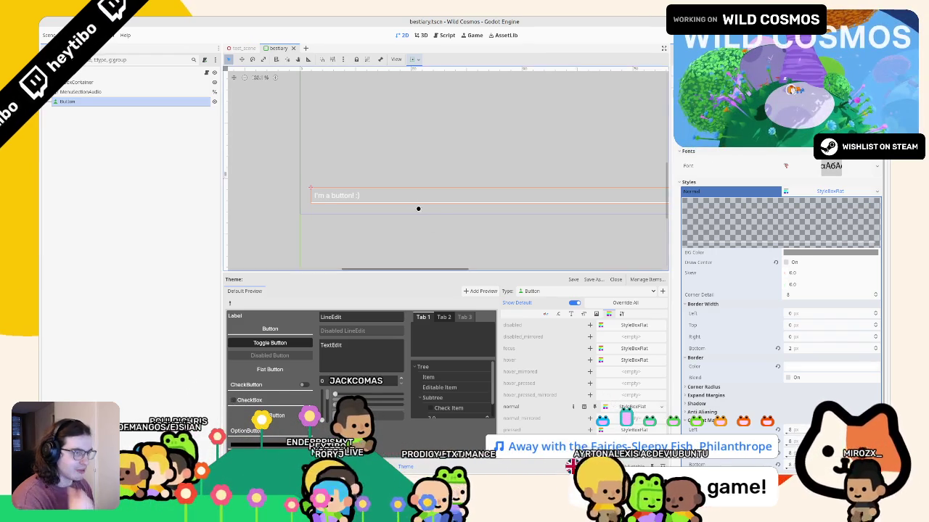
- Run the game, open the Bestiary scanner, arrow through entries to the button, then stop
key("F6")
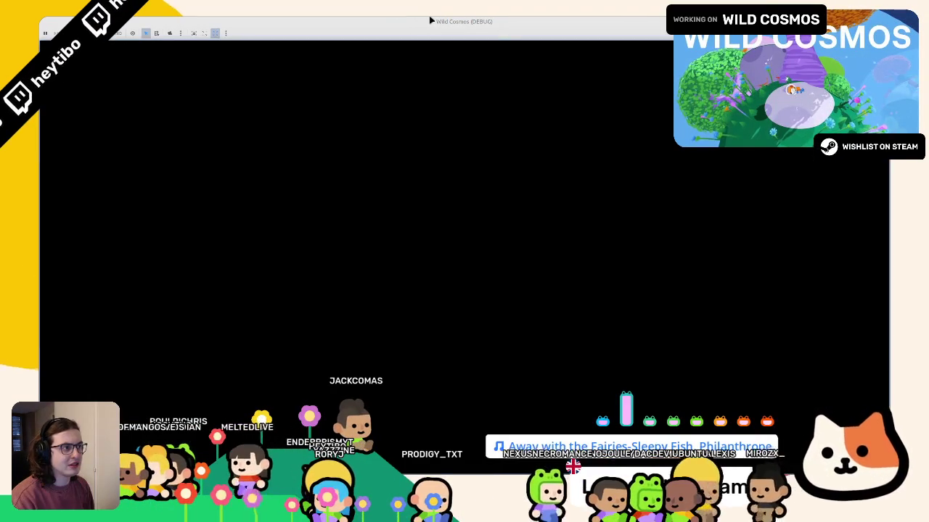
key("Tab")
key("e")
key("e")
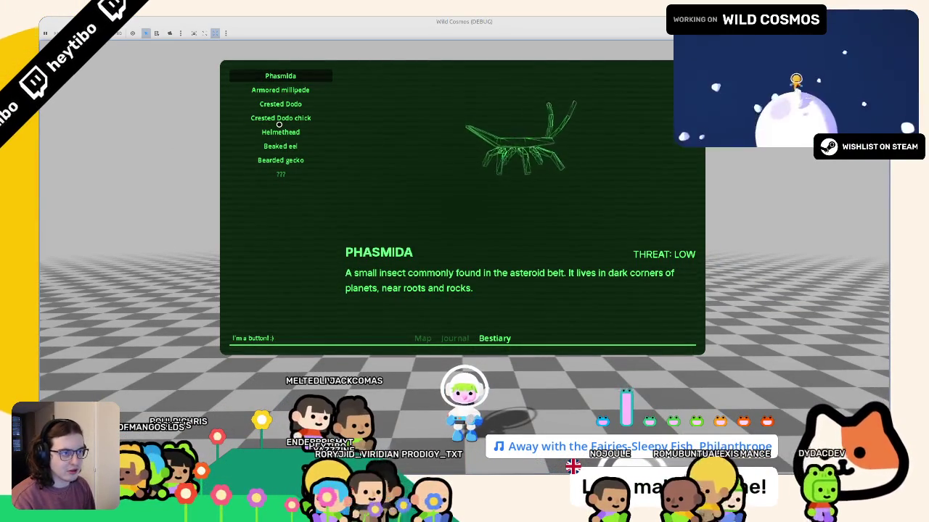
key("Up")
key("Up")
key("Up")
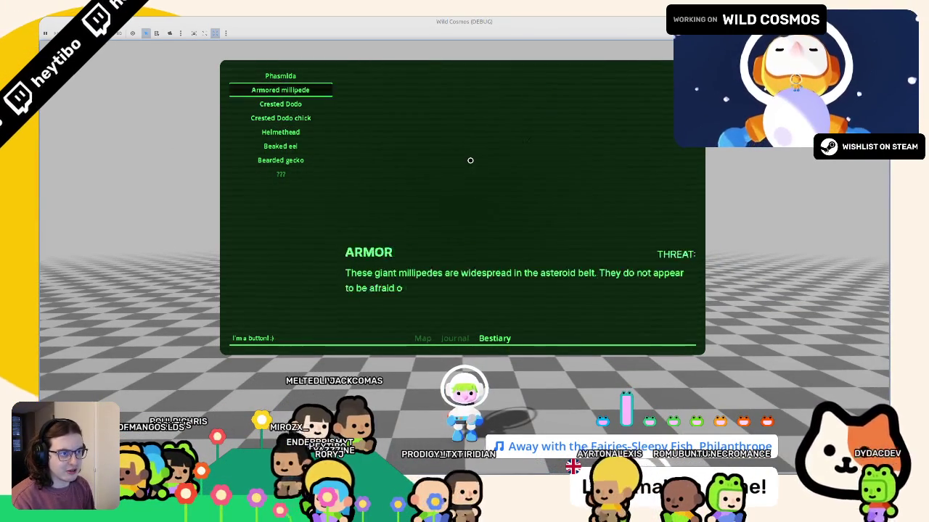
key("Up")
key("Down")
key("Up")
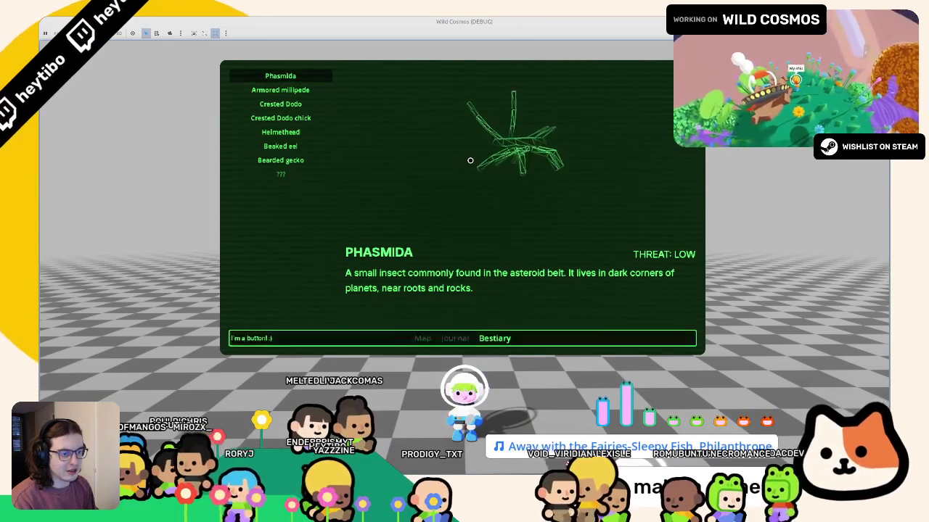
key("Up")
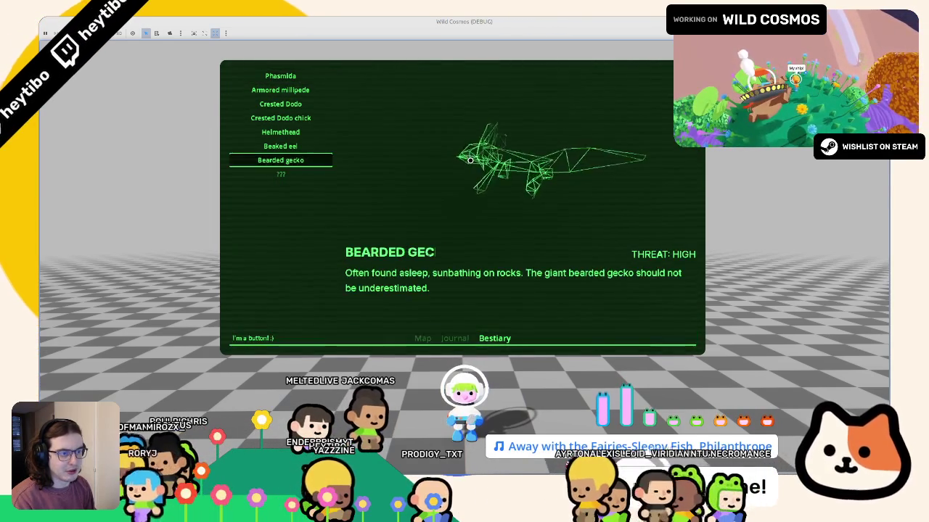
key("Down")
key("Down")
key("Down")
key("Down")
key("Down")
key("Up")
key("Up")
key("Up")
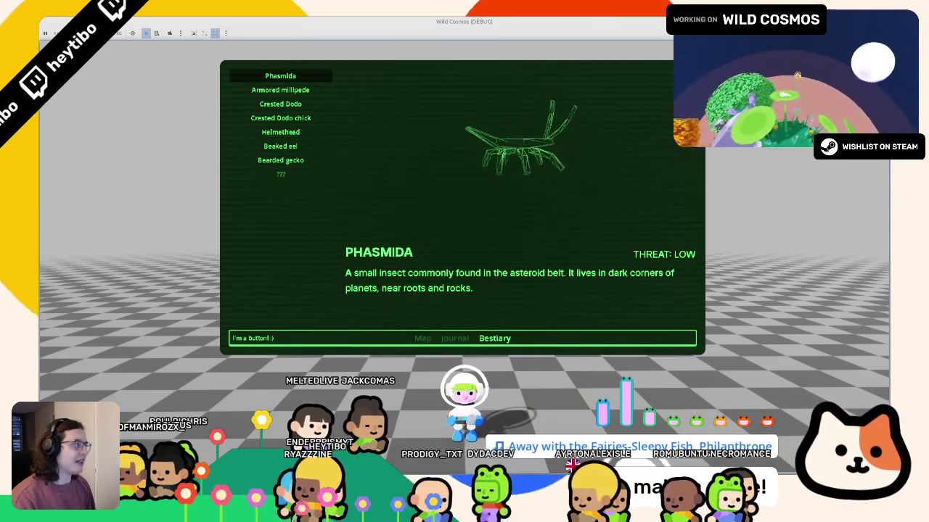
key("F8")
- Show the FileSystem dock and reselect the Button node
key("alt+f")
left_click(73, 91)
left_click(67, 102)
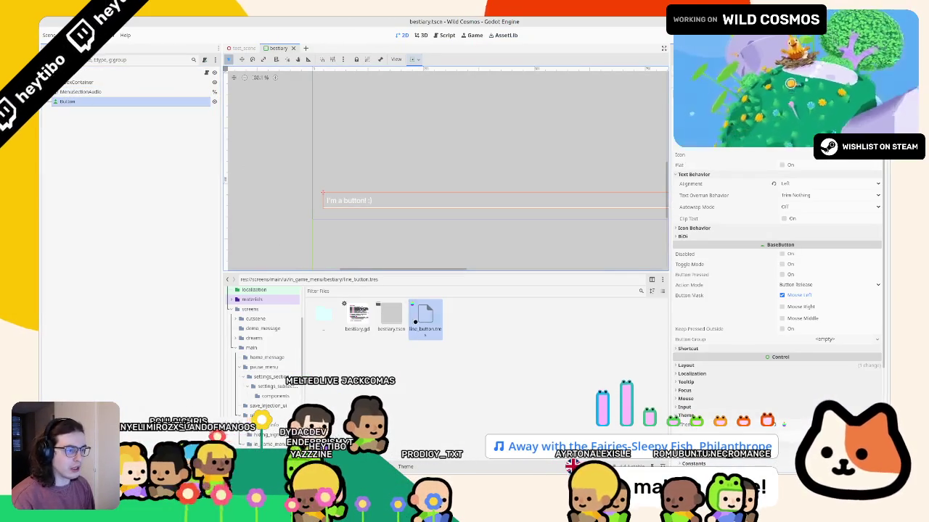
- Start a new scene from the bestiary folder's menu, then cancel it
right_click(403, 376)
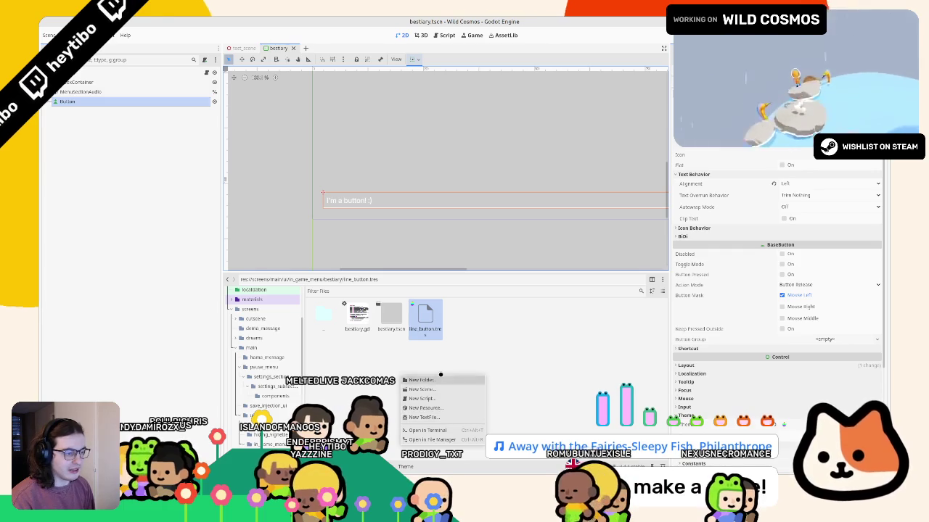
left_click(437, 392)
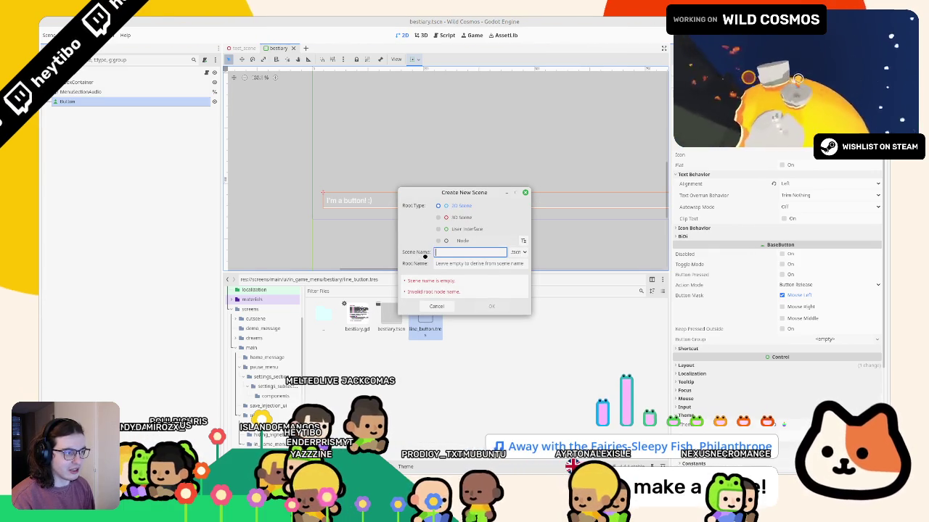
left_click(450, 228)
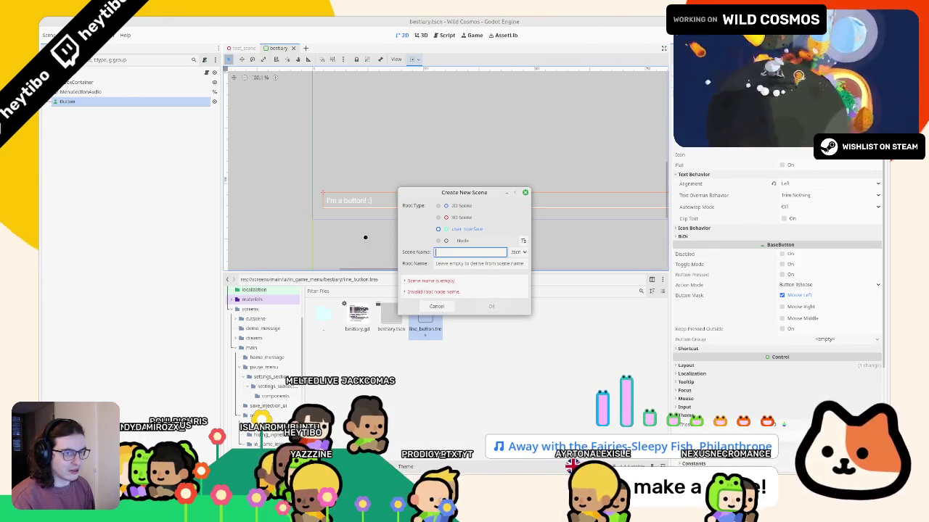
key("Escape")
- Save the Button branch as line_button.tscn in the bestiary folder and open it
right_click(126, 103)
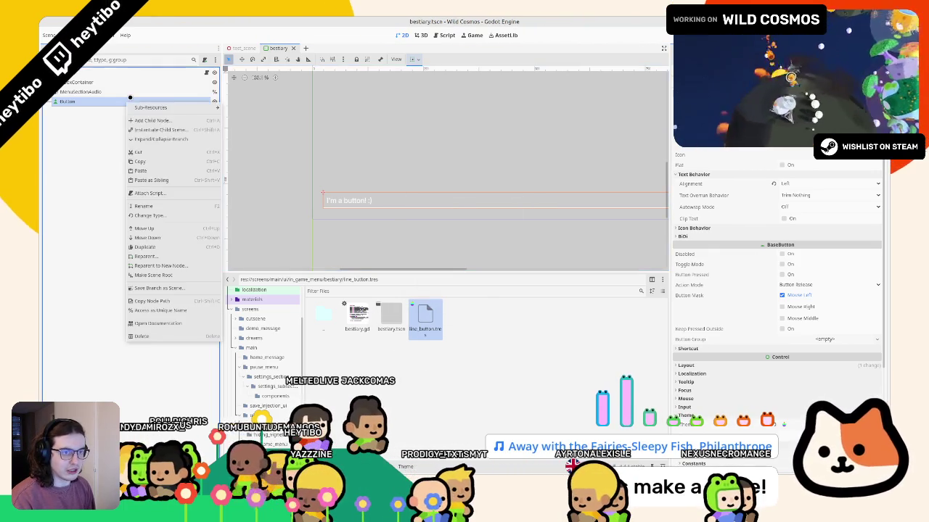
left_click(172, 289)
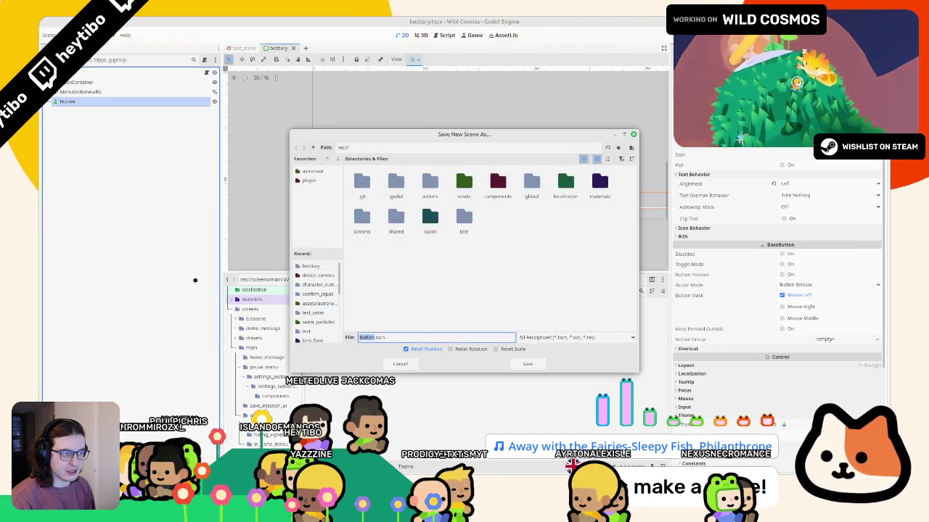
left_click(312, 267)
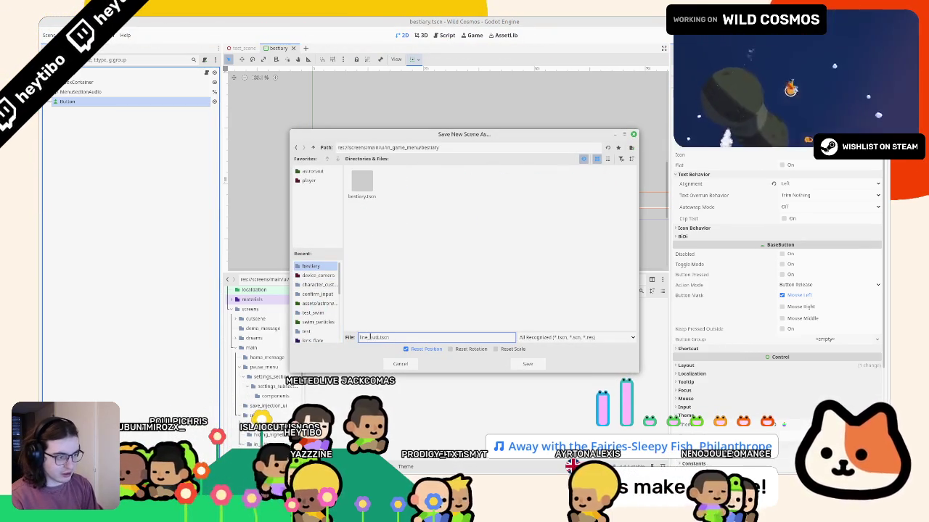
type("on")
key("Return")
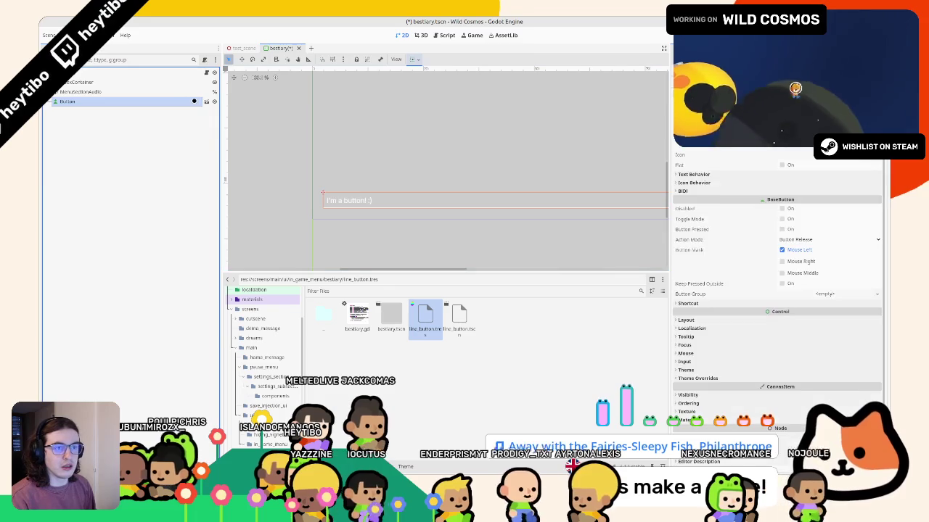
left_click(194, 101)
- Select the root Button in line_button.tscn and apply a horizontal-wide anchor preset
left_click(130, 74)
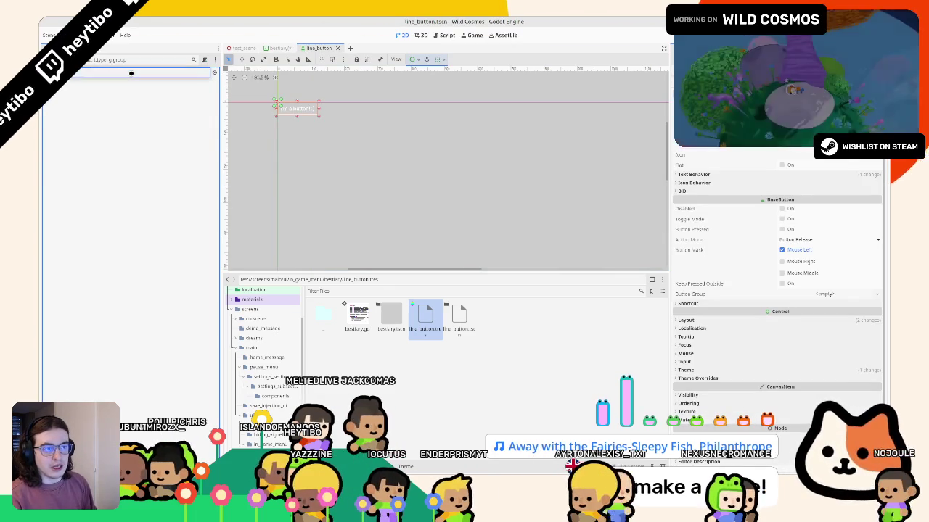
key("Return")
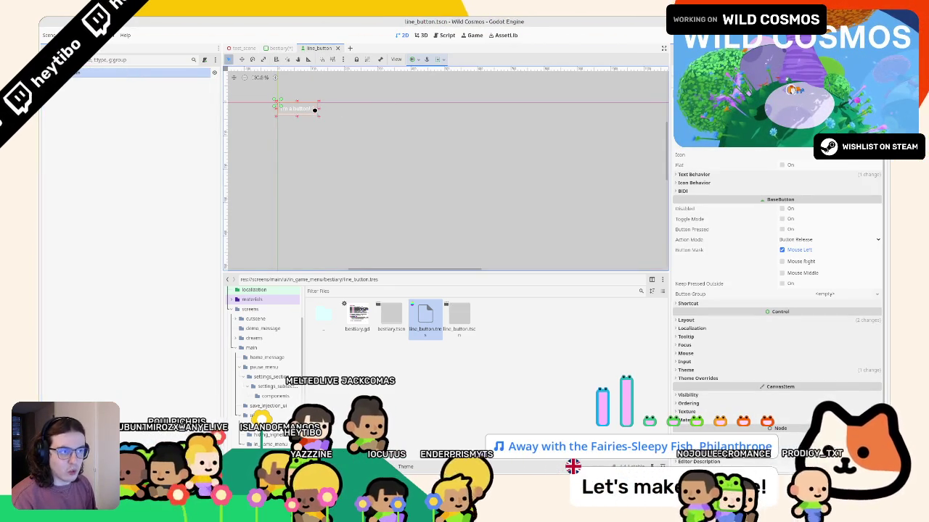
left_click_drag(326, 109, 404, 109)
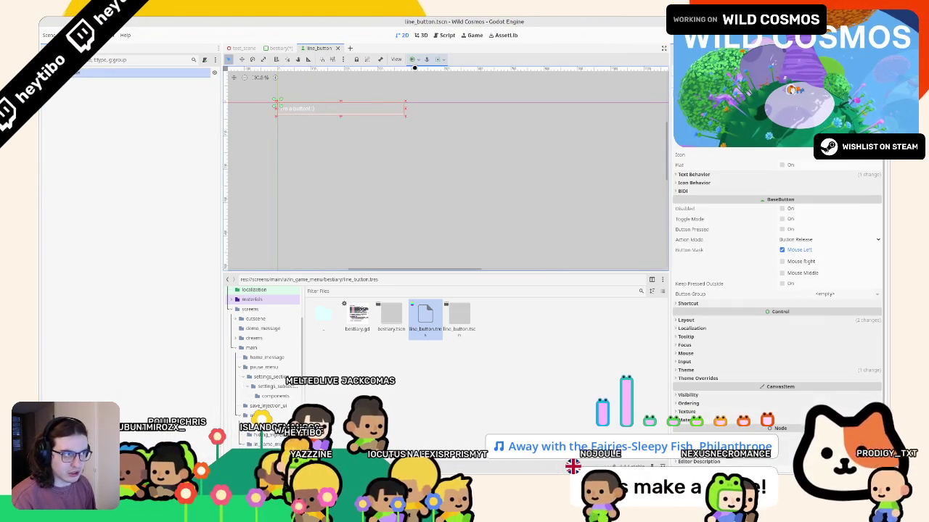
left_click(414, 61)
left_click(452, 121)
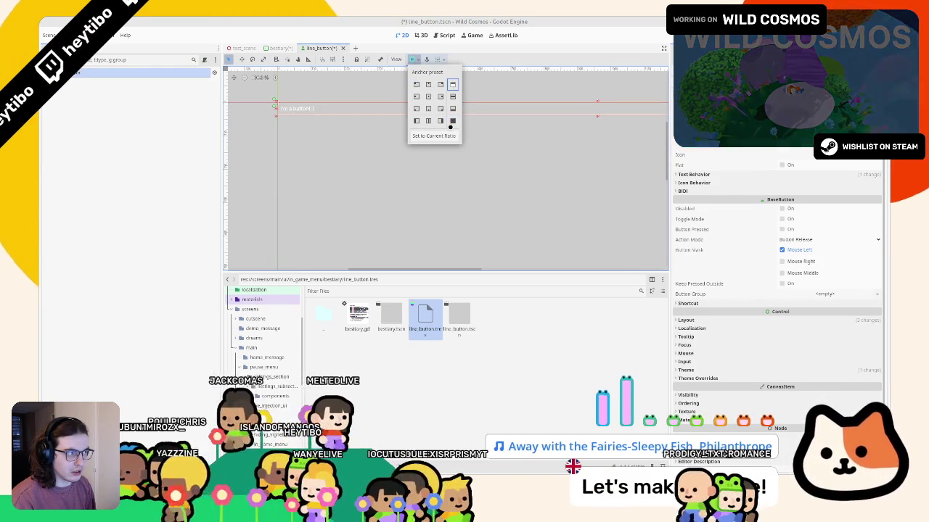
left_click(452, 108)
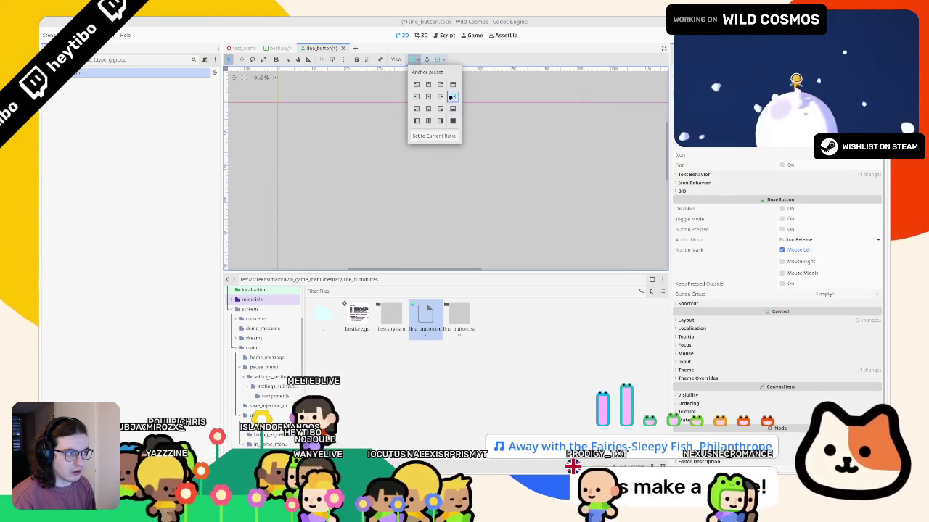
scroll(367, 170, "down", 2)
scroll(372, 155, "down", 3)
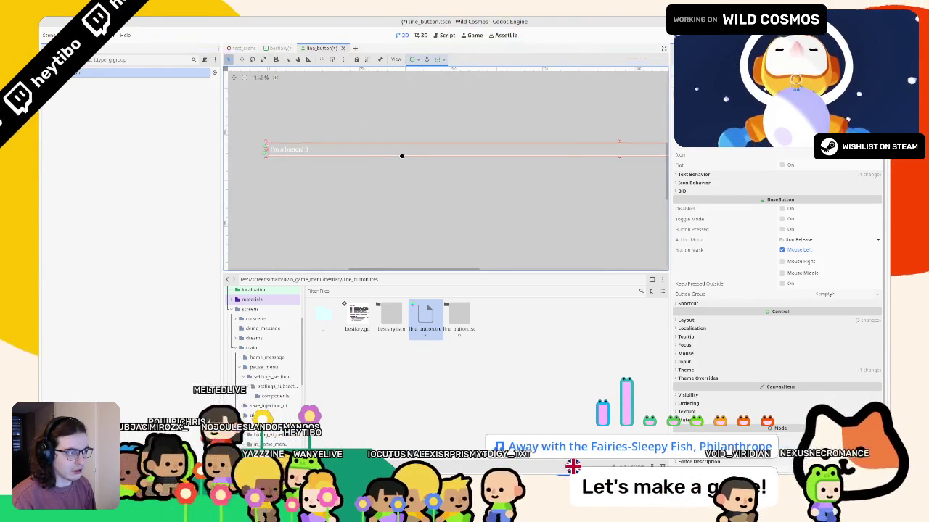
- Save the scene and inspect the button style boxes inside the line_button.tres theme
key("ctrl+s")
scroll(384, 166, "up", 3)
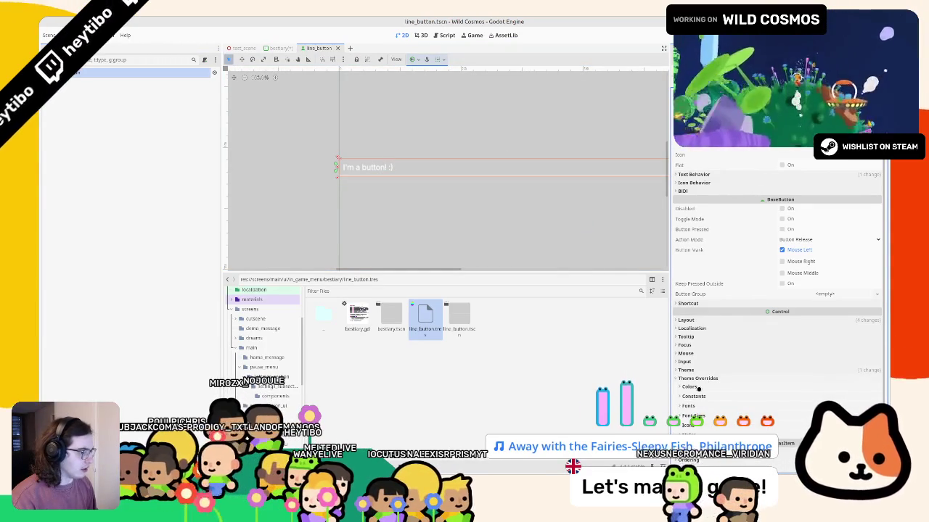
double_click(425, 317)
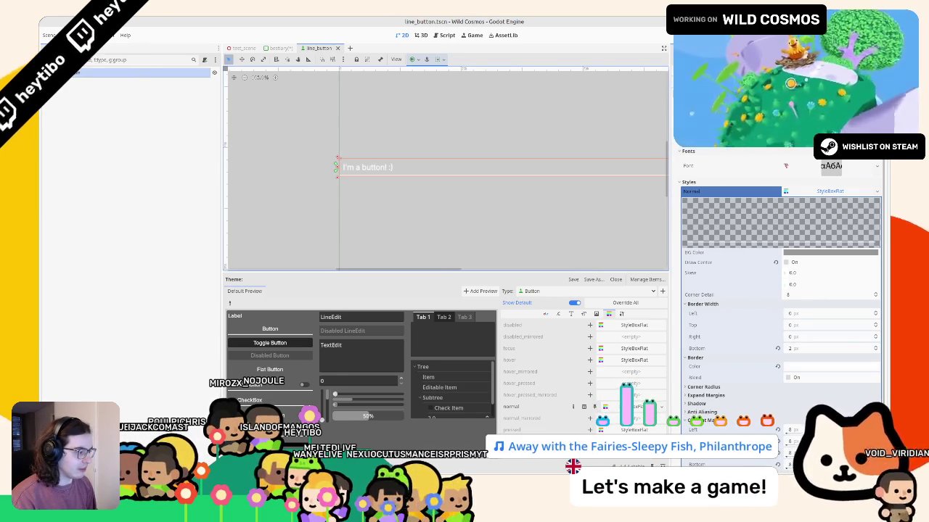
left_click(630, 407)
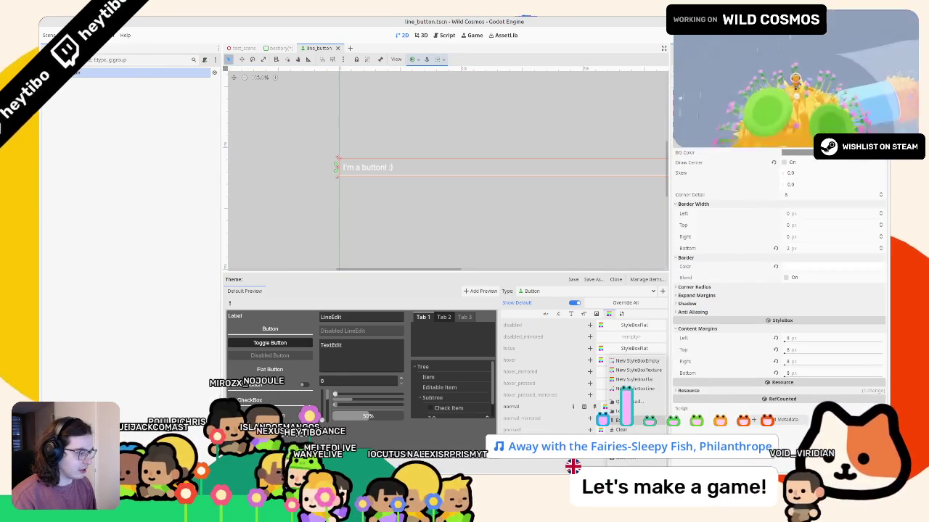
left_click(629, 379)
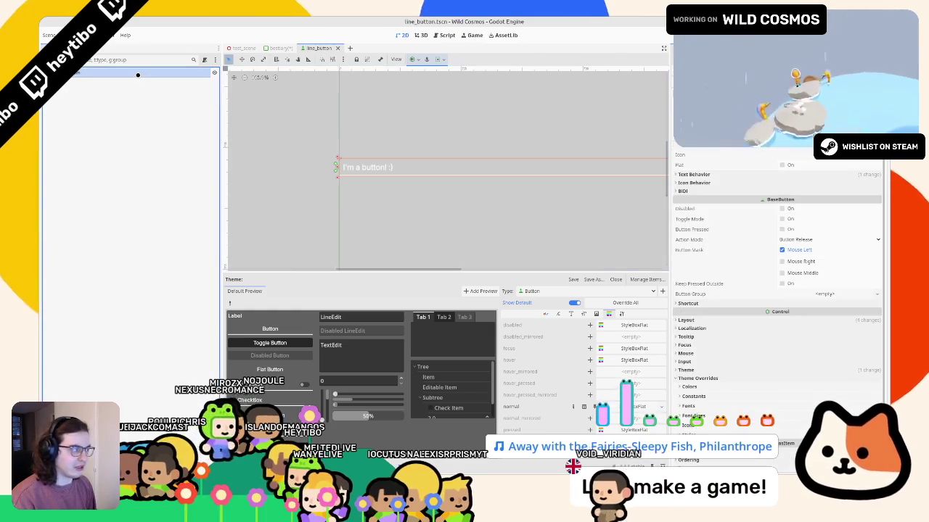
left_click(624, 361)
- Clear line_button.tres from the Button's Theme property
scroll(716, 352, "down", 3)
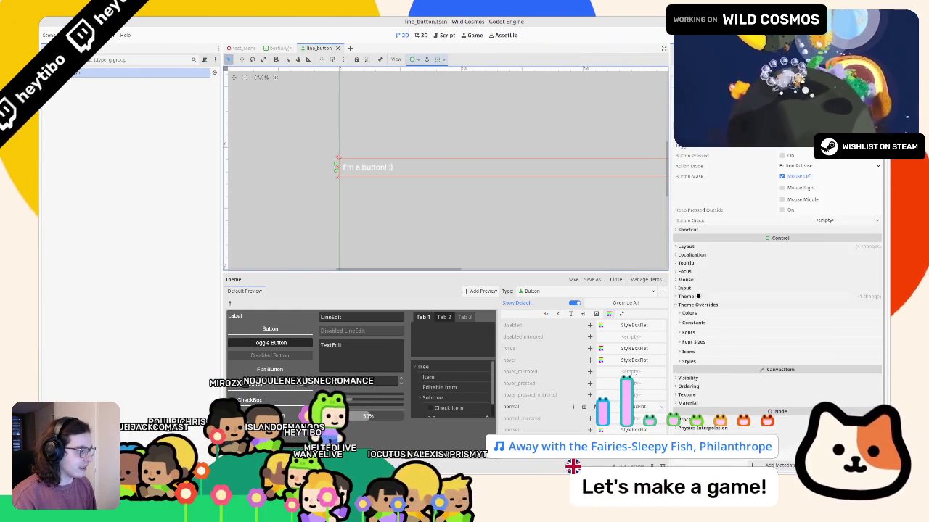
left_click(695, 296)
left_click(804, 307)
scroll(812, 320, "down", 3)
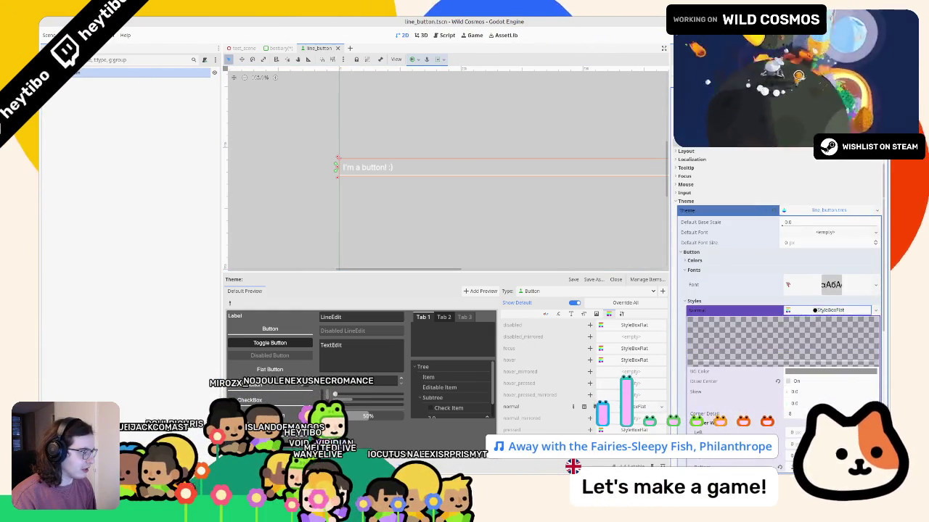
left_click(827, 310)
left_click(874, 309)
left_click(834, 390)
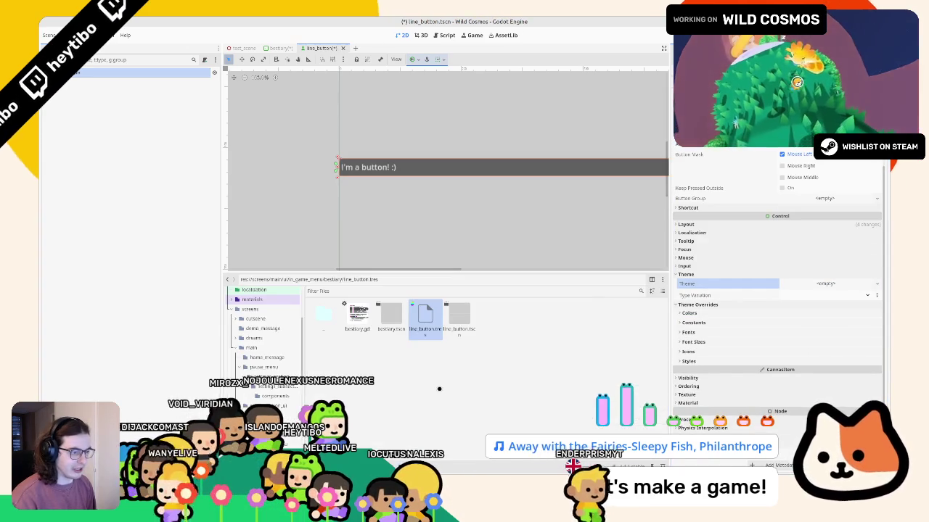
- Save, then give the Button a new StyleBoxFlat as its Normal style override
key("ctrl+s")
left_click(701, 360)
scroll(801, 355, "down", 3)
left_click(849, 361)
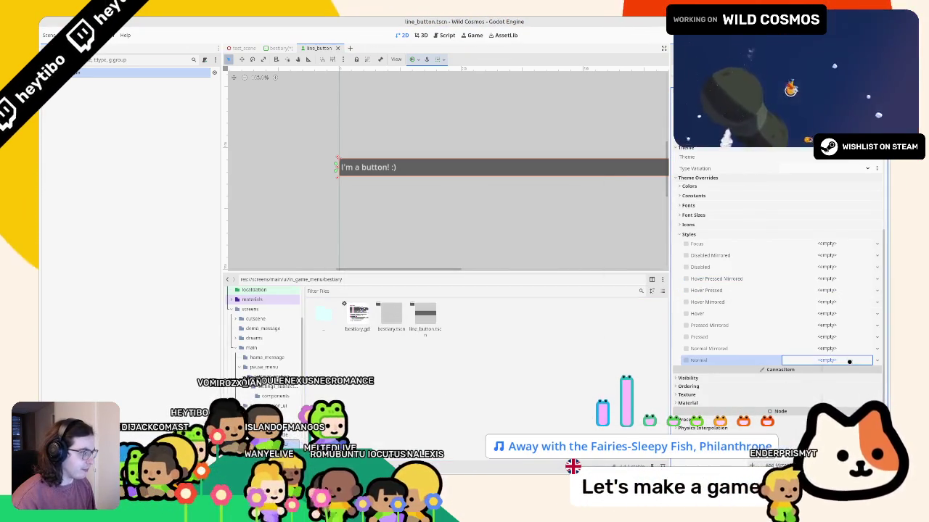
left_click(850, 389)
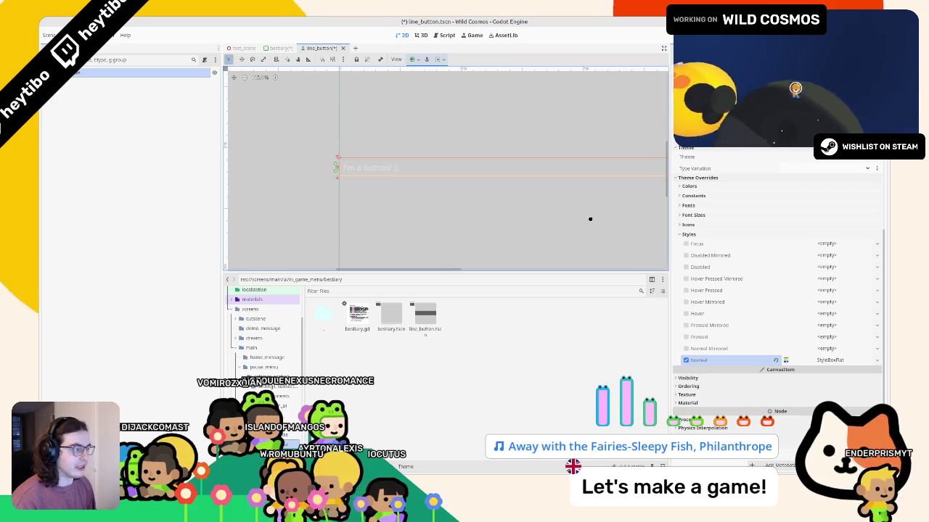
left_click(832, 361)
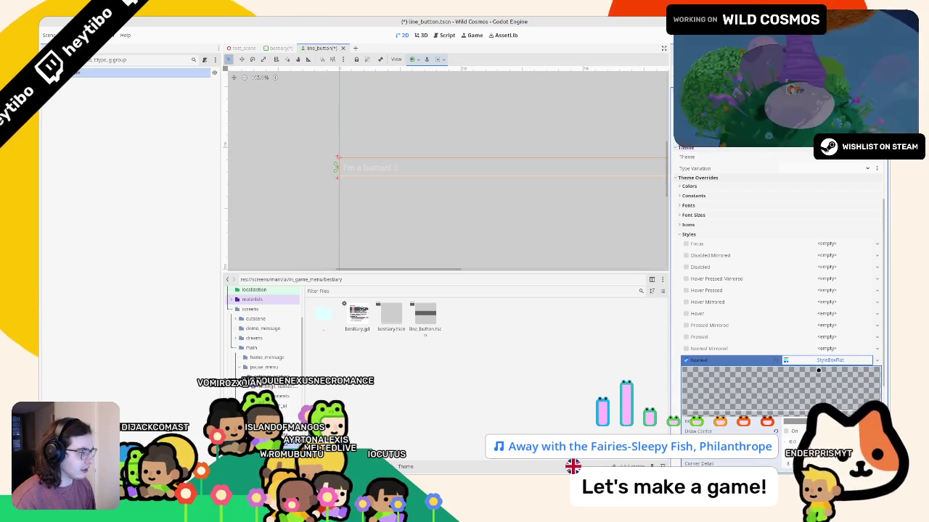
- Load the Inter Medium font as the Button's font override
left_click(690, 205)
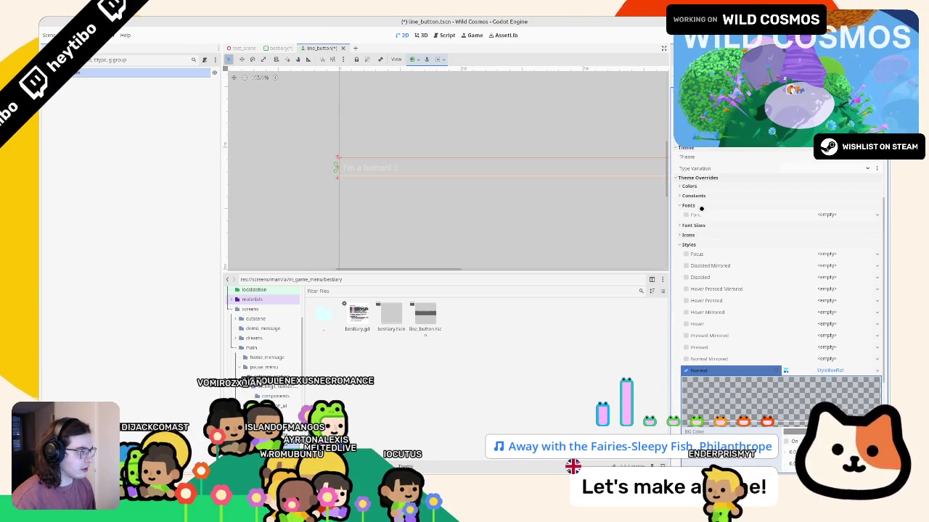
left_click(835, 212)
left_click(853, 256)
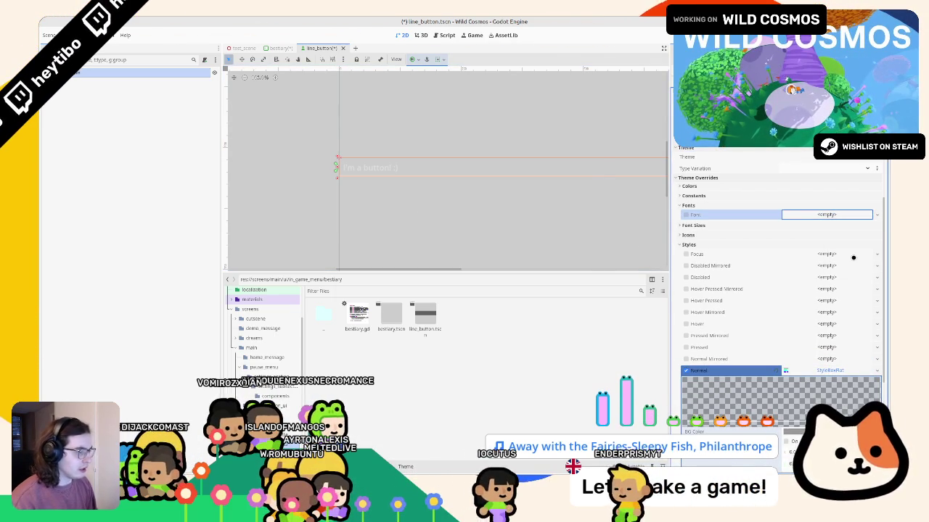
type("mediu")
key("Return")
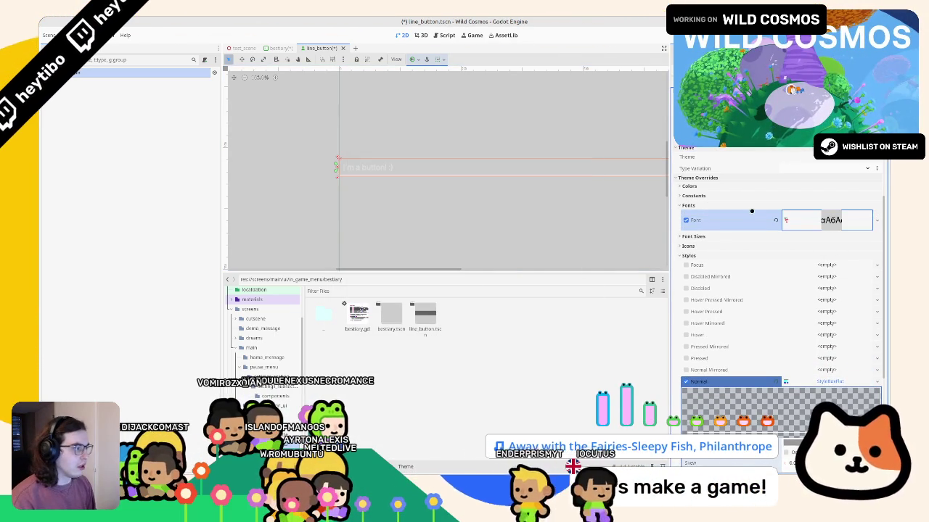
- Set the font, focus and pressed font colour overrides to white and save the scene
left_click(749, 186)
left_click(827, 195)
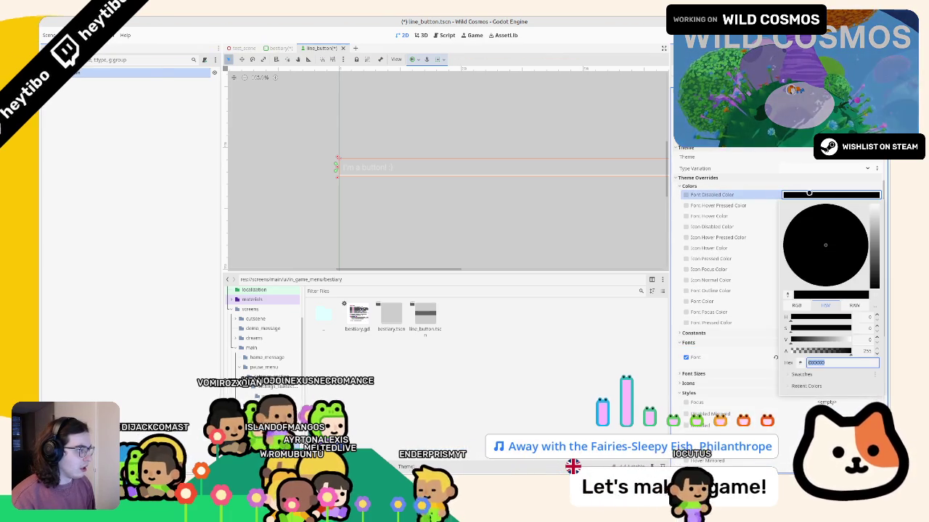
left_click(732, 295)
left_click(830, 302)
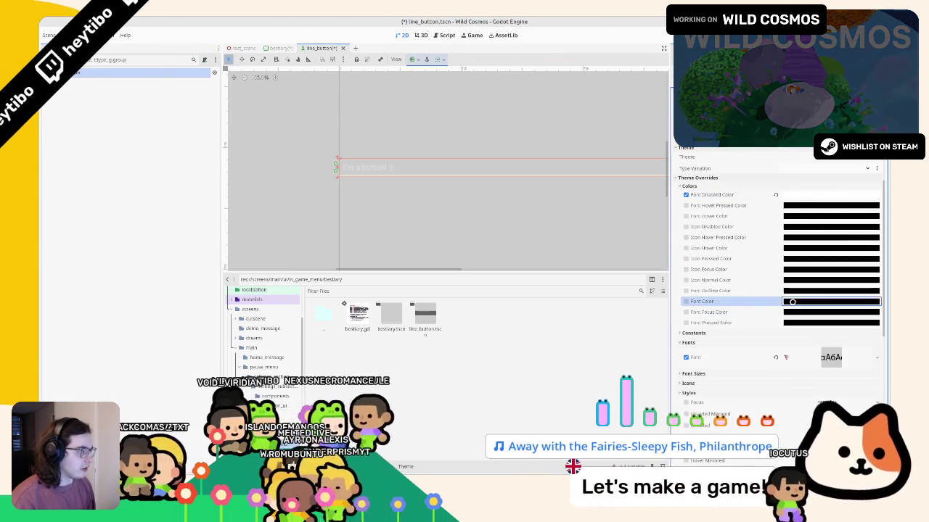
left_click(527, 159)
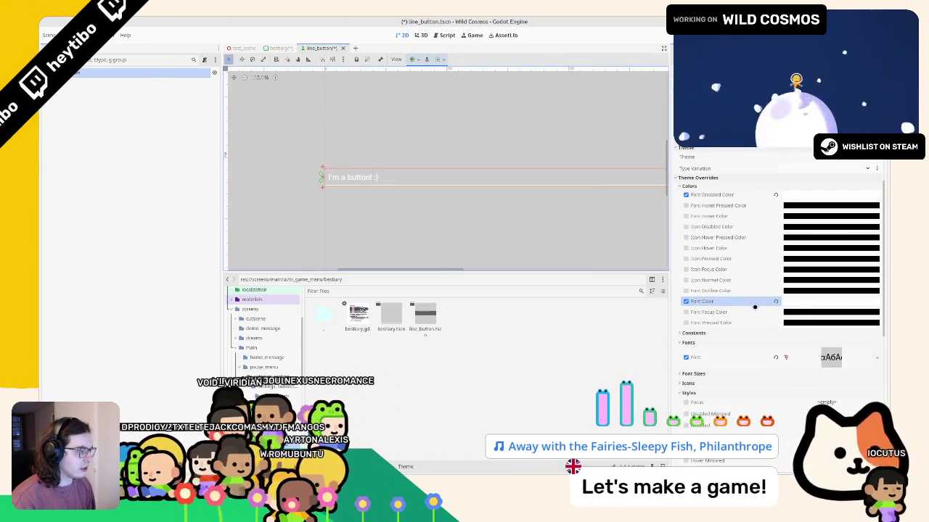
left_click(686, 312)
left_click(830, 312)
left_click(685, 323)
left_click(830, 323)
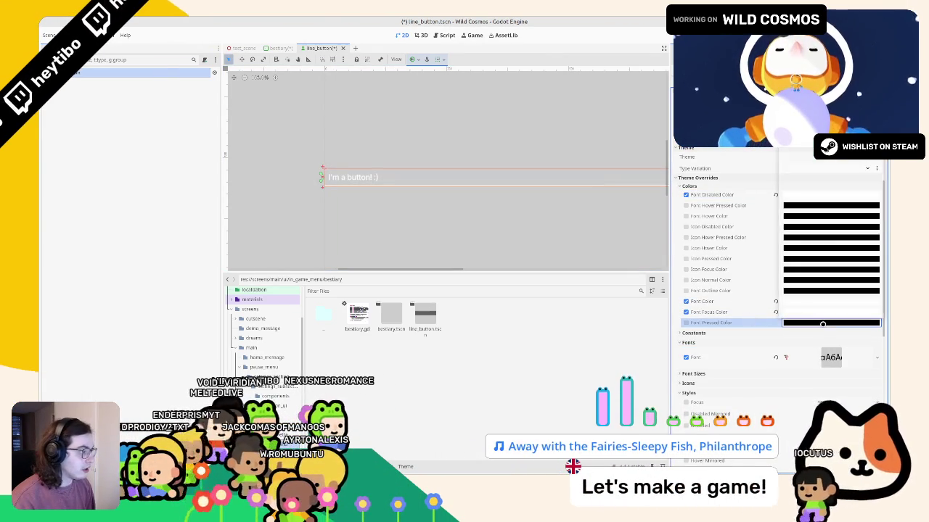
left_click(615, 185)
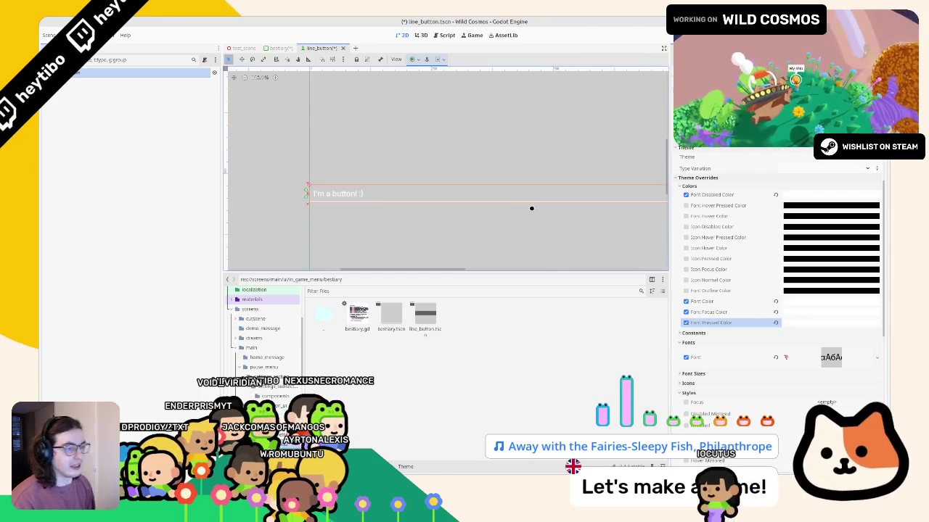
key("ctrl+s")
scroll(757, 274, "down", 6)
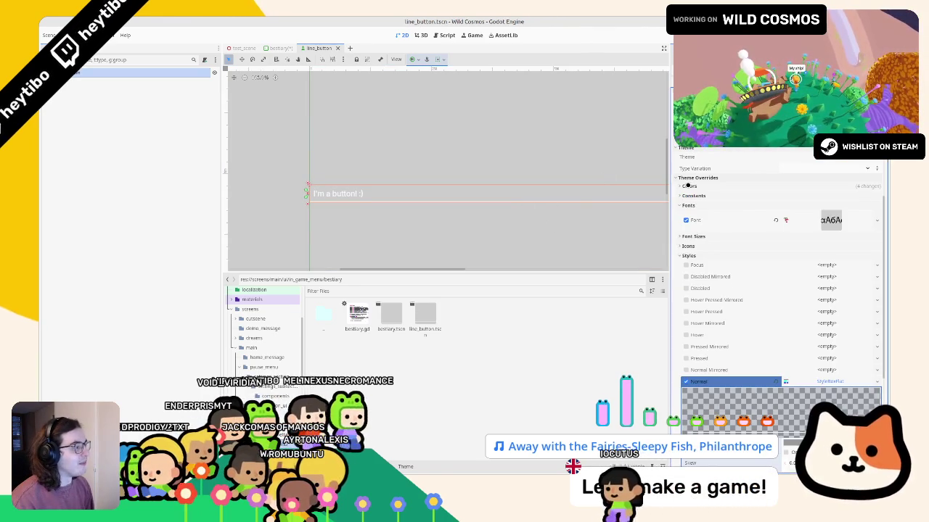
scroll(758, 274, "down", 4)
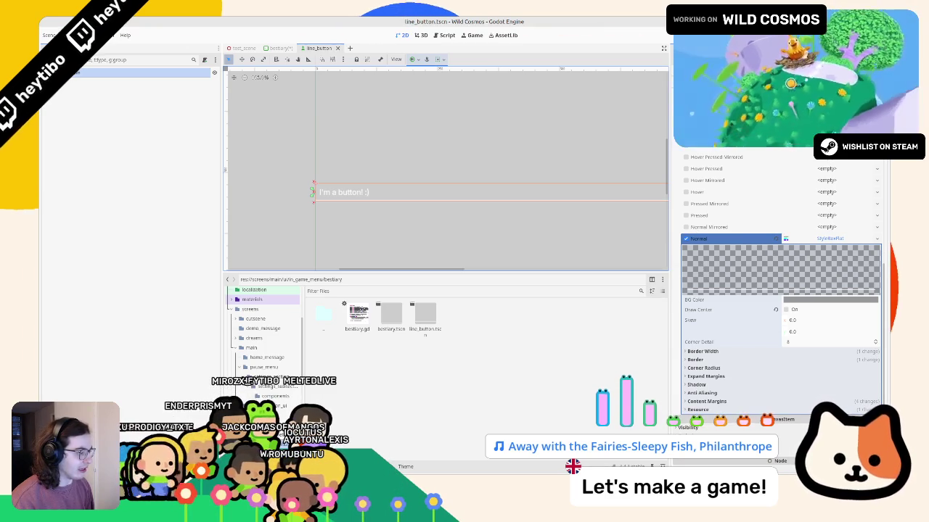
- Save the Normal StyleBoxFlat to a file named line_button_style.tres
left_click(761, 408)
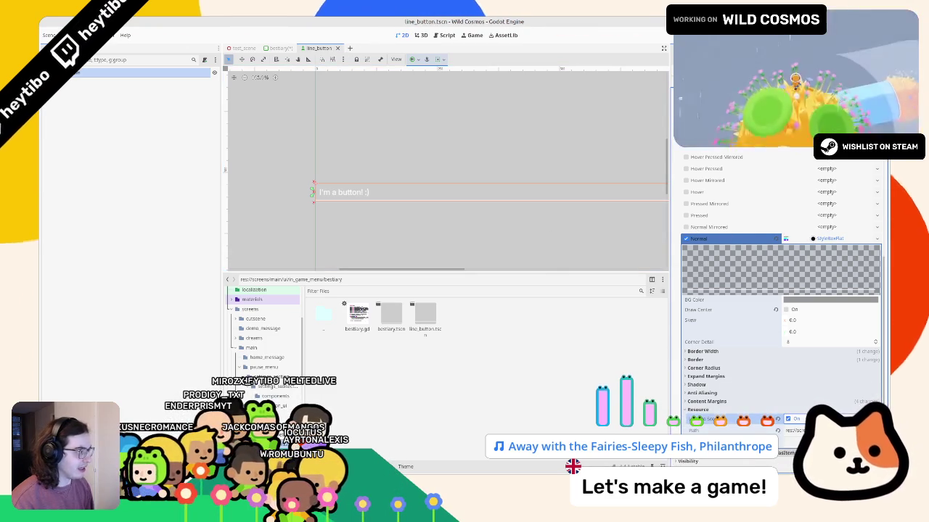
key("ctrl+s")
left_click(877, 360)
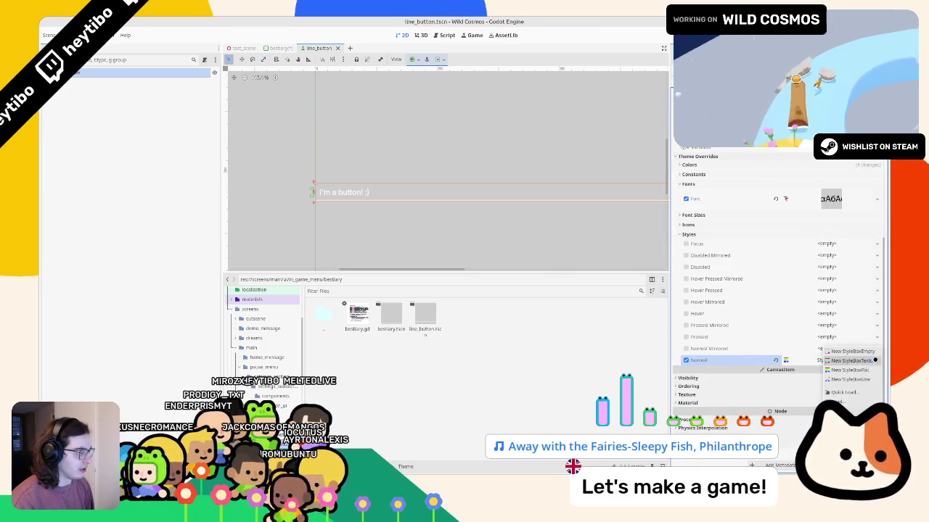
left_click(841, 454)
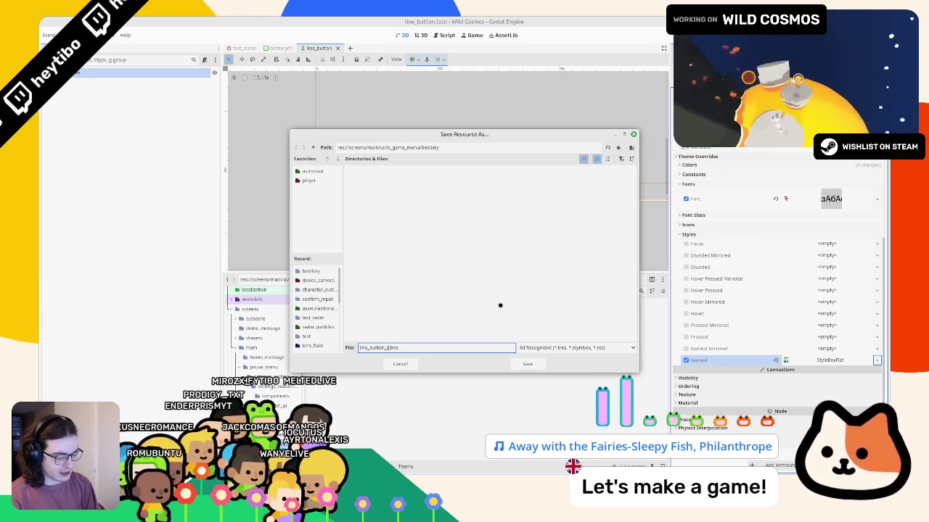
key("Return")
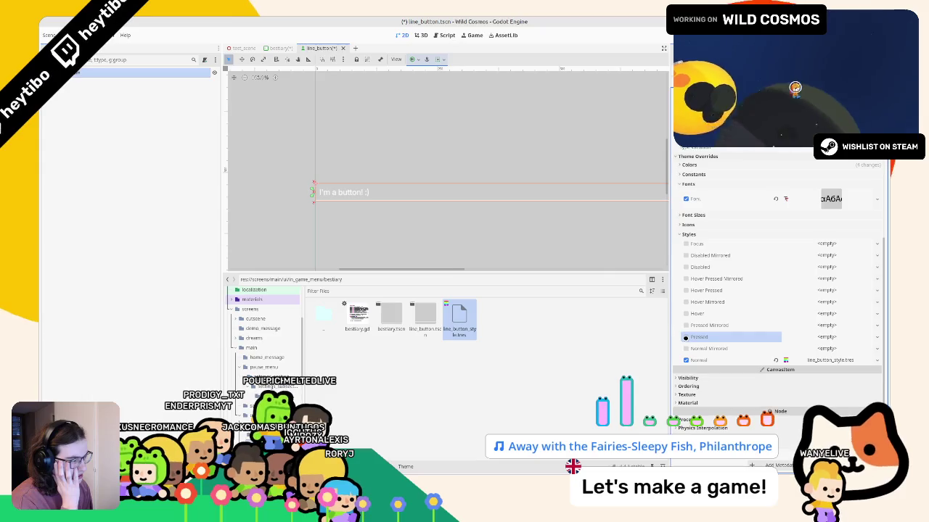
- Assign line_button_style.tres to the Normal style and begin attaching a script to the Button
left_click(683, 360)
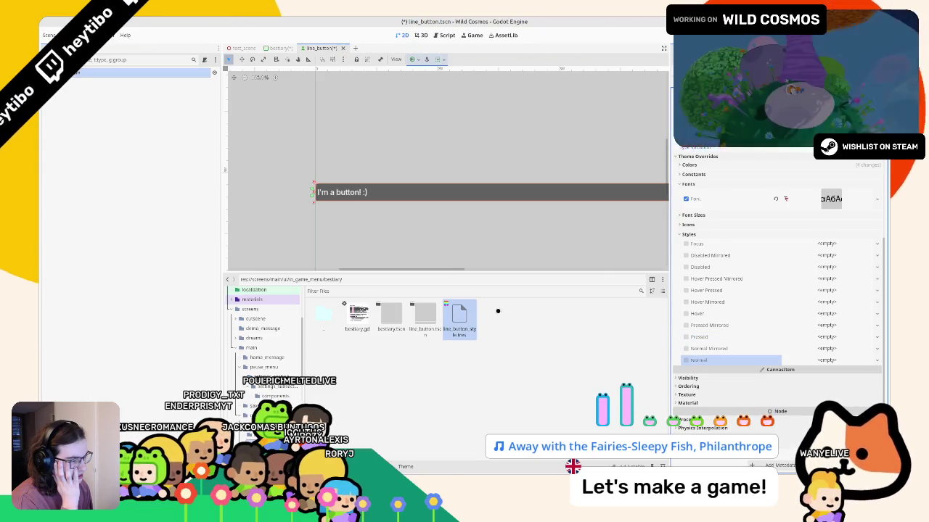
left_click_drag(508, 313, 697, 349)
left_click_drag(795, 364, 776, 359)
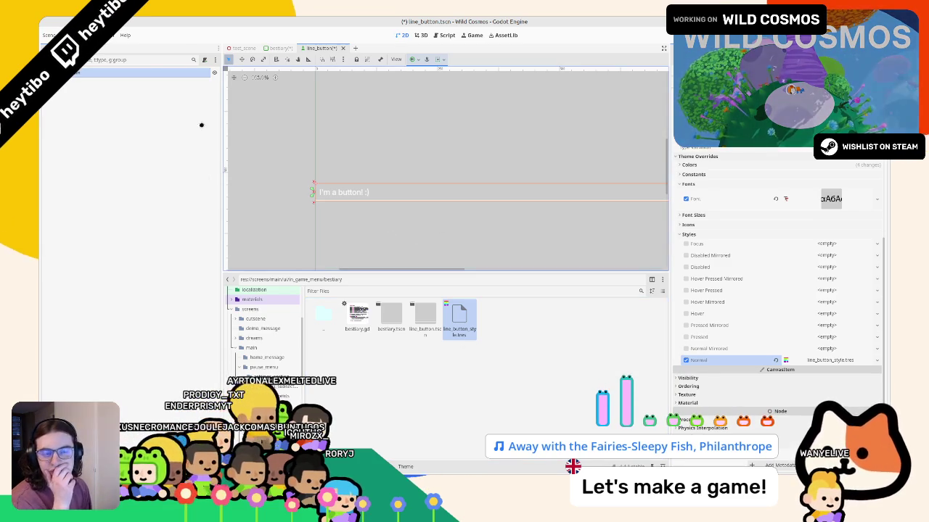
left_click(204, 60)
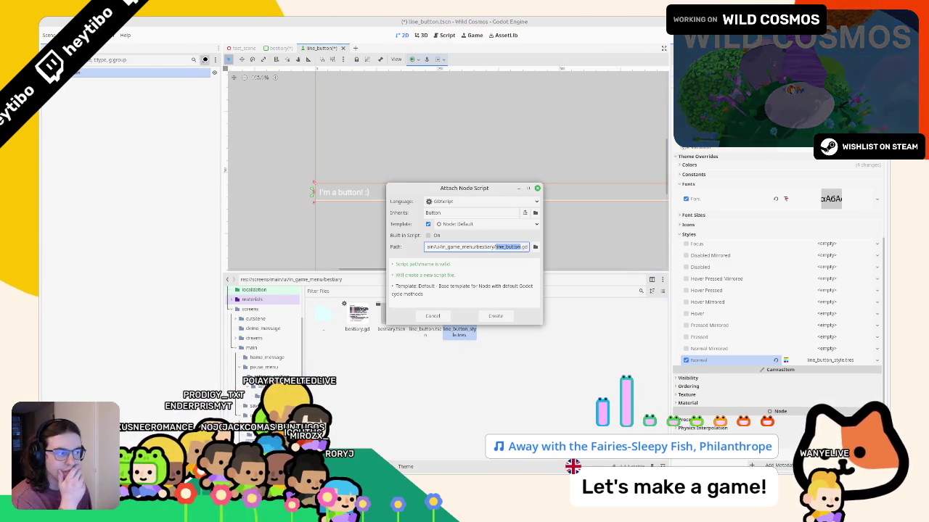
- Create line_button.gd, close the other open scripts, and select the template code below extends Button
key("Return")
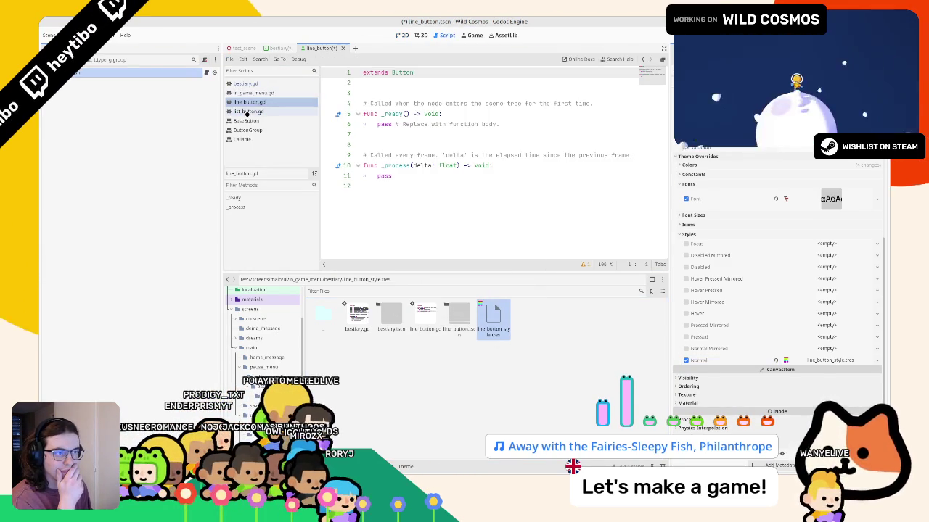
middle_click(247, 114)
middle_click(249, 92)
middle_click(249, 83)
middle_click(249, 93)
middle_click(248, 93)
middle_click(249, 93)
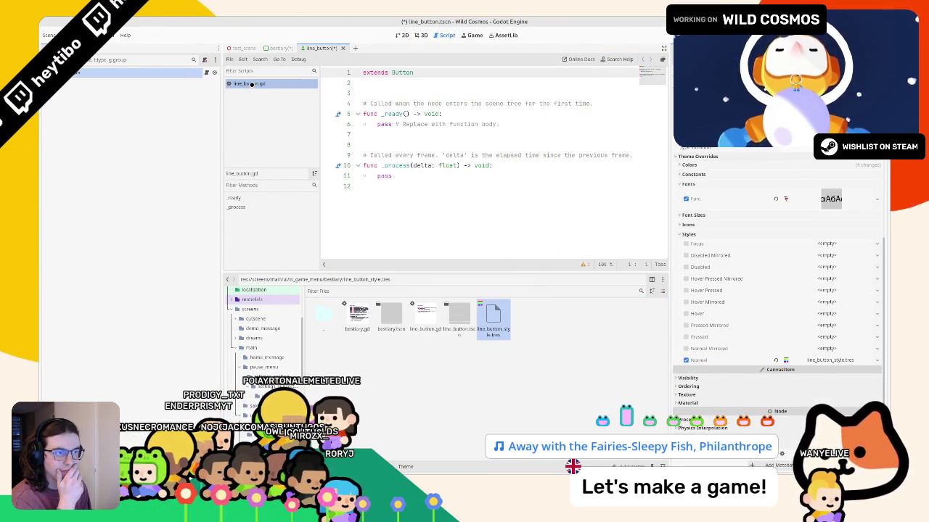
mouse_move(399, 98)
left_mouse_down()
mouse_move(396, 127)
mouse_move(304, 194)
left_mouse_up()
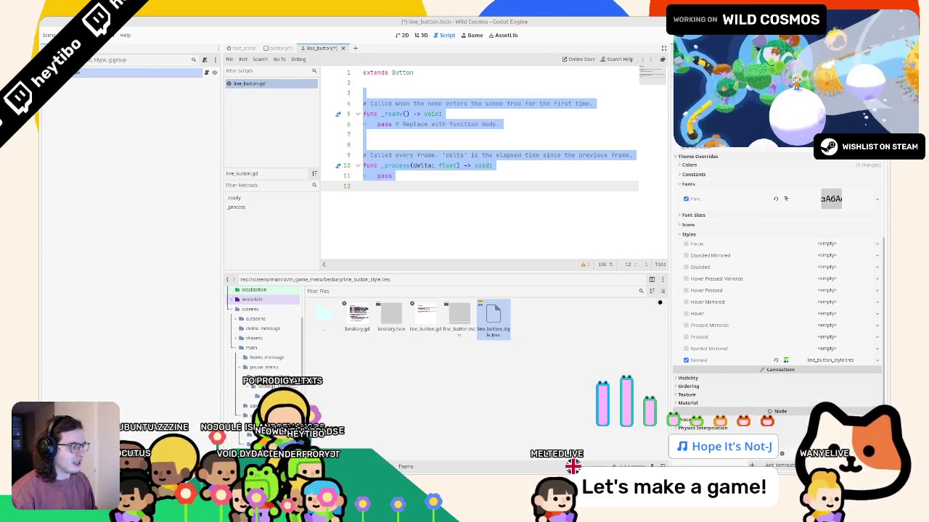
- Preload ./line_button_style.tres as a StyleBoxFlat constant LINE_BUTTON_STYLE on line 3 and save
left_click(523, 218)
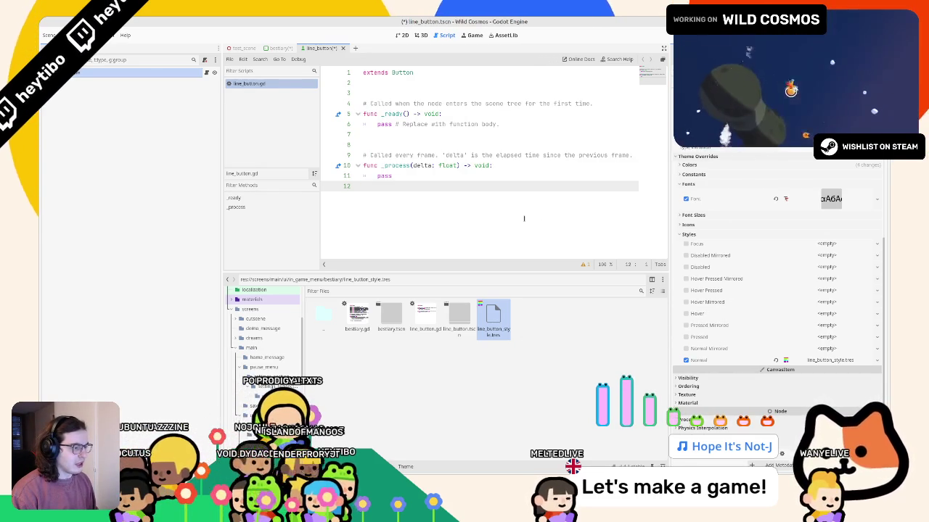
left_click_drag(493, 316, 415, 93)
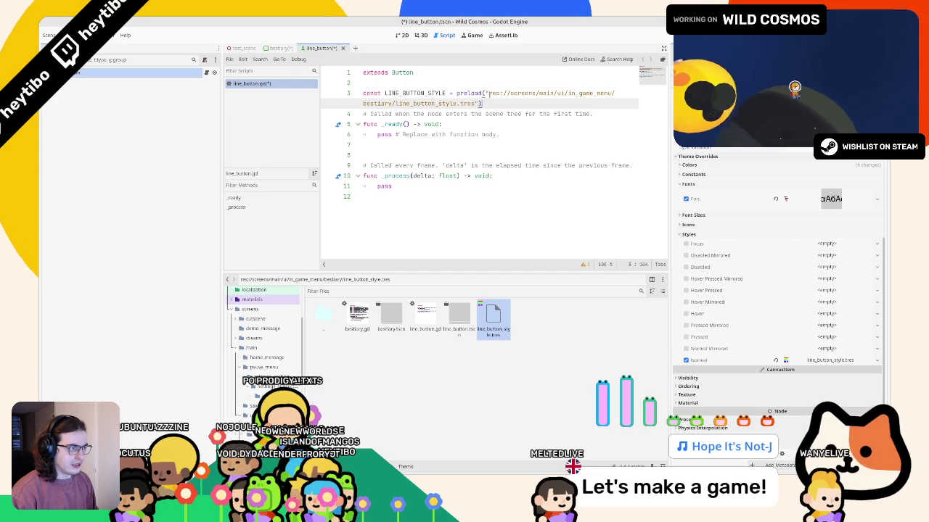
mouse_move(489, 92)
left_mouse_down()
mouse_move(383, 94)
mouse_move(392, 103)
left_mouse_up()
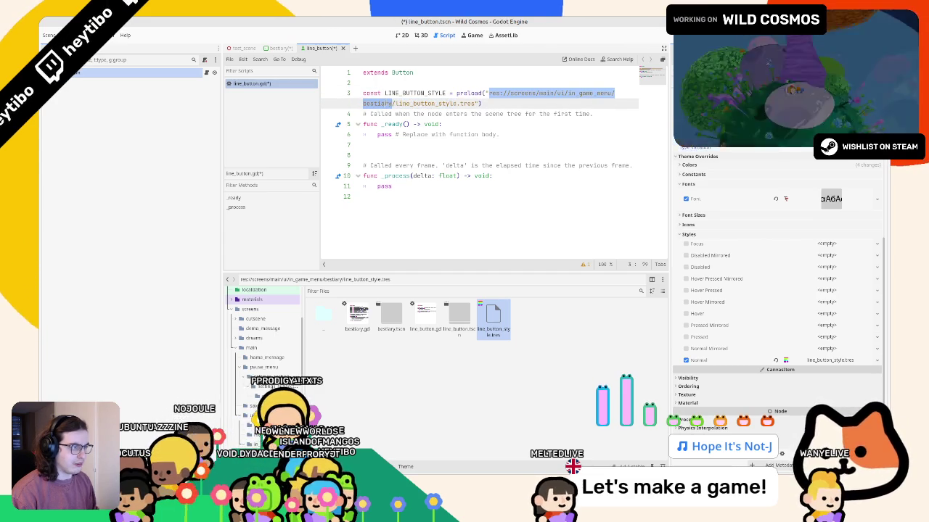
type("./")
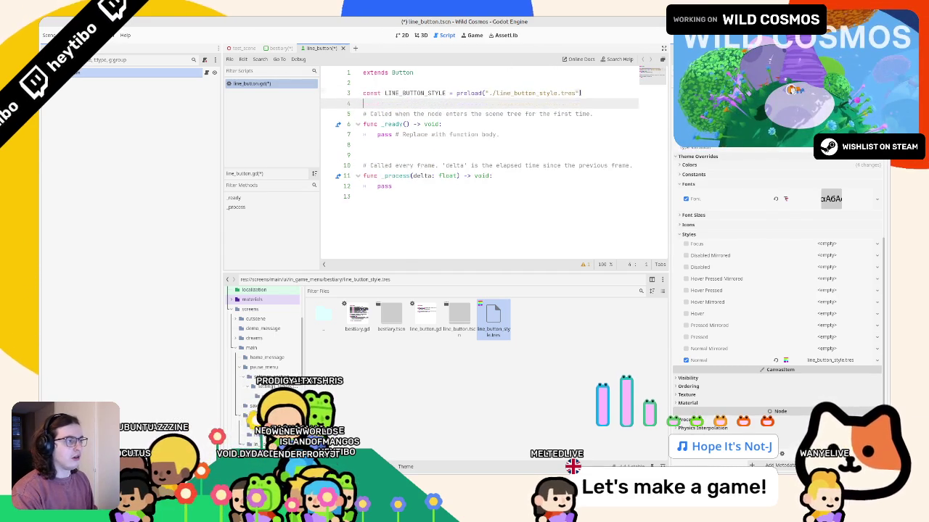
key("Return")
left_click(449, 93)
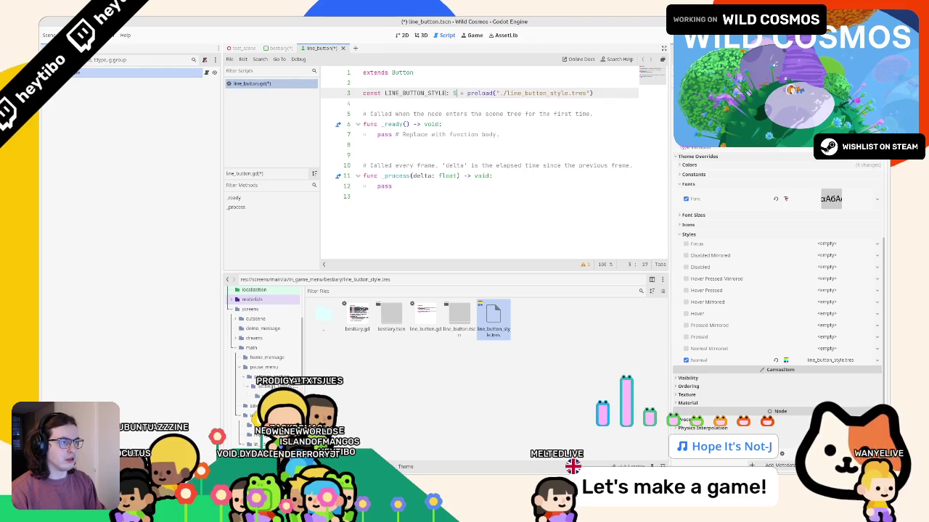
type("tyleBoxFlat")
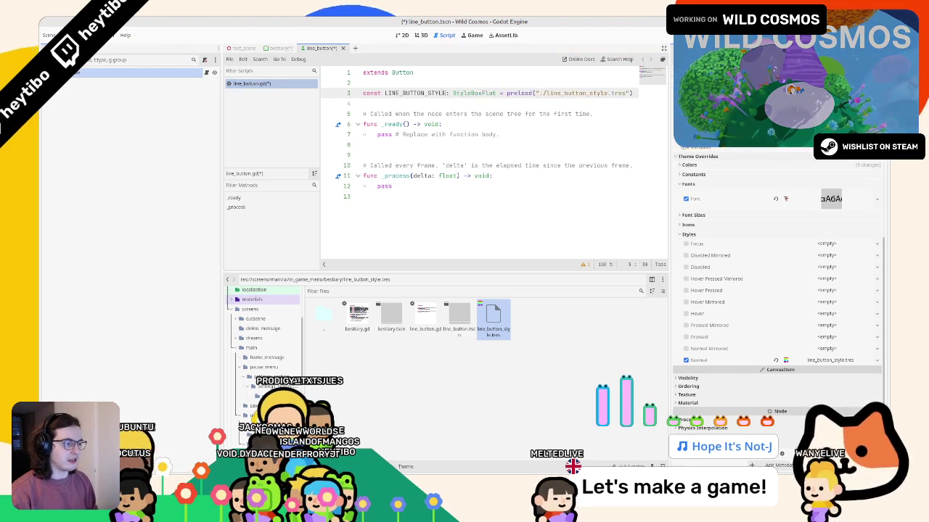
key("ctrl+s")
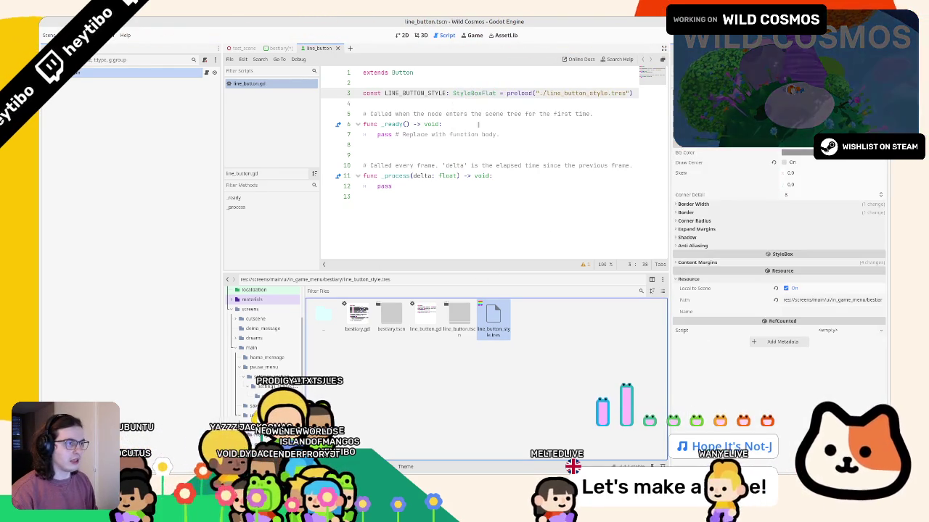
- Delete the template comments and the unused _process function
left_click(362, 114)
key("ctrl+shift+k")
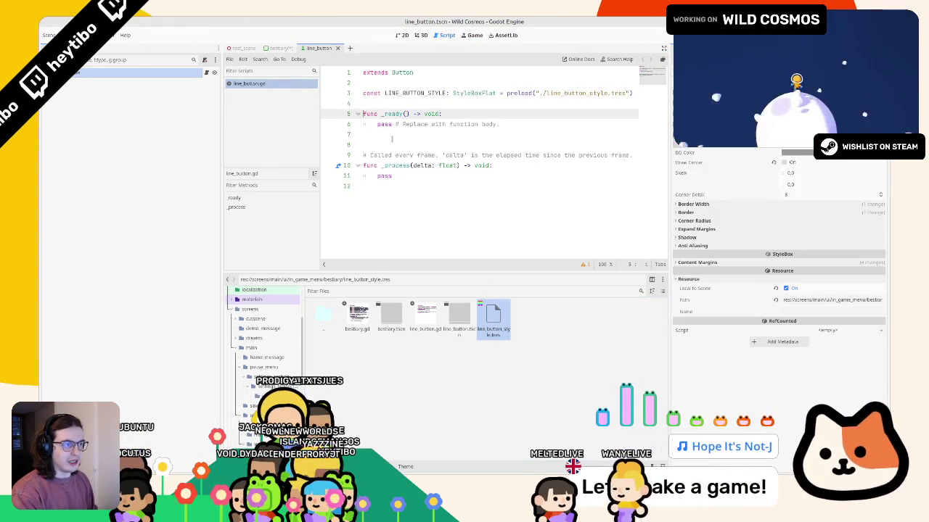
left_click_drag(392, 139, 370, 184)
key("Delete")
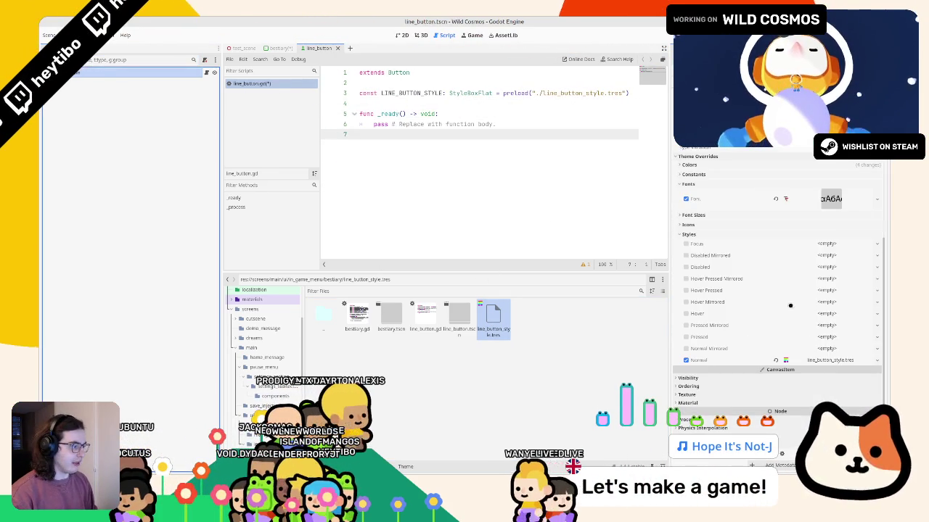
- Replace pass in _ready() with set('theme_override_styles/normal', LINE_BUTTON_STYLE)
double_click(395, 93)
key("Down")
key("Down")
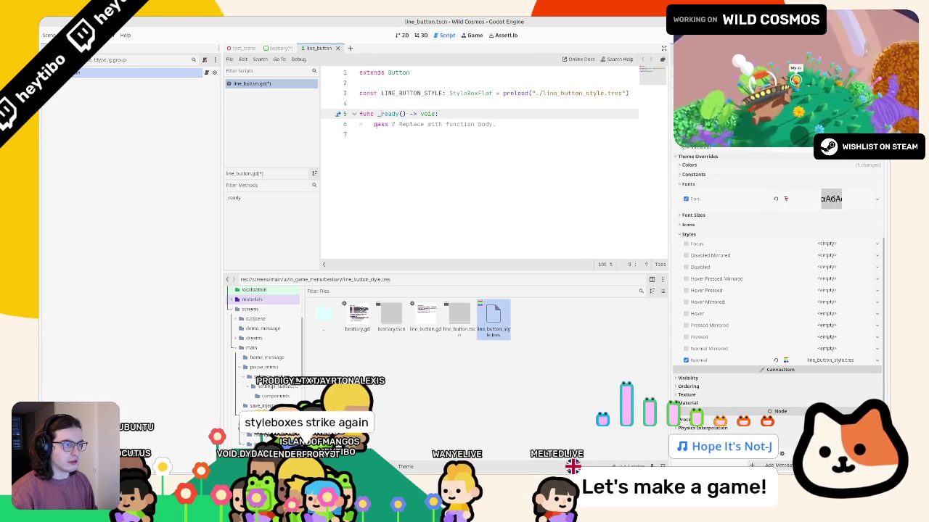
key("Down")
key("Home")
key("shift+Down")
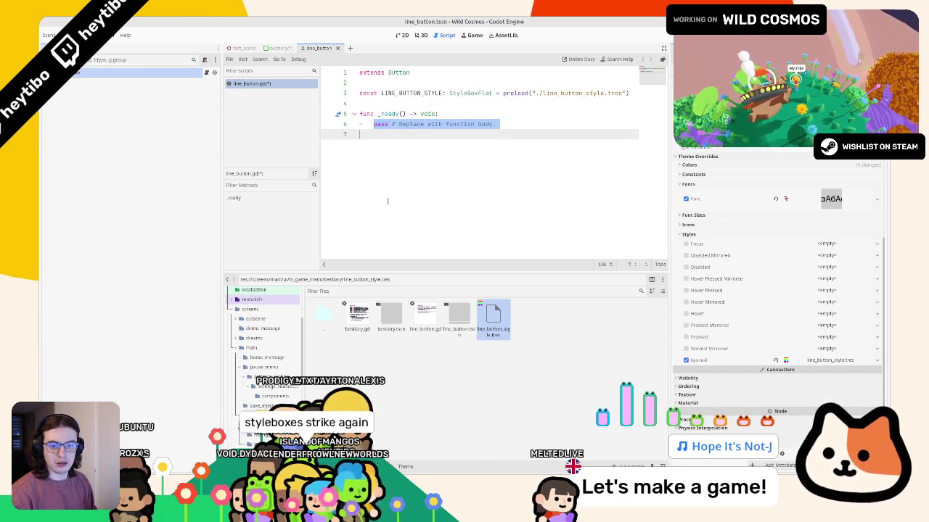
type("styles")
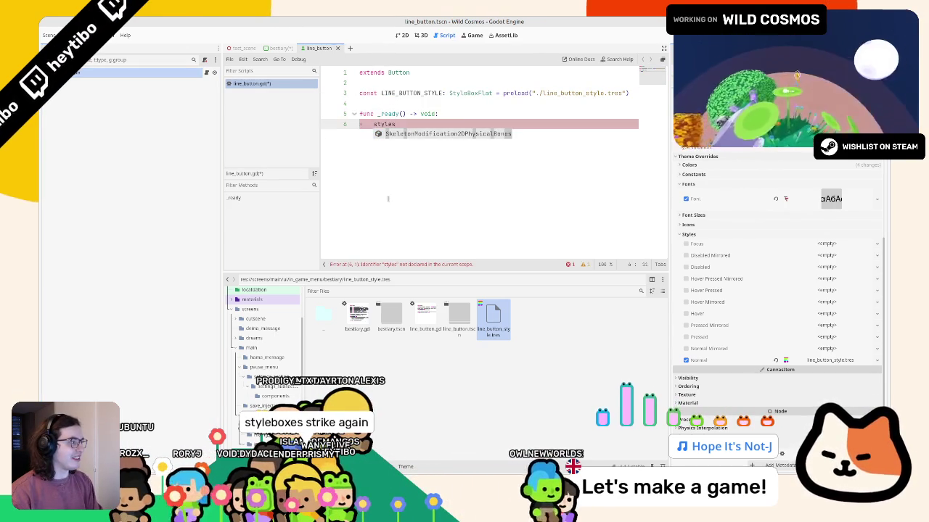
key("BackSpace")
key("BackSpace")
key("BackSpace")
type("set_")
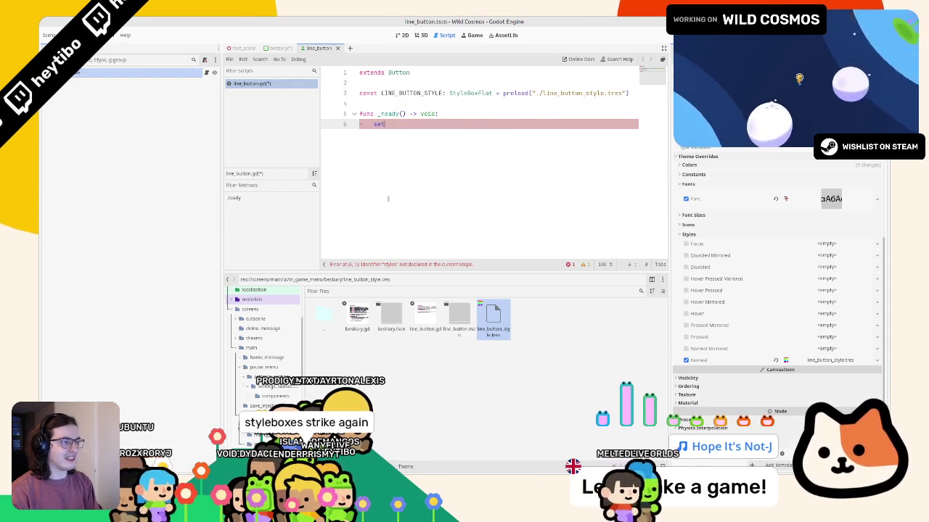
key("BackSpace")
type("(")
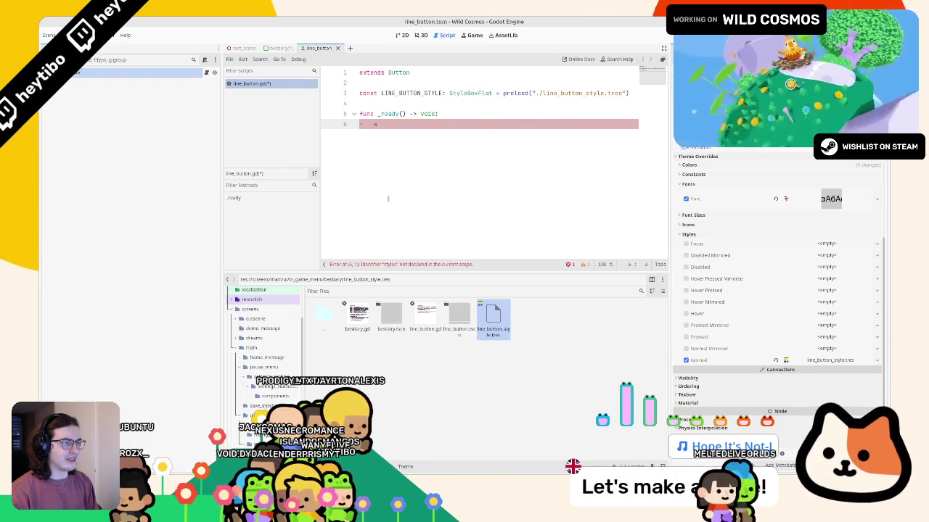
type("\"styles")
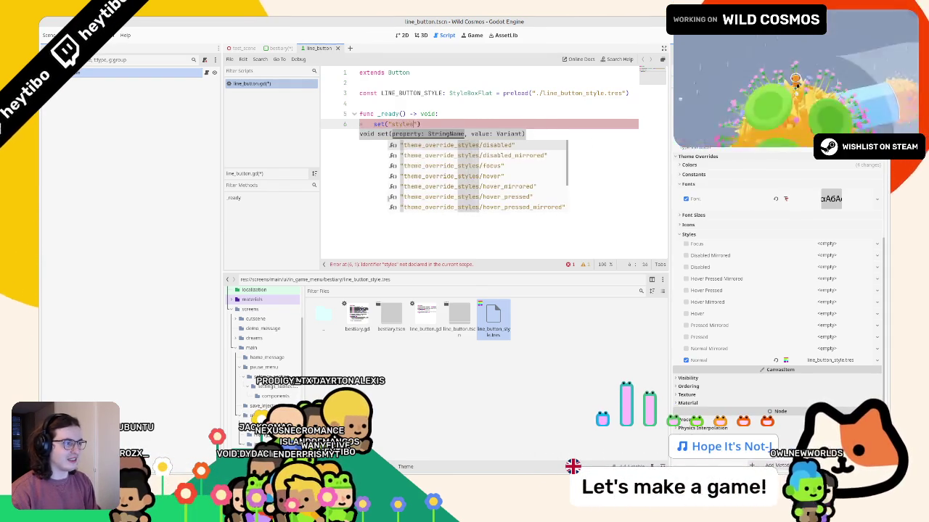
key("Down")
key("Down")
key("Down")
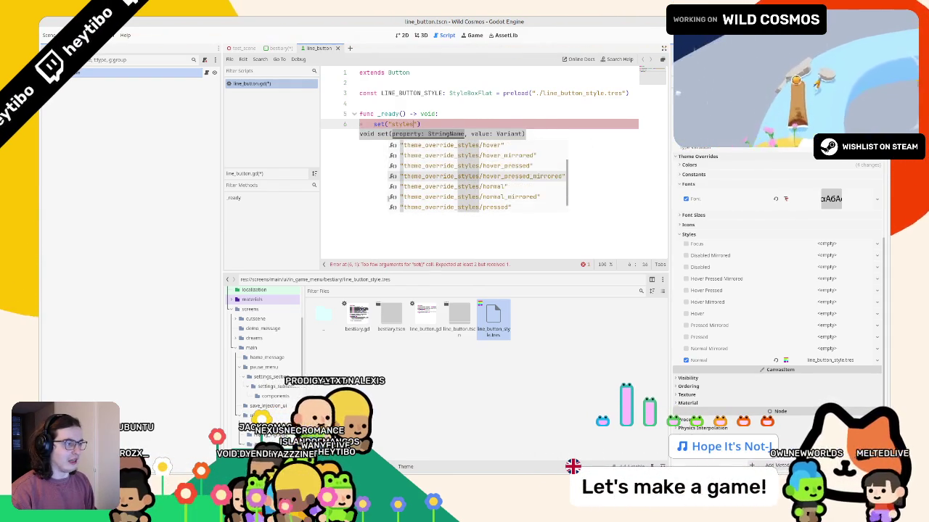
key("Return")
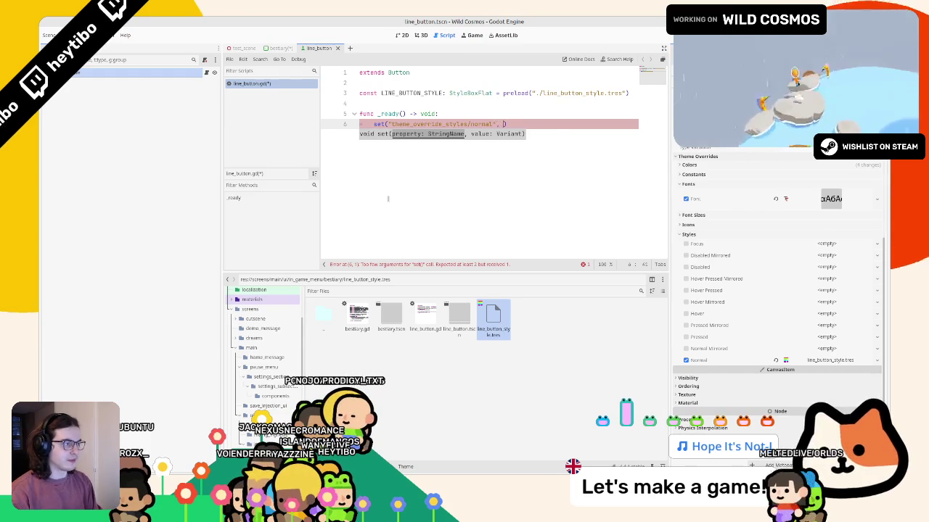
type("li")
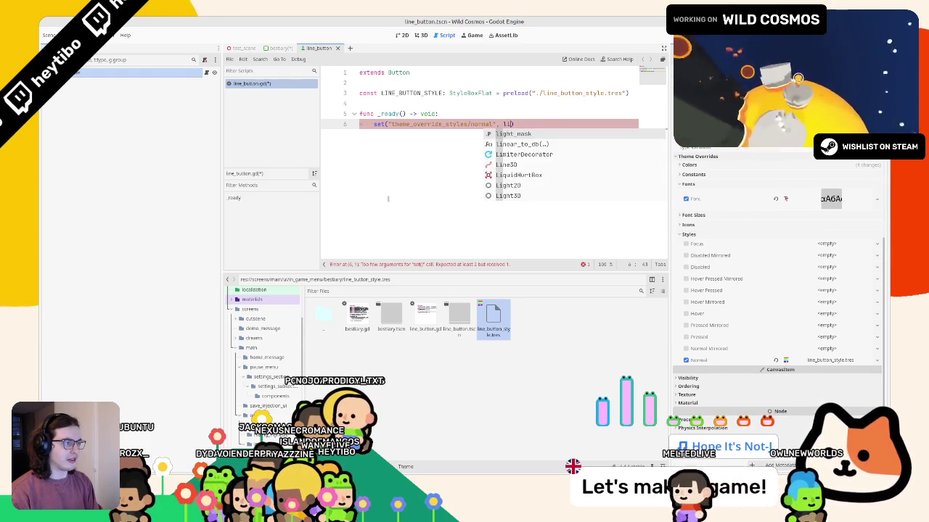
type("neu")
key("Return")
key("ctrl+shift+Return")
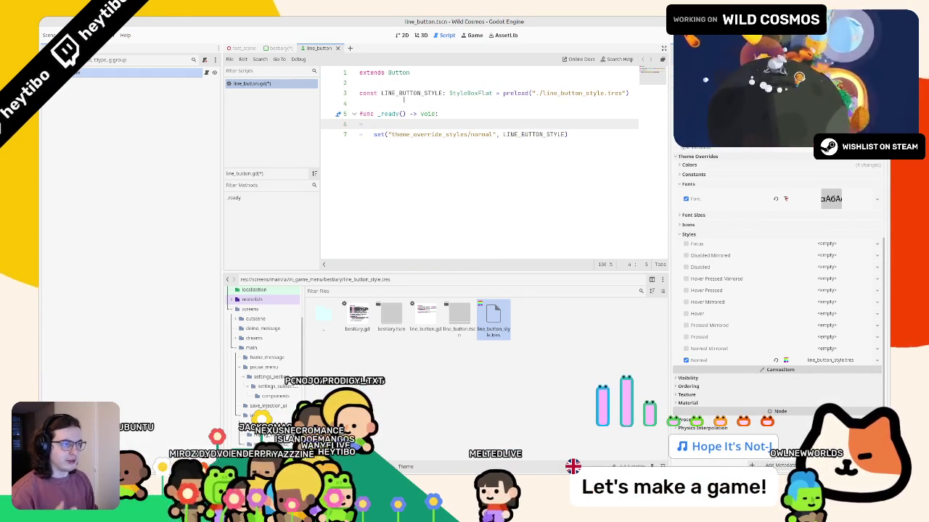
- Widen the script editor and add an empty line below the LINE_BUTTON_STYLE constant
left_click_drag(671, 218, 739, 217)
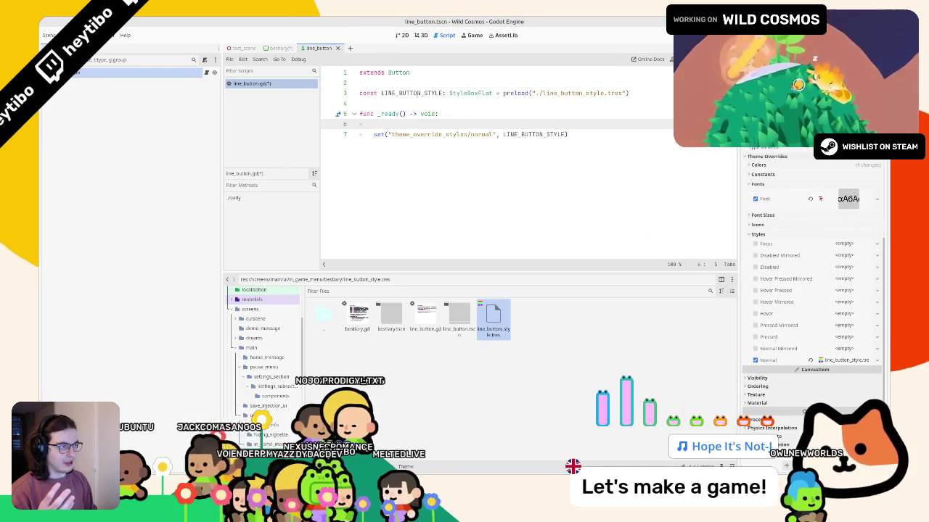
left_click(414, 93)
left_click(644, 103)
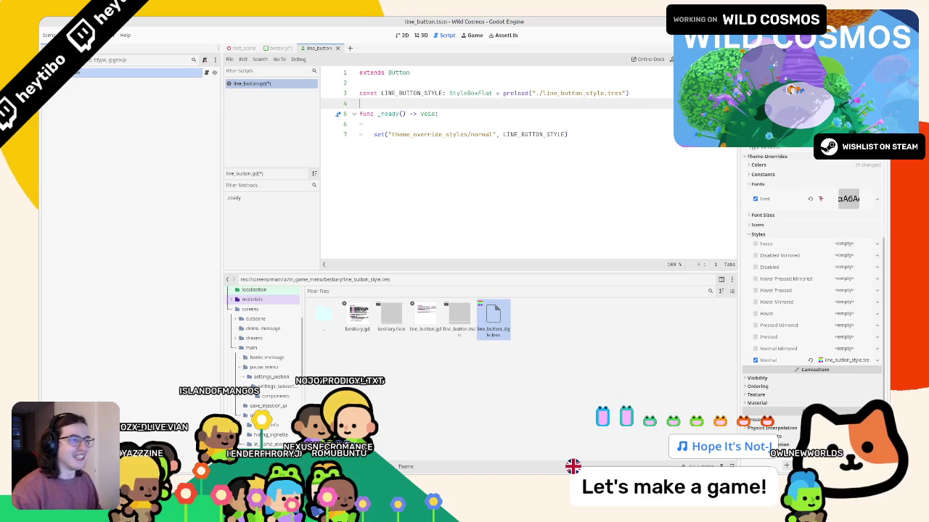
left_click(414, 93)
double_click(413, 93)
left_click(413, 101)
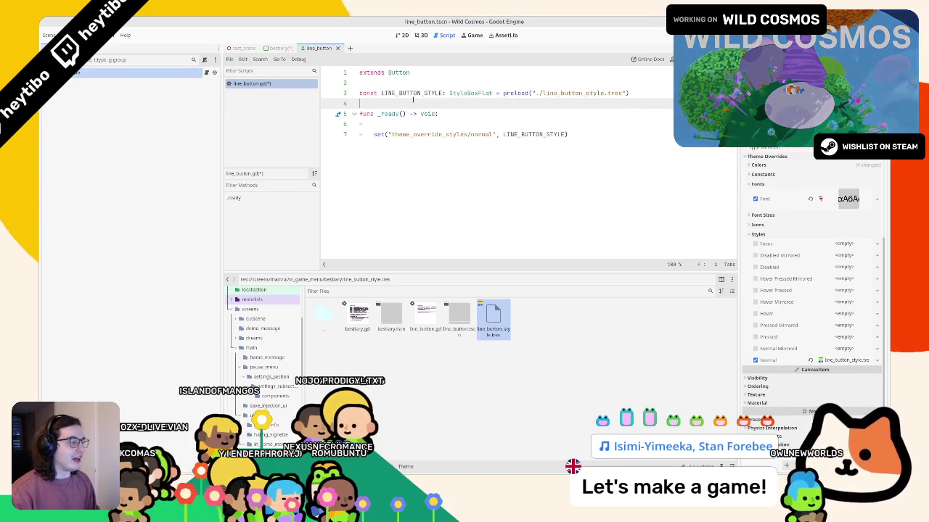
left_click(413, 93)
double_click(412, 93)
left_click(412, 92)
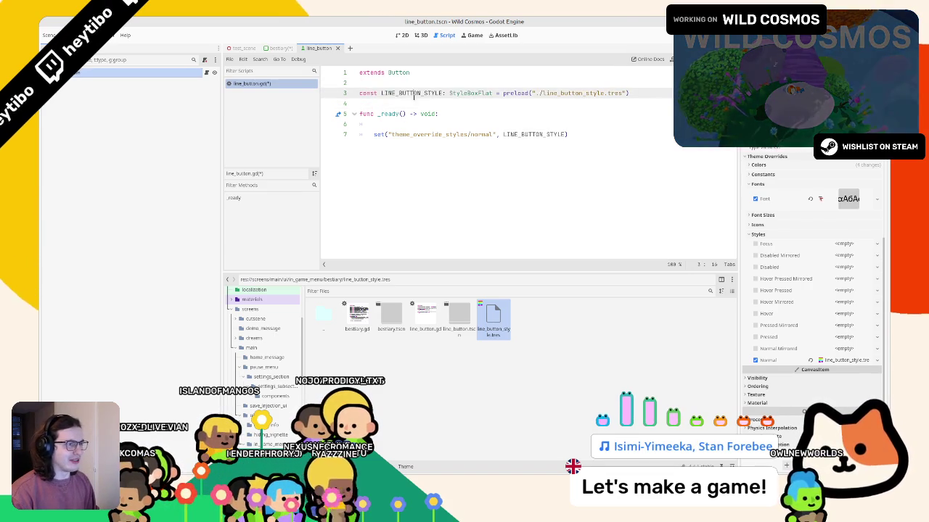
left_click(411, 104)
key("Return")
left_click(406, 103)
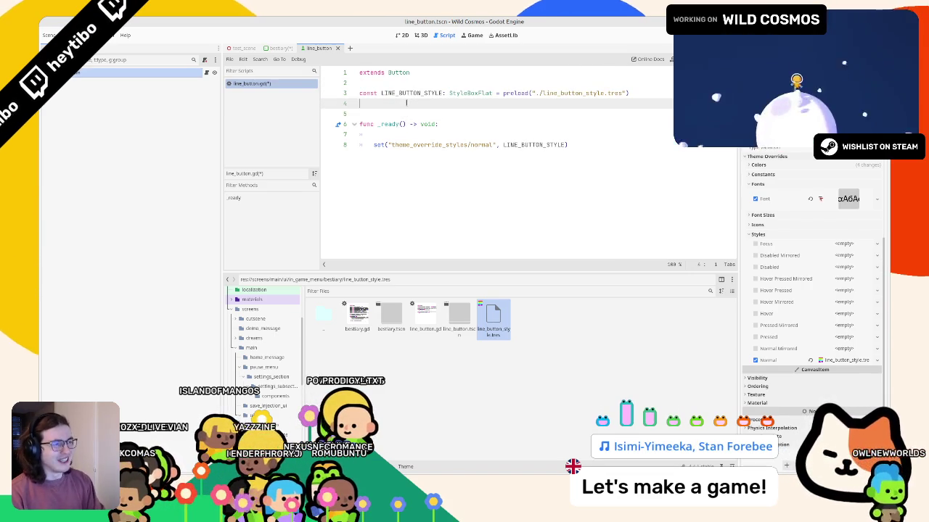
type("@onready var style")
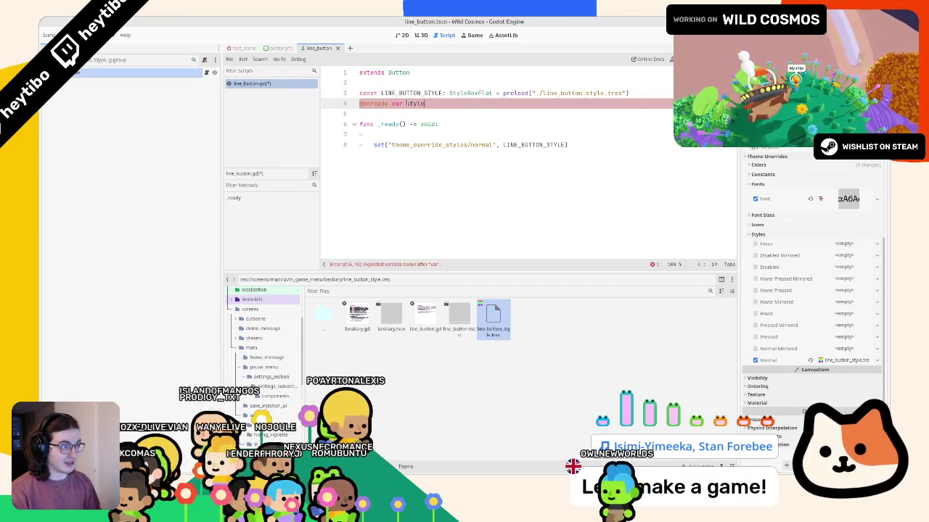
type(": StyleB")
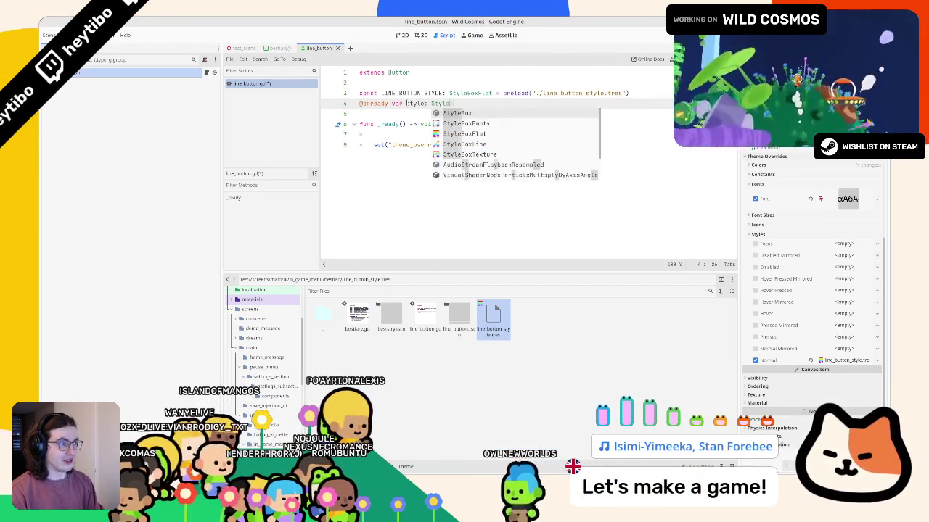
type("oxFlat = Line")
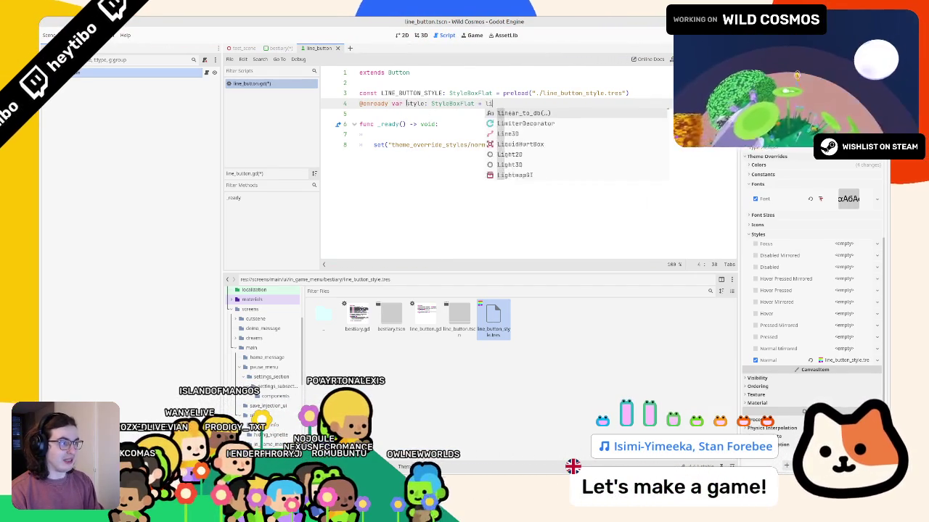
key("Down")
key("Down")
key("Down")
key("Return")
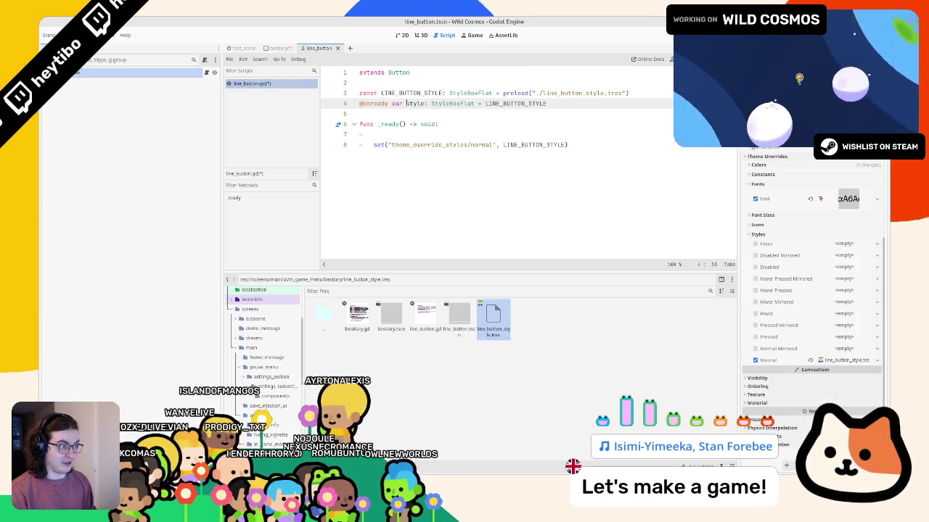
type(".dup")
key("Return")
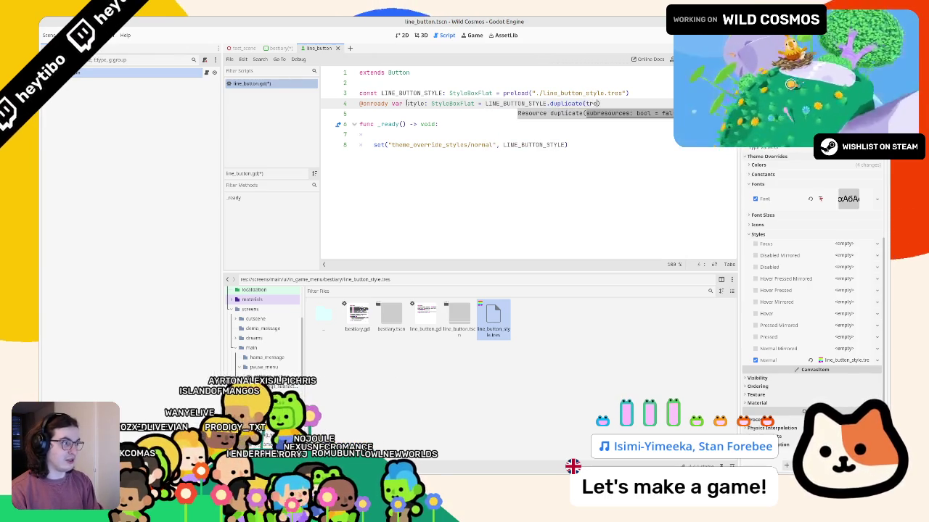
type("true")
key("ctrl+s")
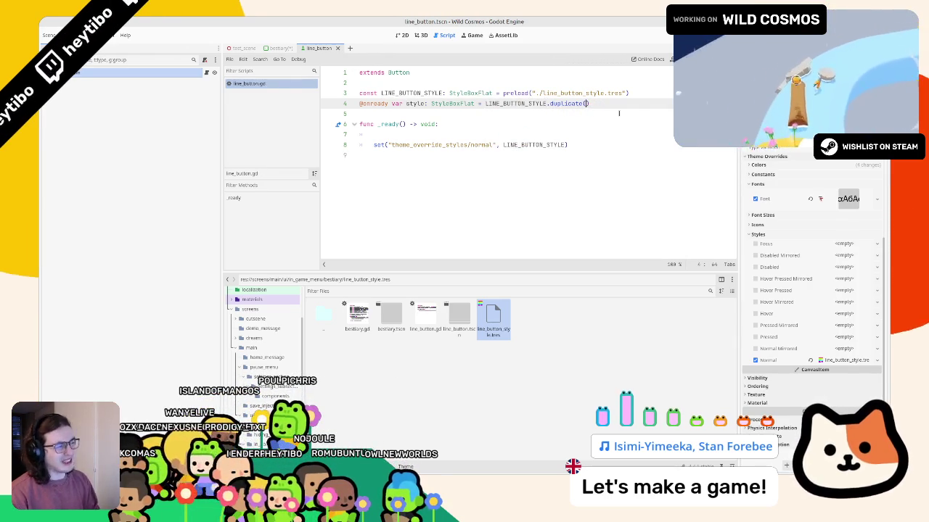
- Use the style variable in the normal override set() call and duplicate that line
double_click(415, 103)
key("ctrl+c")
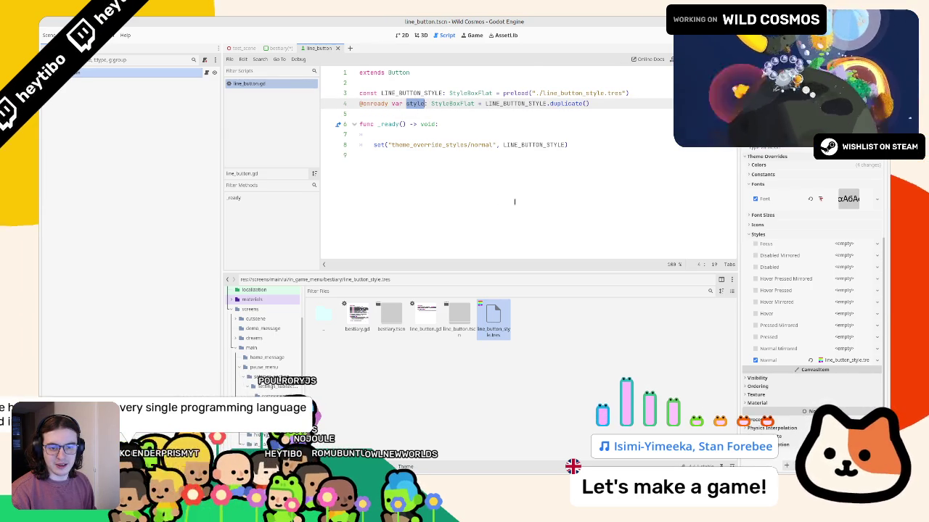
double_click(537, 145)
key("ctrl+v")
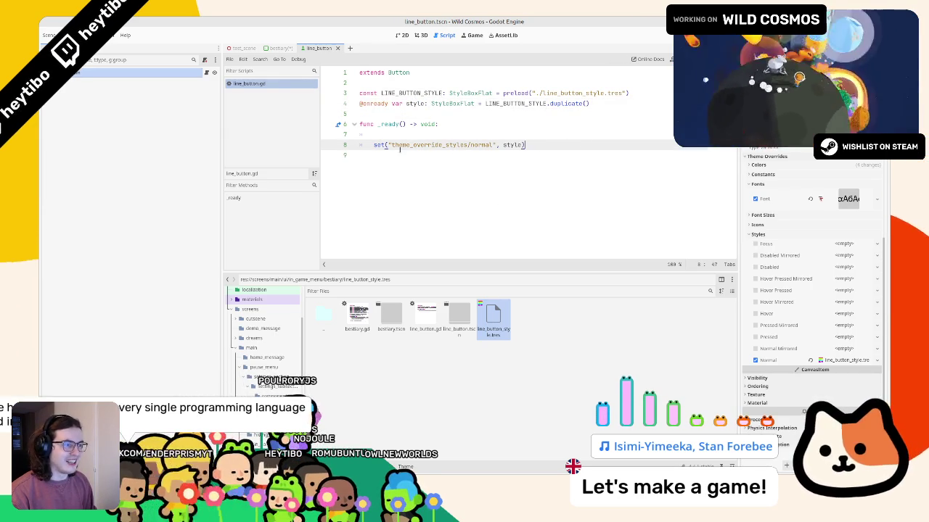
key("ctrl+shift+d")
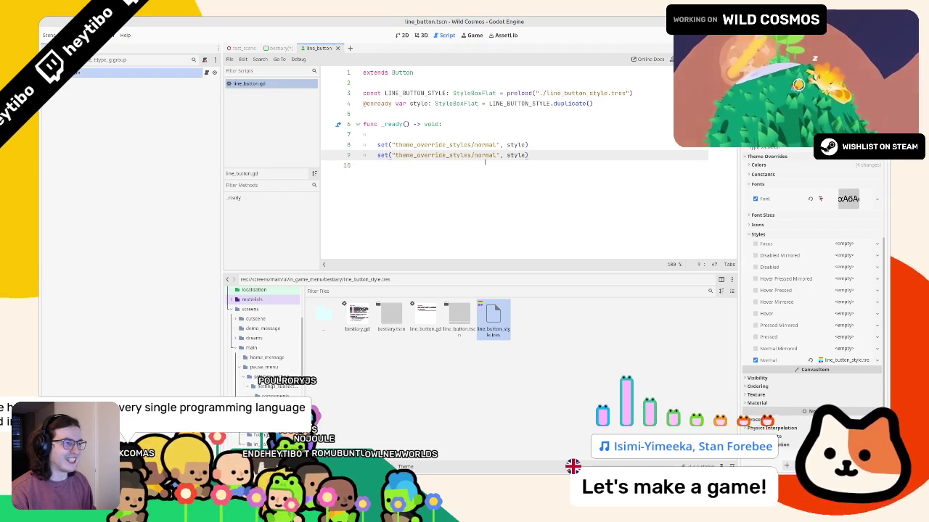
- Add hover, pressed and focus set() lines applying the style copy, then return to bestiary
double_click(486, 155)
type("hove")
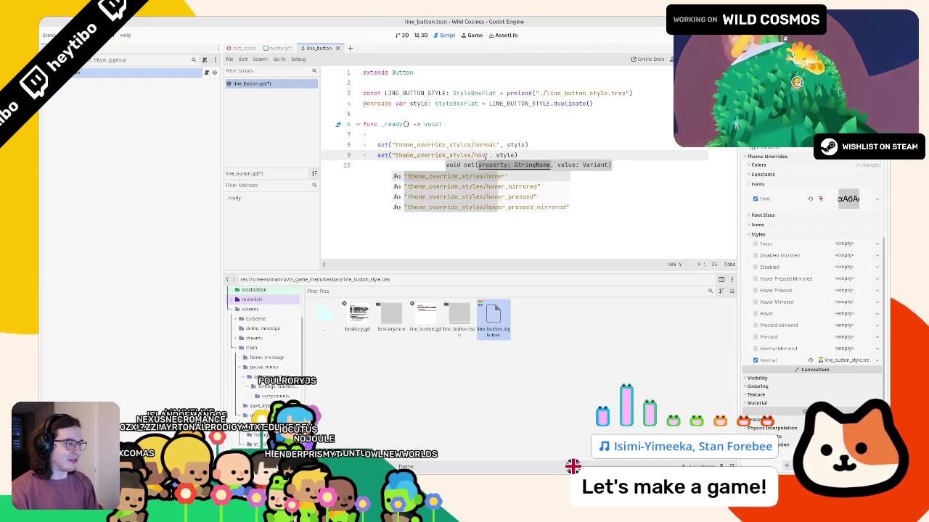
key("Return")
key("ctrl+shift+d")
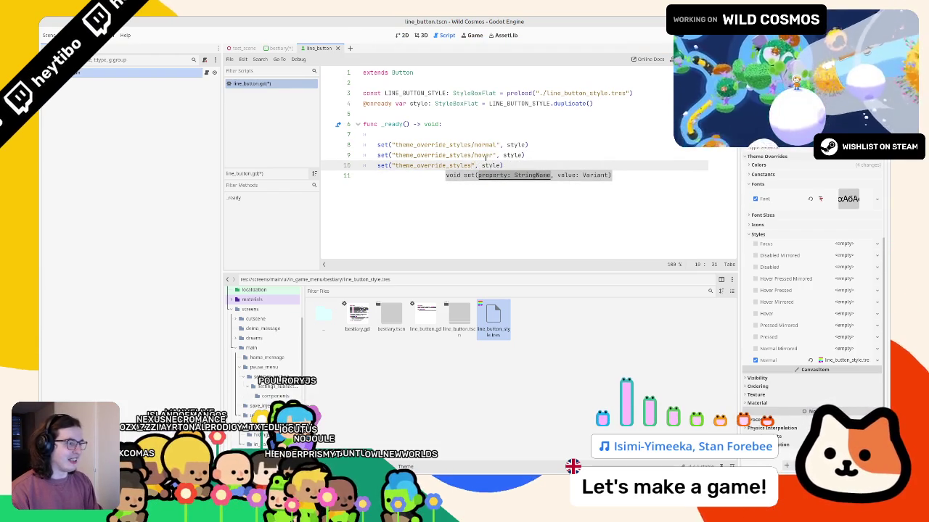
key("BackSpace")
key("BackSpace")
key("BackSpace")
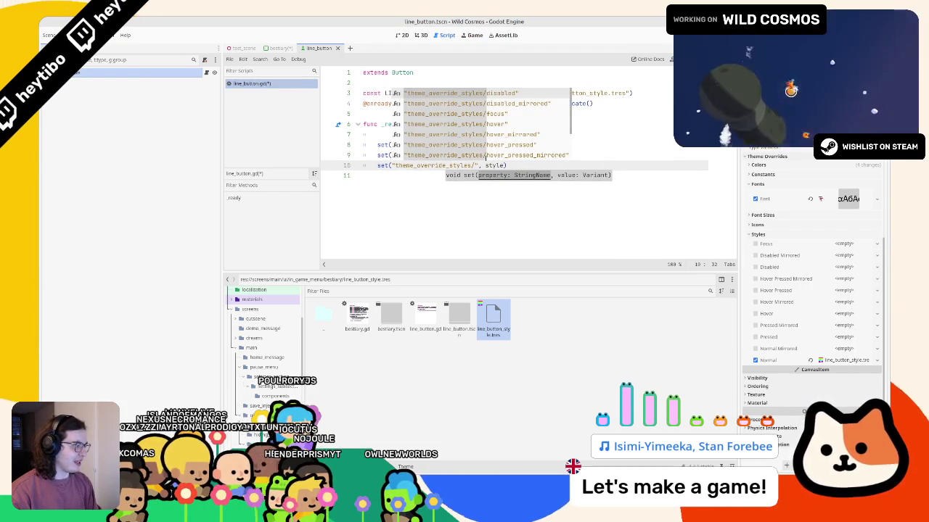
type("press")
key("Return")
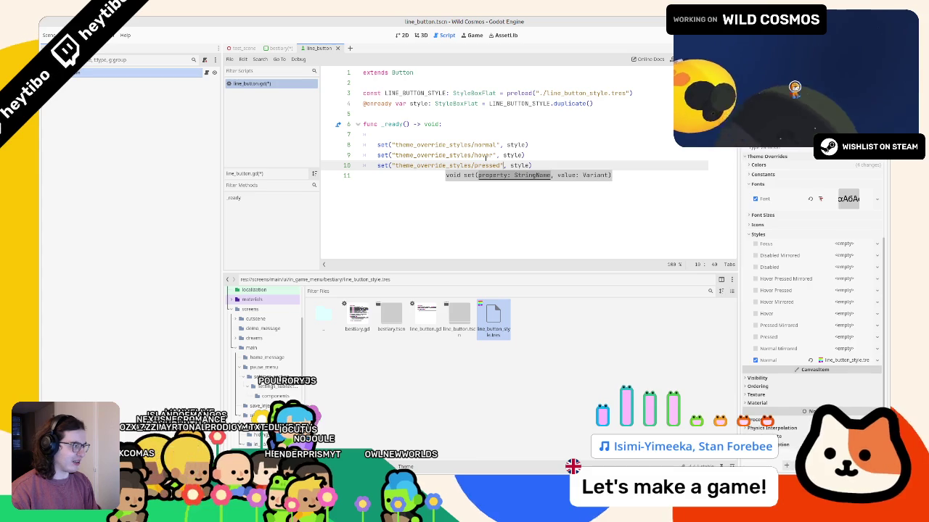
key("ctrl+shift+d")
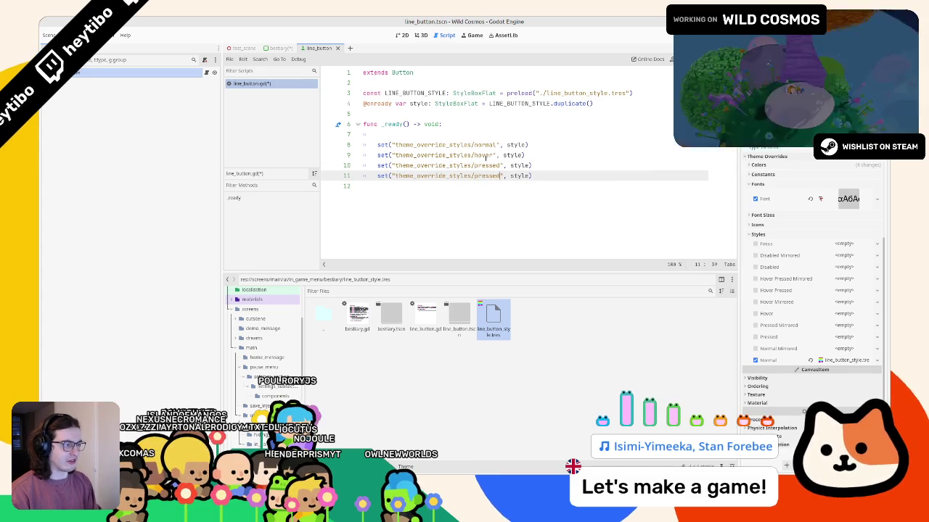
type("cu")
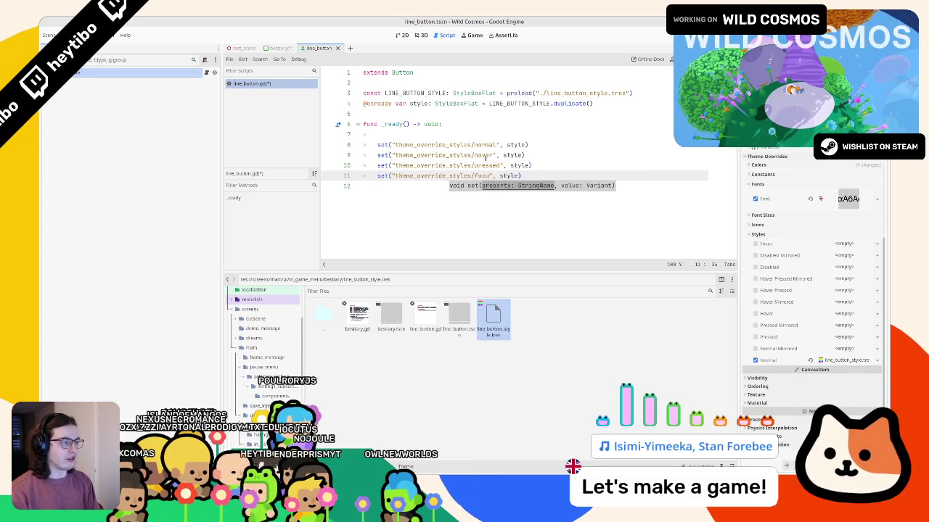
type("s")
left_click(429, 136)
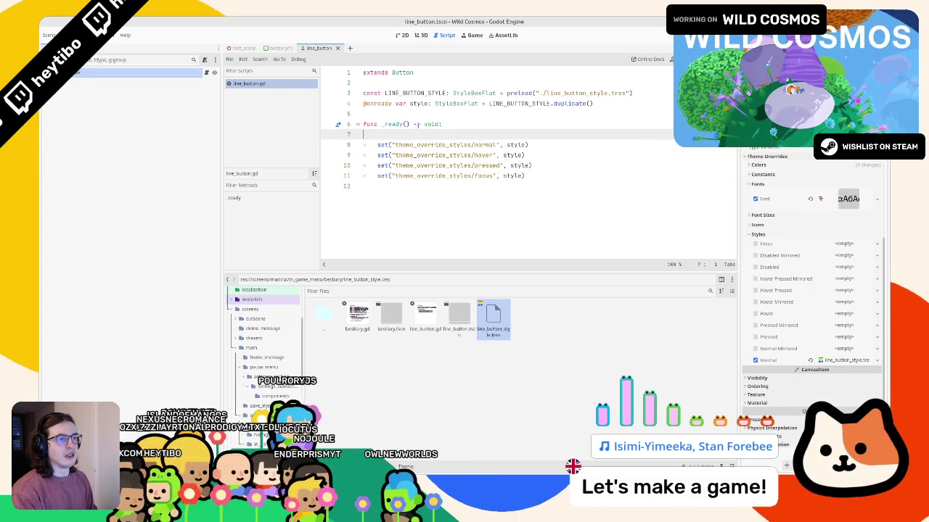
left_click(279, 47)
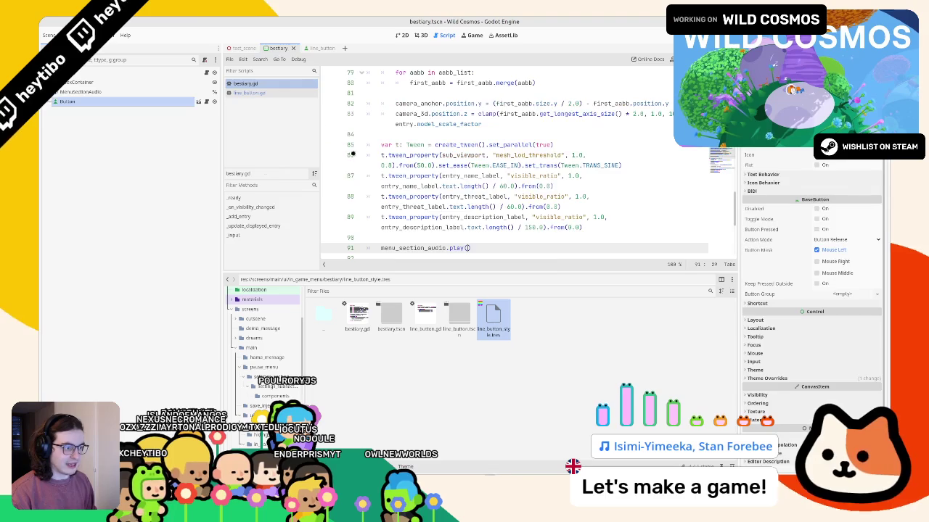
- Insert a LINE_BUTTON preload of line_button.tscn and shorten its path to ./line_button.tscn
scroll(466, 201, "up", 20)
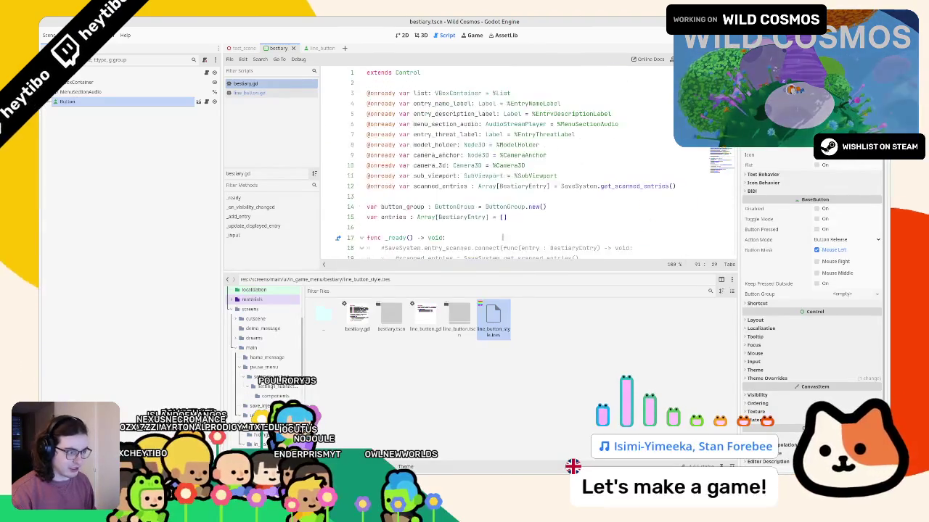
mouse_move(459, 309)
left_mouse_down()
mouse_move(423, 218)
mouse_move(429, 195)
left_mouse_up()
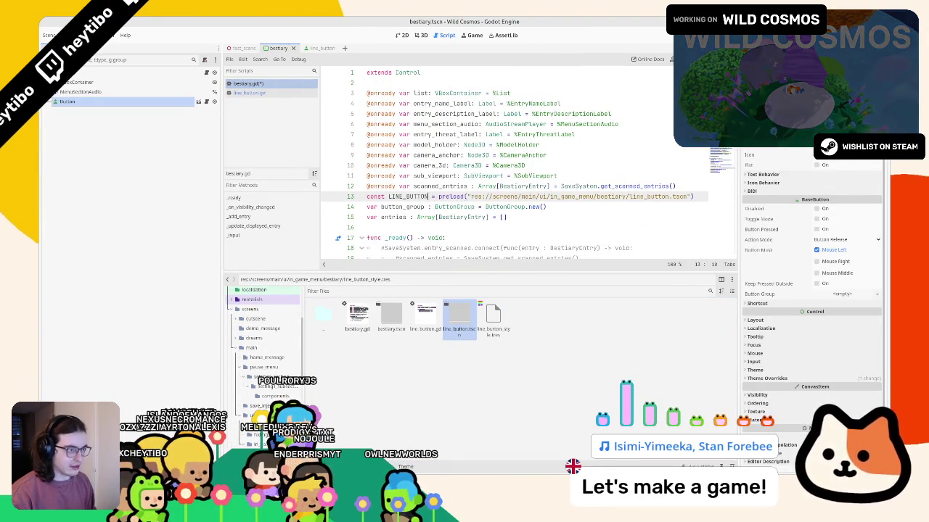
key("Home")
key("Return")
left_click(484, 207)
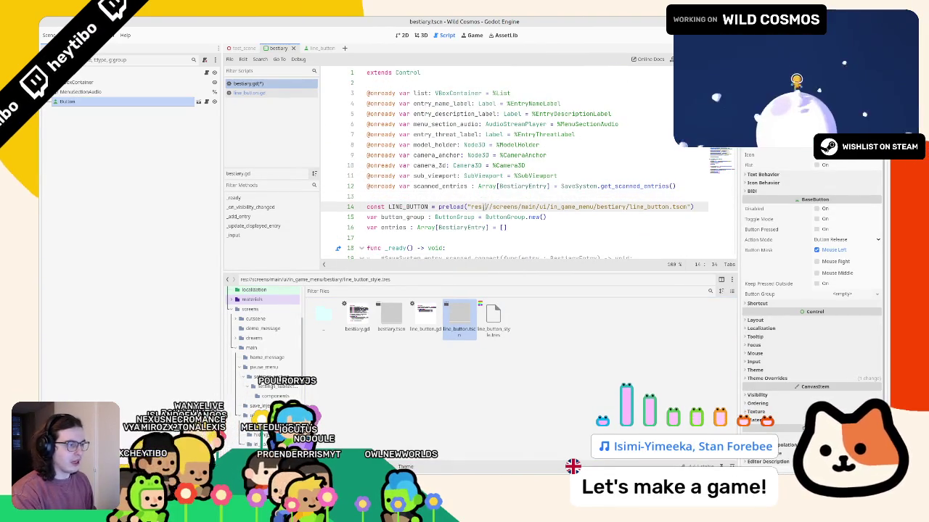
left_click_drag(482, 207, 594, 206)
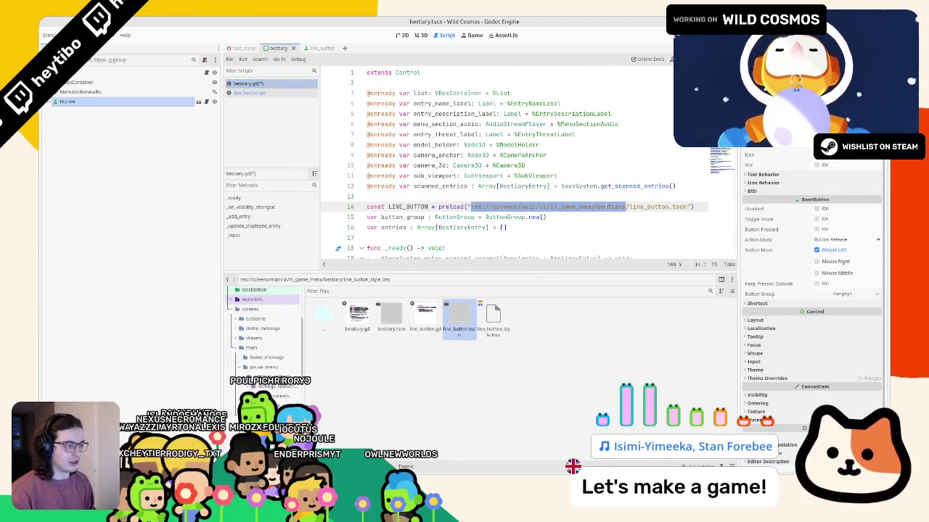
type(".")
- Give LINE_BUTTON the PackedScene type hint and save bestiary.gd
left_click(397, 207)
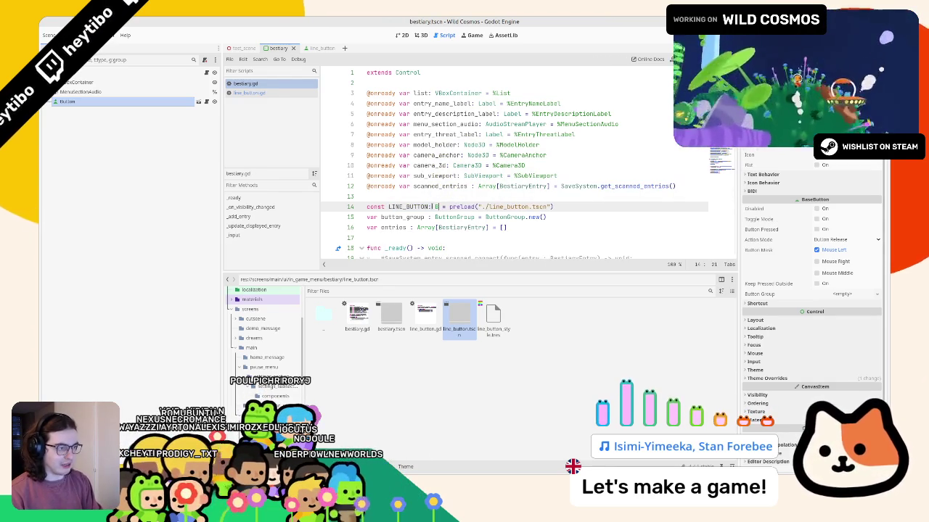
type("Button")
double_click(391, 207)
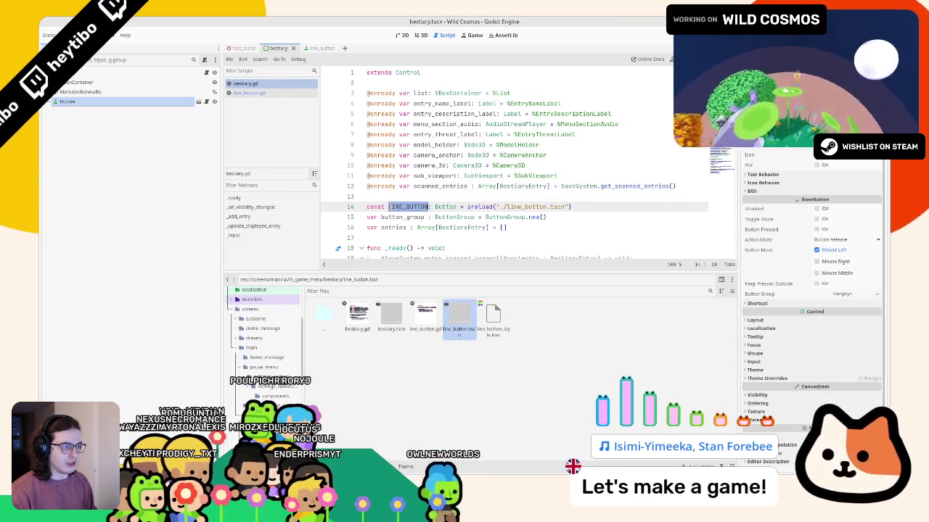
left_click(315, 48)
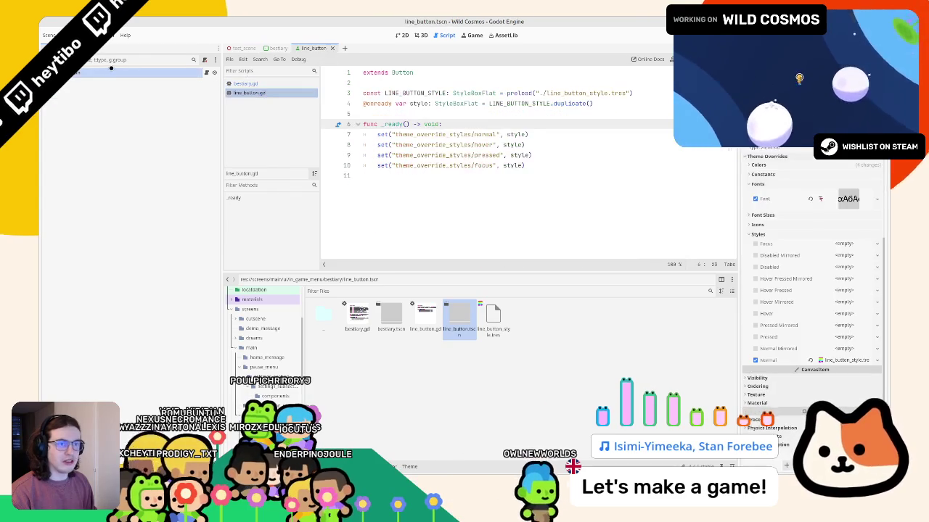
left_click(278, 47)
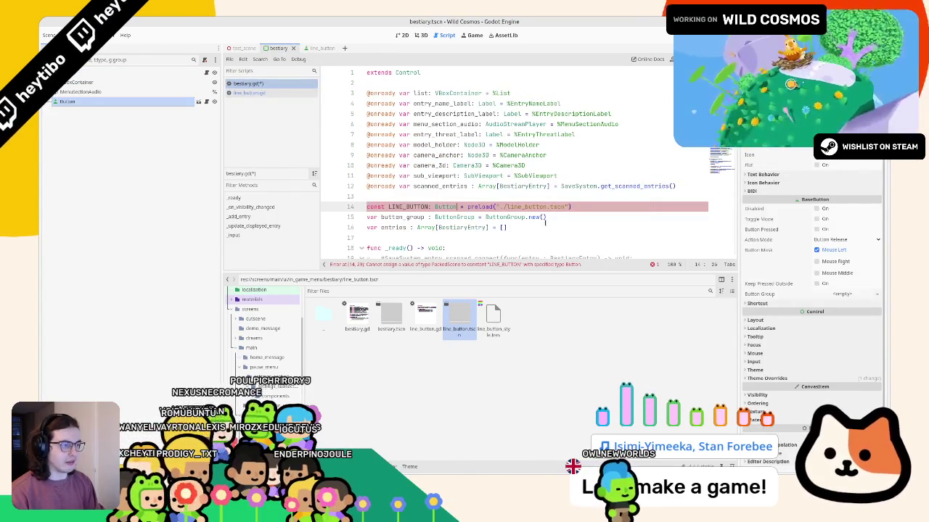
type("ckedsc")
key("Return")
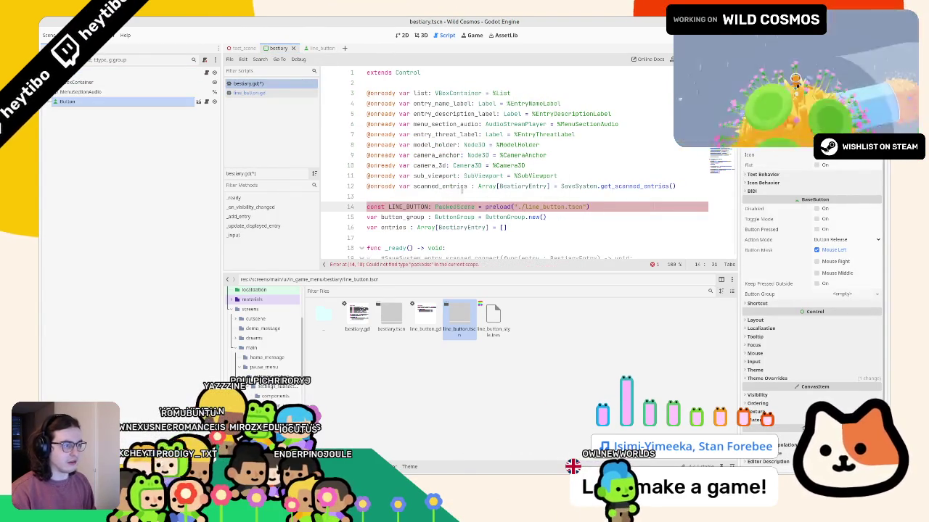
left_click(412, 207)
key("ctrl+s")
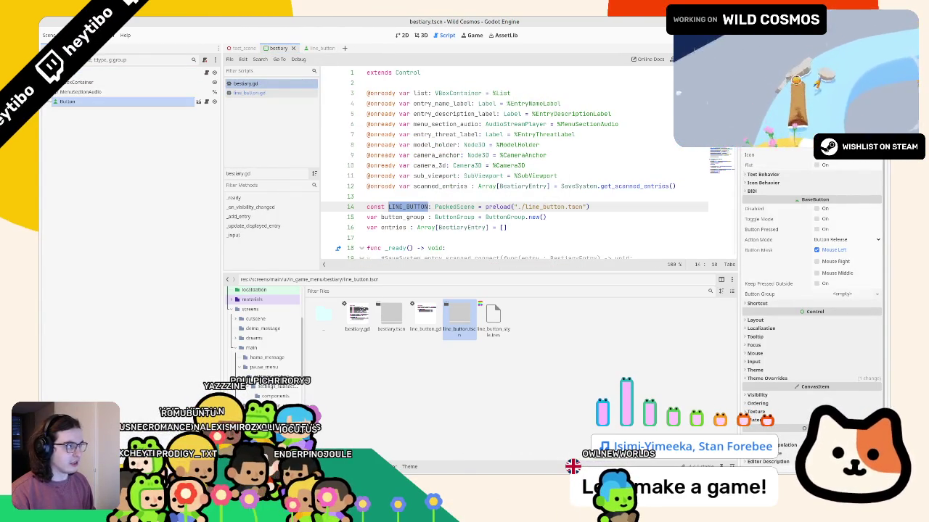
scroll(412, 207, "down", 20)
scroll(410, 165, "up", 3)
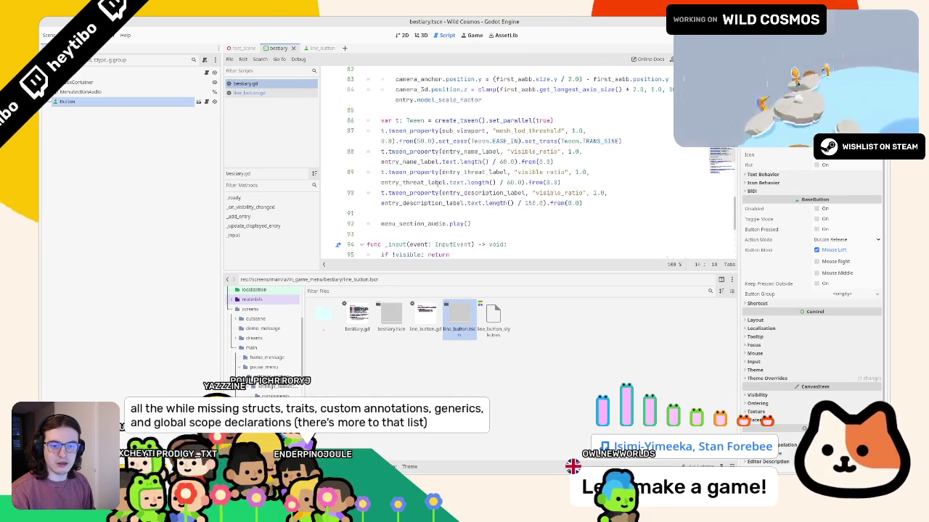
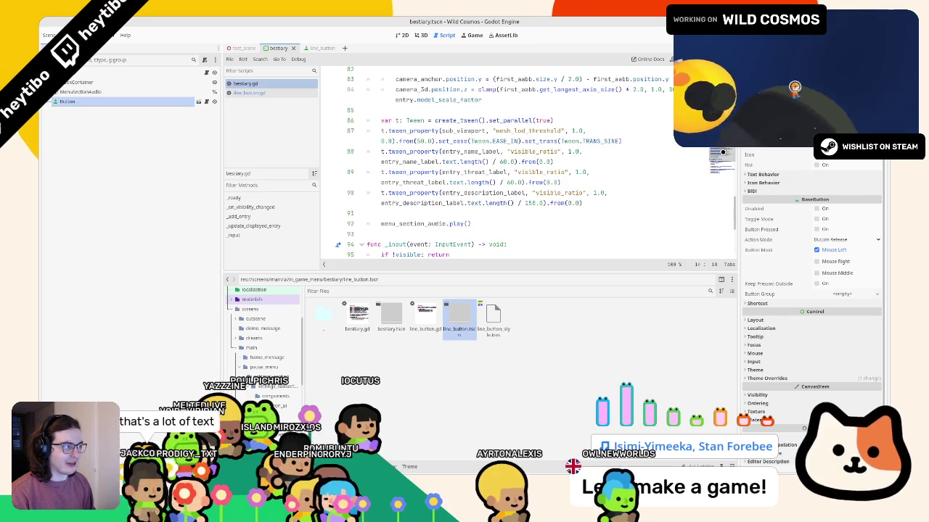
- Scroll through bestiary.gd, folding and unfolding the _input function
scroll(528, 160, "down", 3)
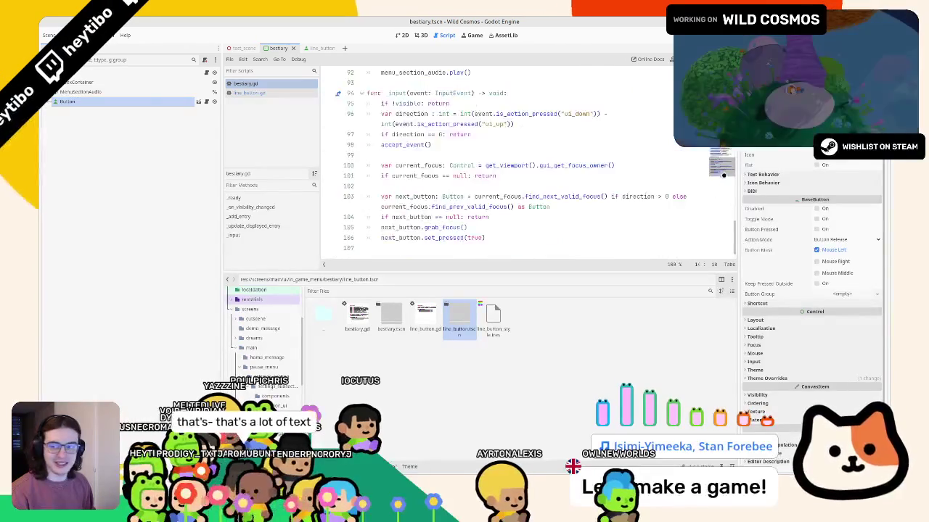
scroll(528, 160, "up", 20)
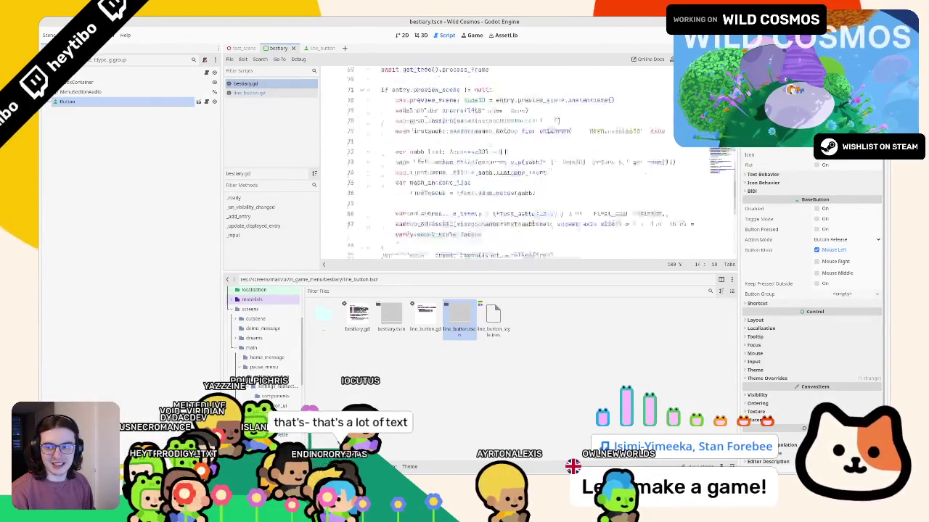
scroll(680, 214, "down", 20)
scroll(679, 214, "up", 20)
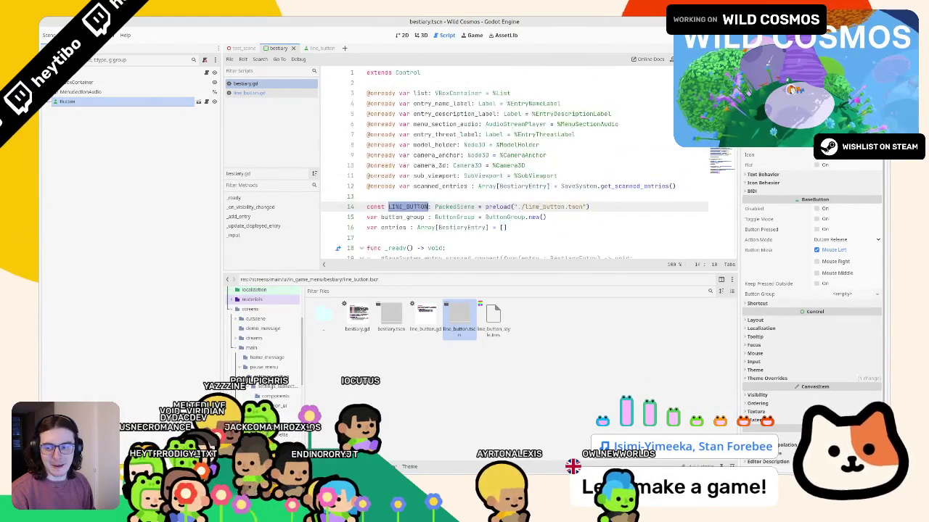
scroll(679, 214, "down", 20)
left_click_drag(365, 252, 354, 217)
left_click(356, 186)
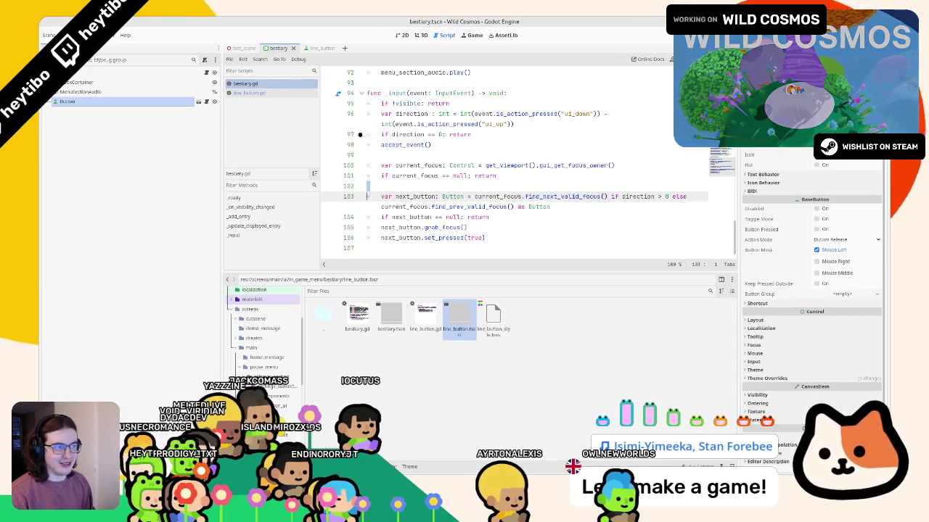
left_click(361, 93)
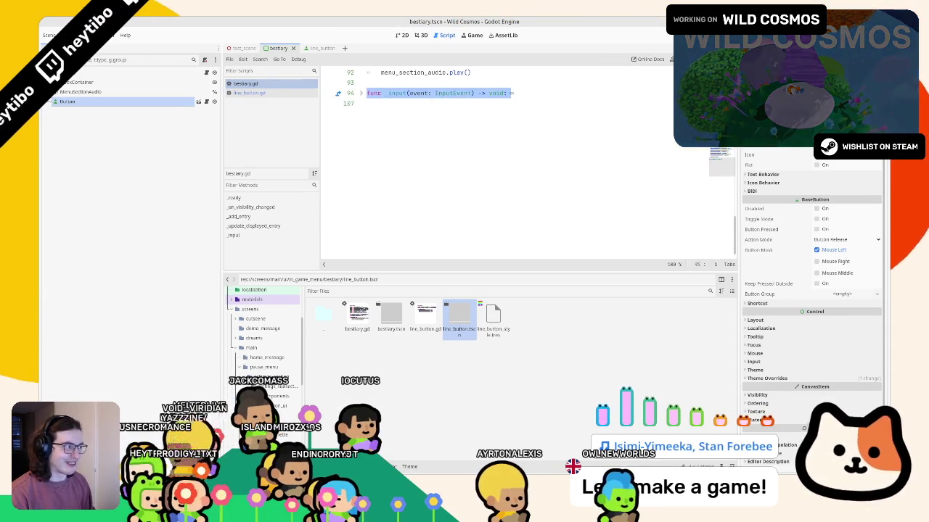
scroll(626, 211, "up", 3)
key("Up")
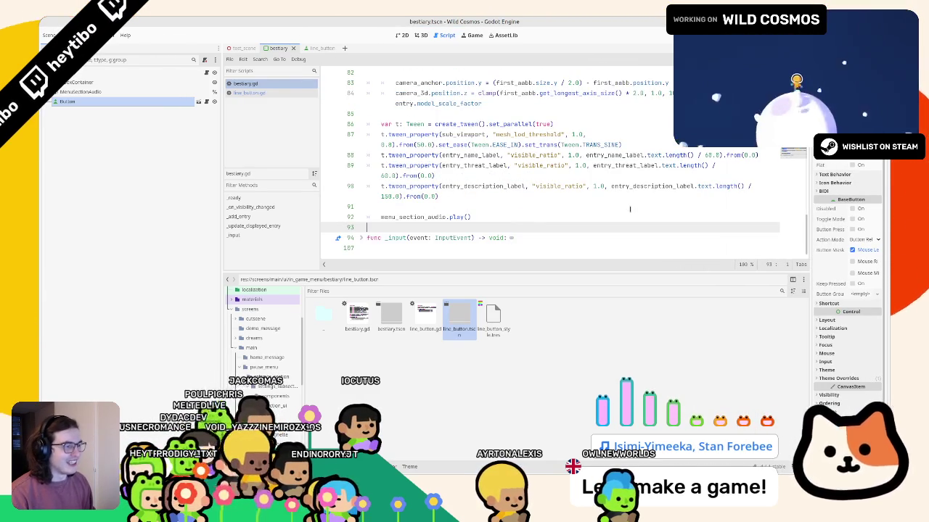
left_click(362, 236)
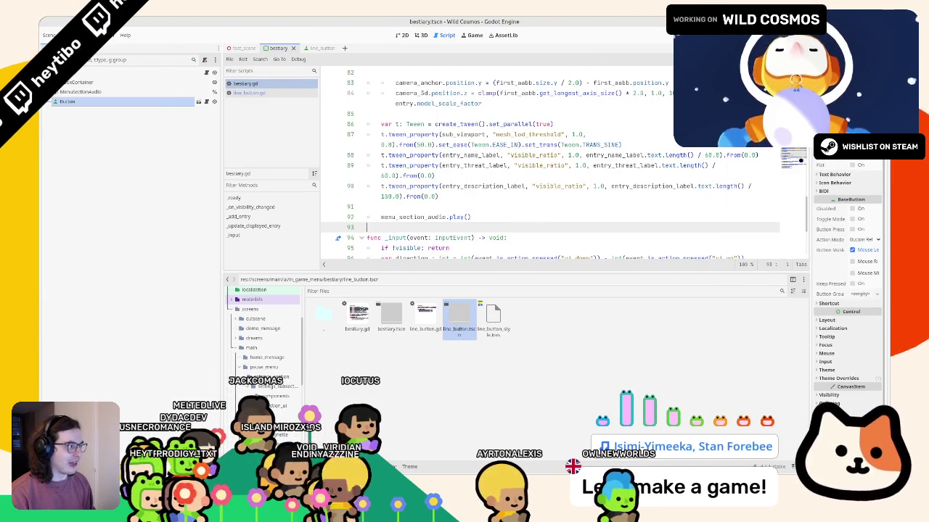
scroll(562, 167, "up", 15)
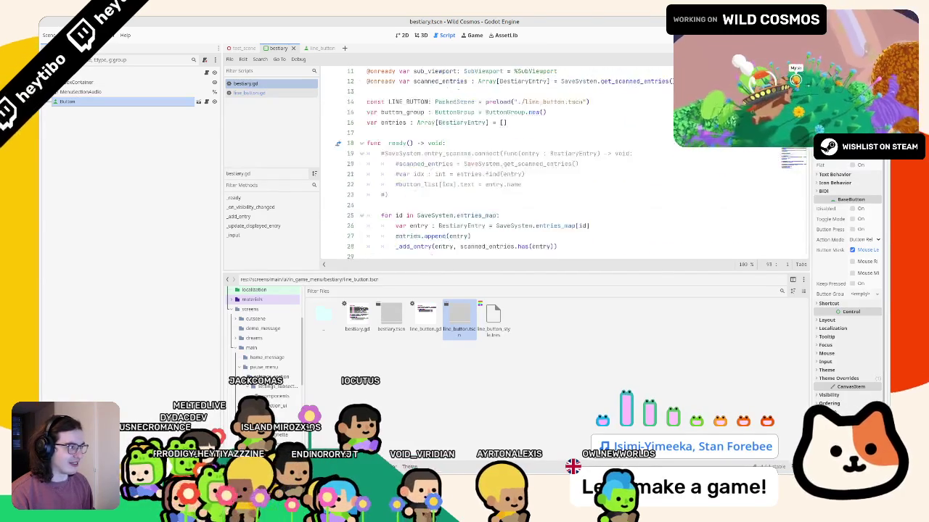
scroll(562, 166, "down", 2)
- Widen the script area and inspect the commented-out connect block on lines 20–23
left_click_drag(221, 176, 130, 176)
left_click(346, 150)
key("shift+Up")
key("shift+Up")
key("shift+Up")
left_click(346, 145)
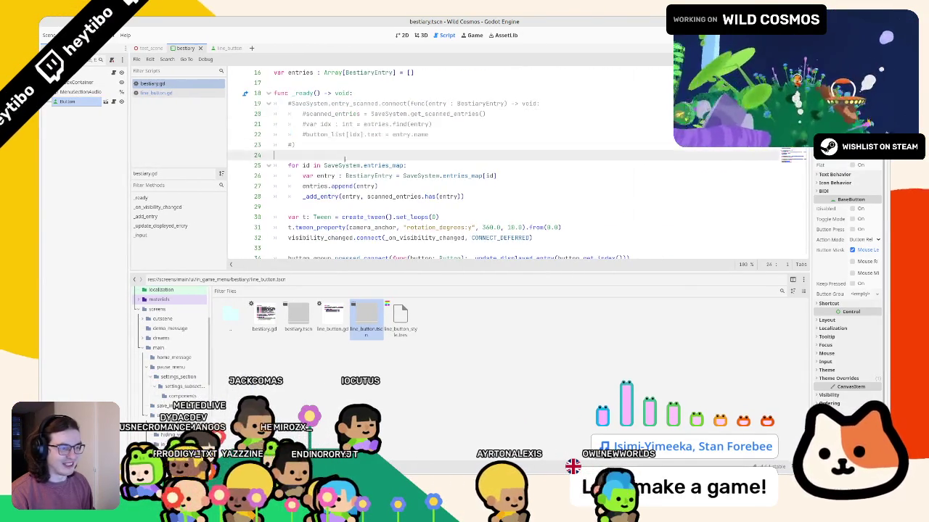
scroll(348, 156, "down", 4)
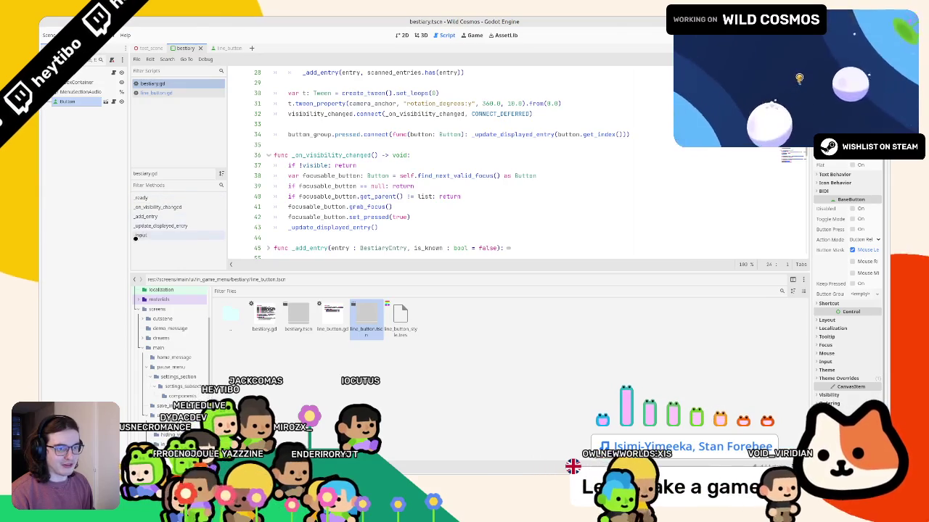
- In _add_entry, replace Button.new() with LINE_BUTTON.instantiate() and save the script
left_click(143, 225)
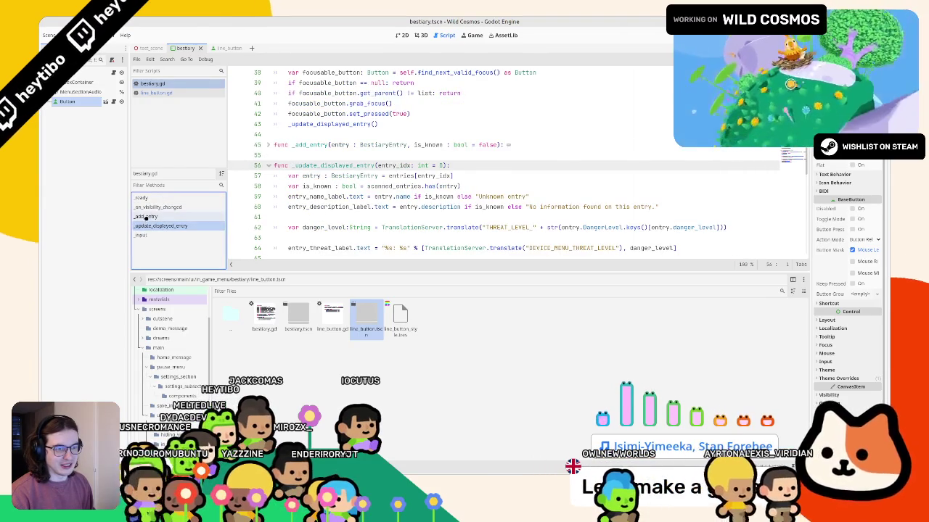
left_click(145, 216)
left_click(408, 155)
double_click(368, 145)
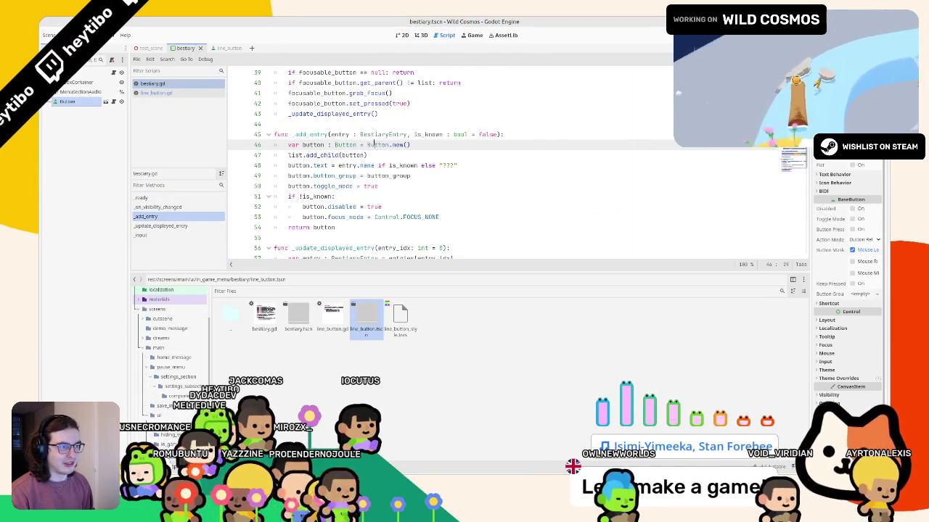
type("inst")
key("Return")
key("ctrl+s")
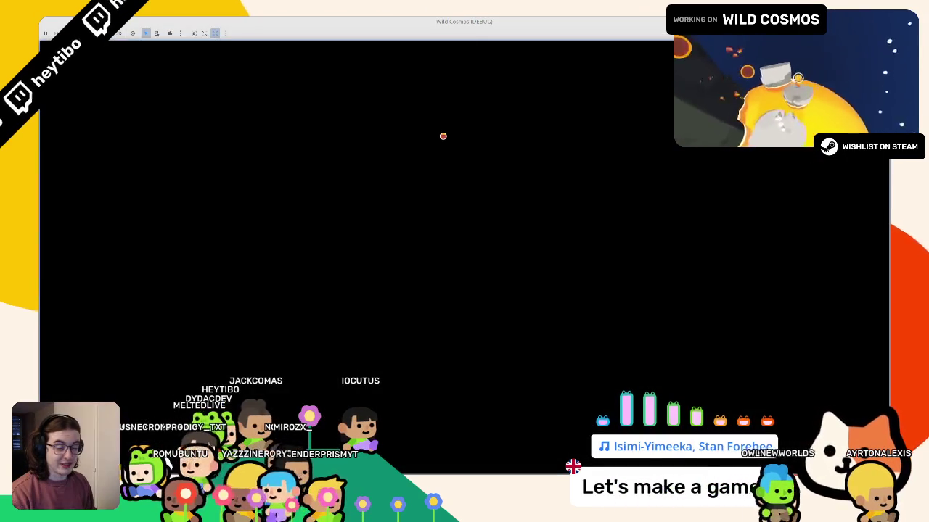
- Browse the in-game Bestiary from Phasmida to Helmethead, then stop the game
key("Tab")
key("e")
key("Down")
key("Up")
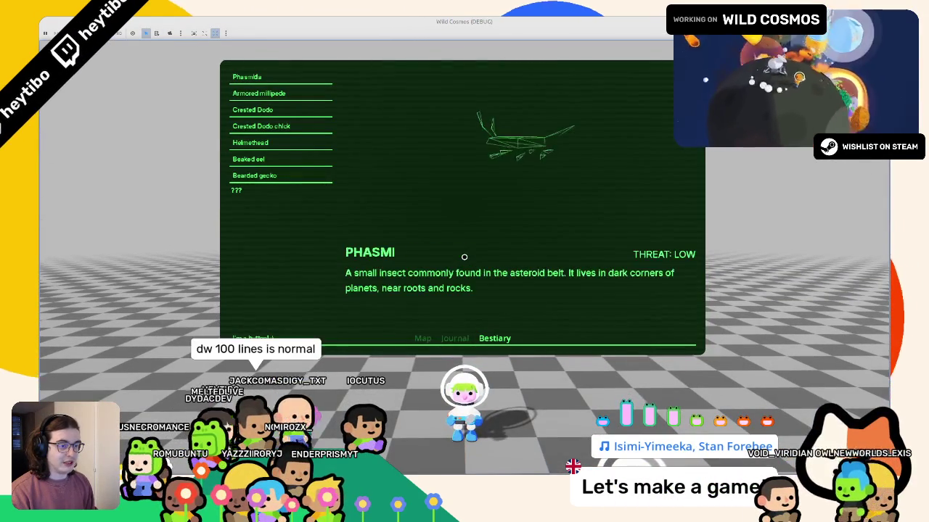
key("Up")
key("Down")
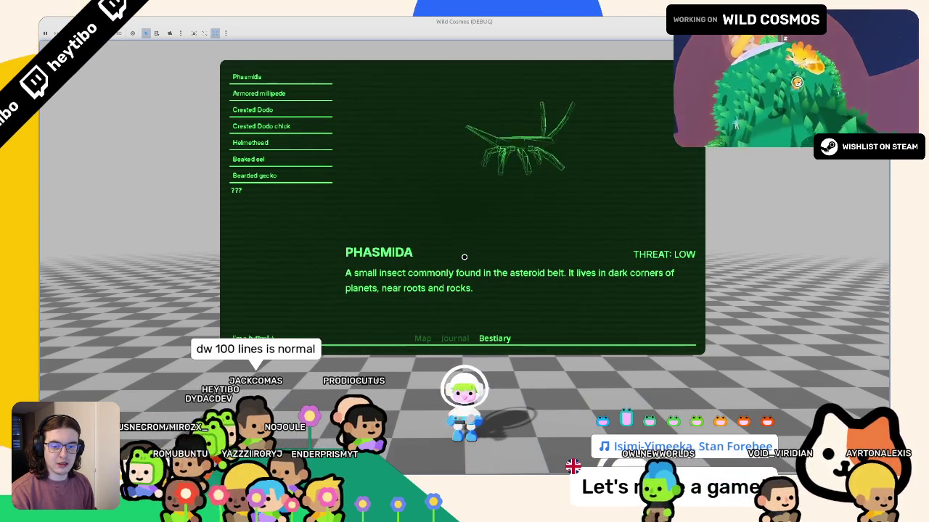
key("Down")
key("Down")
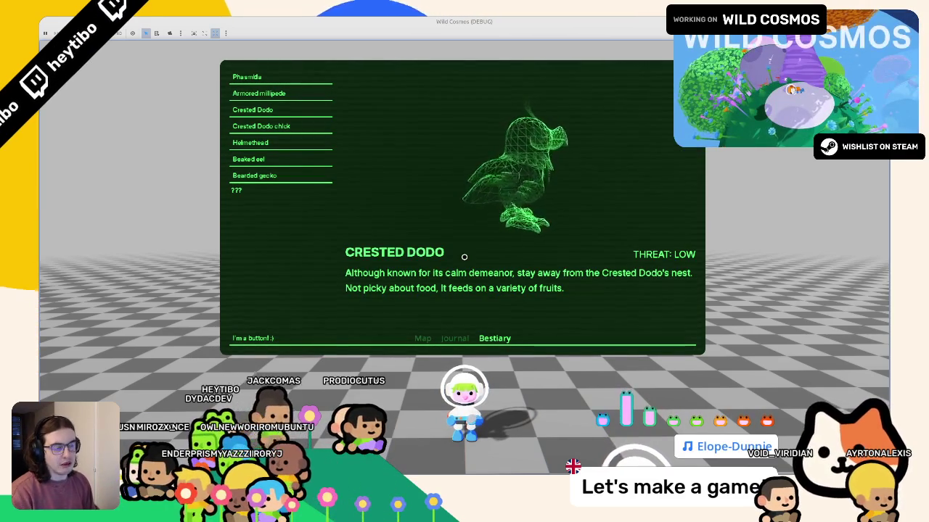
key("Down")
key("Down")
key("Down")
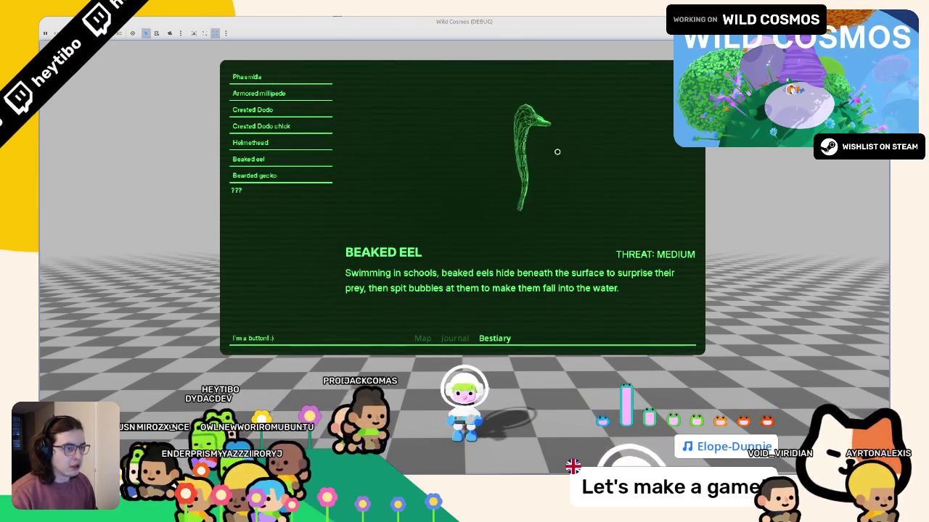
key("F8")
- Delete the leftover Button node from the scene and relaunch the game
left_click(80, 101)
key("Delete")
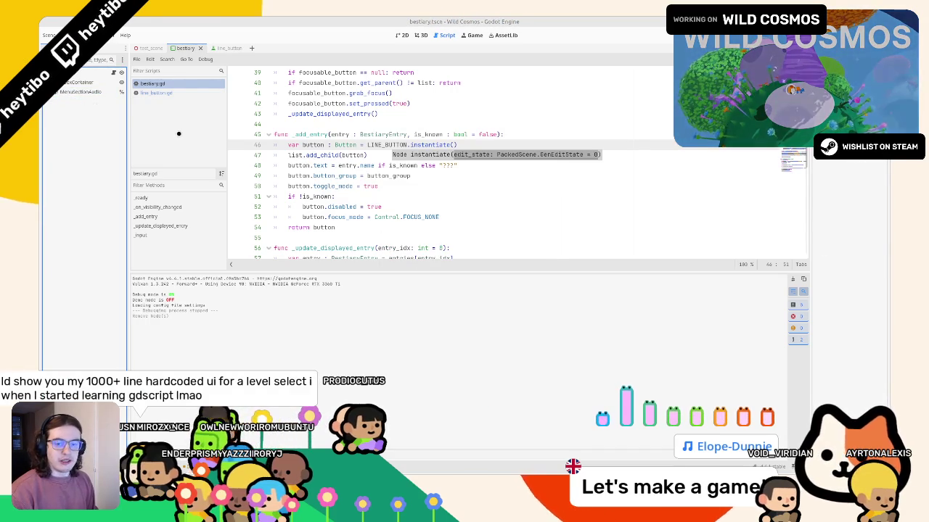
left_click(376, 196)
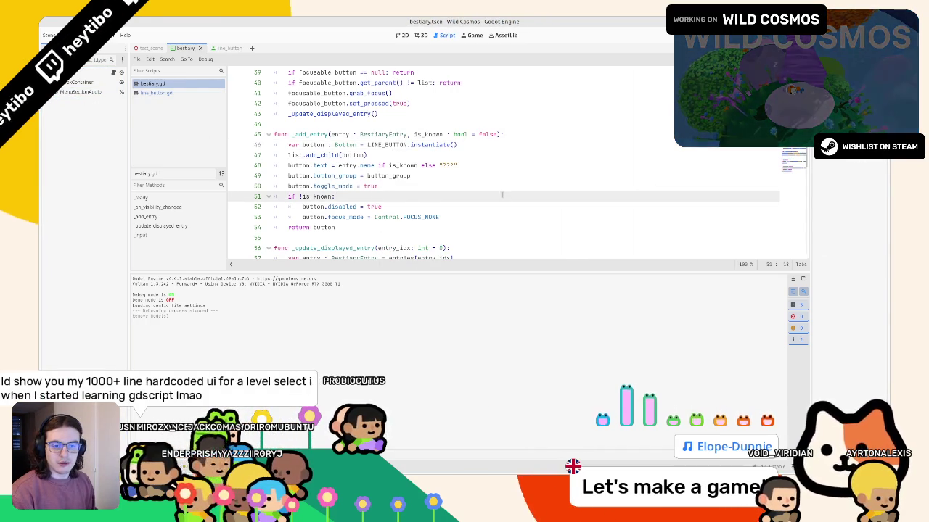
key("F5")
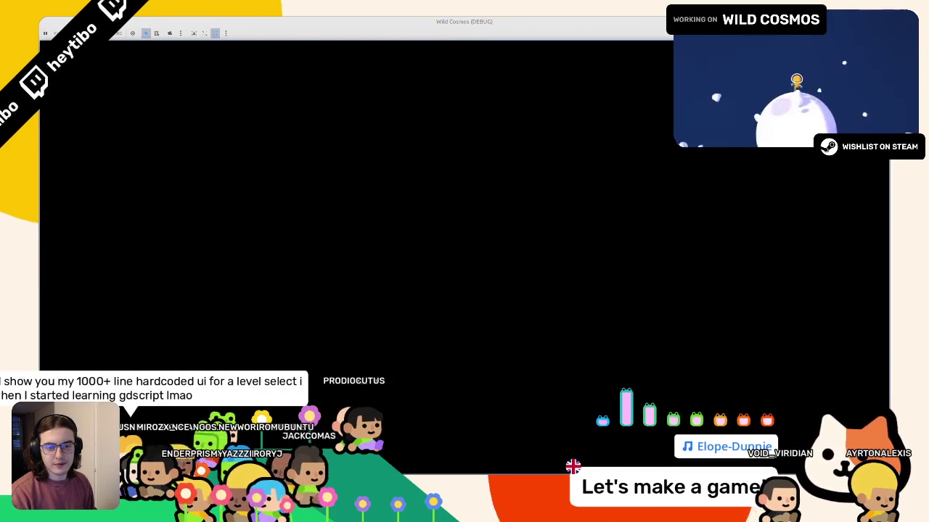
- Open the Bestiary at Crested Dodo and set the restored game window to Always on Top
key("Tab")
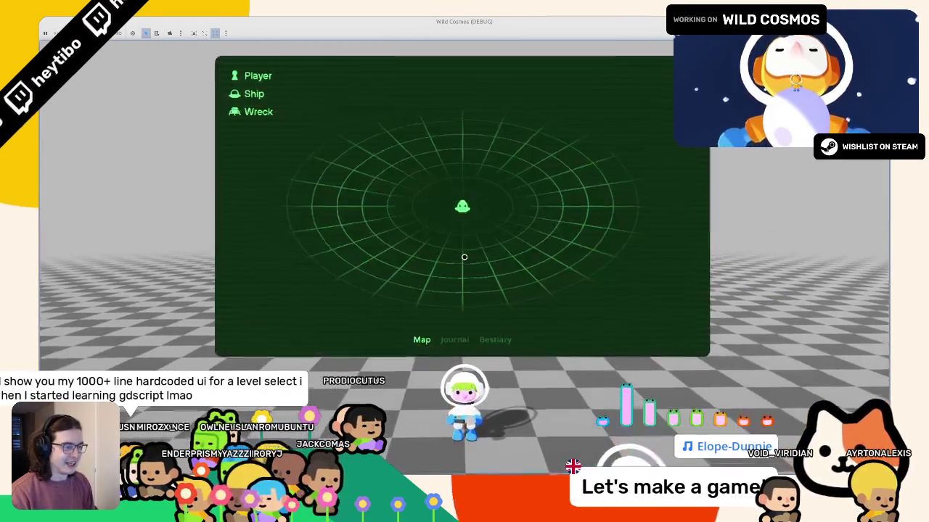
key("e")
key("e")
key("Up")
key("Up")
key("Up")
key("Up")
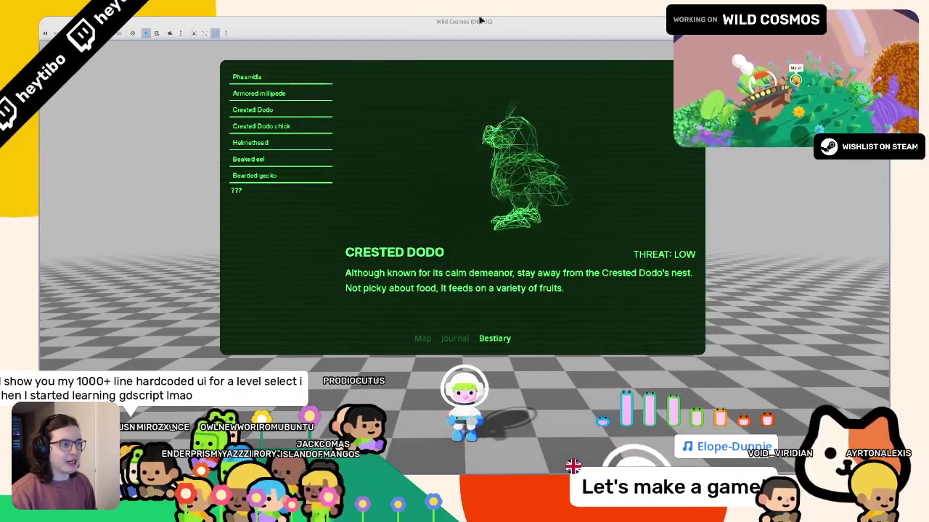
key("super+Down")
right_click(510, 116)
left_click(537, 178)
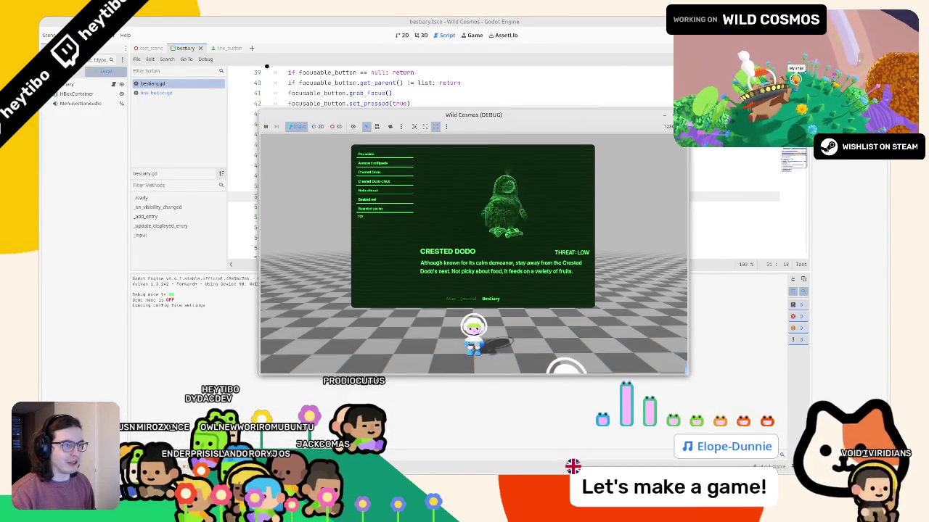
- Switch to line_button.gd, stop the game, and add a new line after the style overrides
left_click(221, 48)
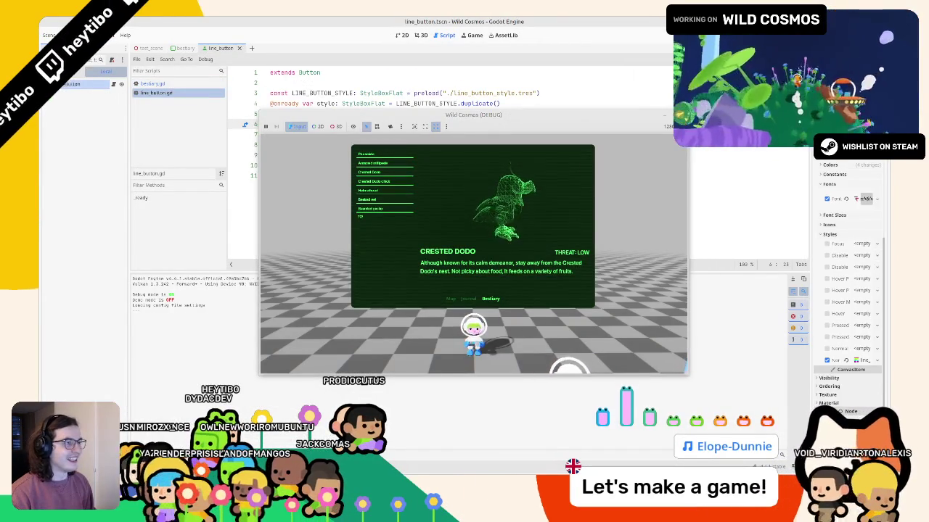
key("F8")
double_click(423, 134)
left_click(415, 175)
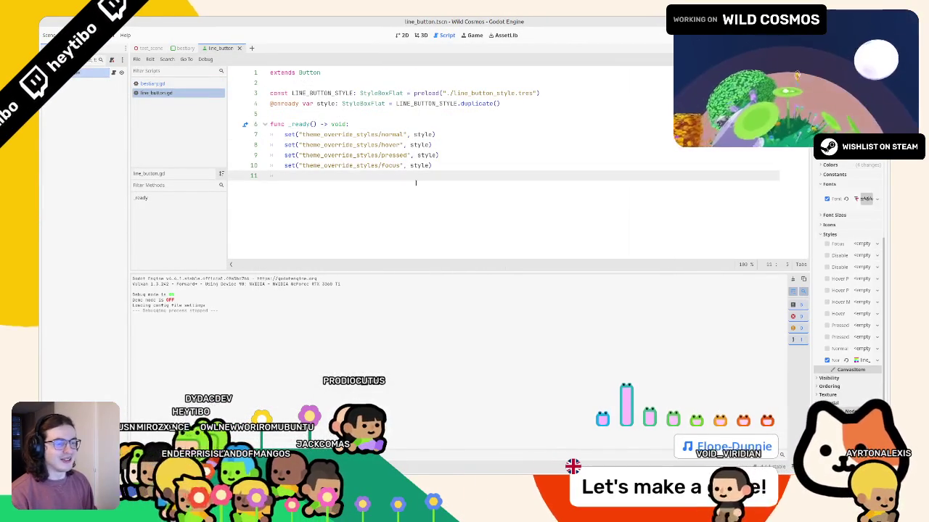
key("Return")
- Draft a font colour setter call, checking Theme Overrides > Colors in the Inspector
type("style.")
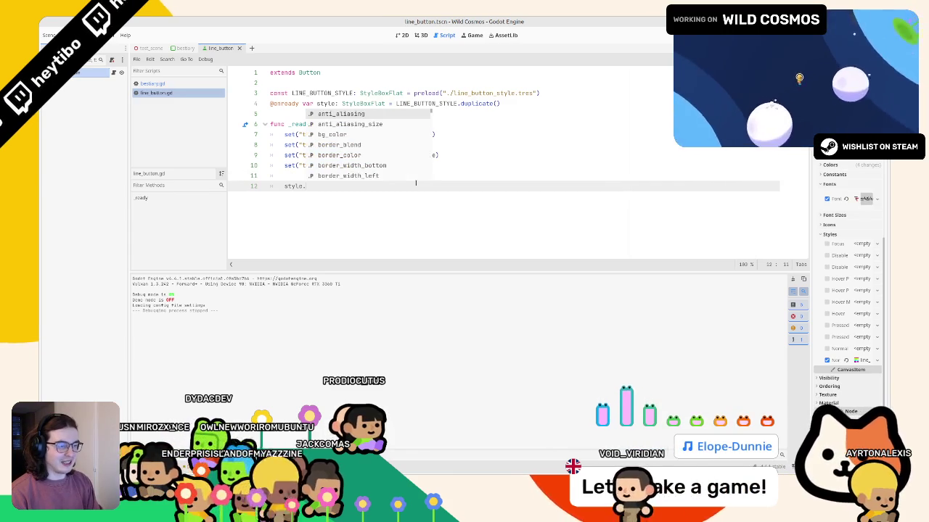
key("BackSpace")
key("BackSpace")
key("BackSpace")
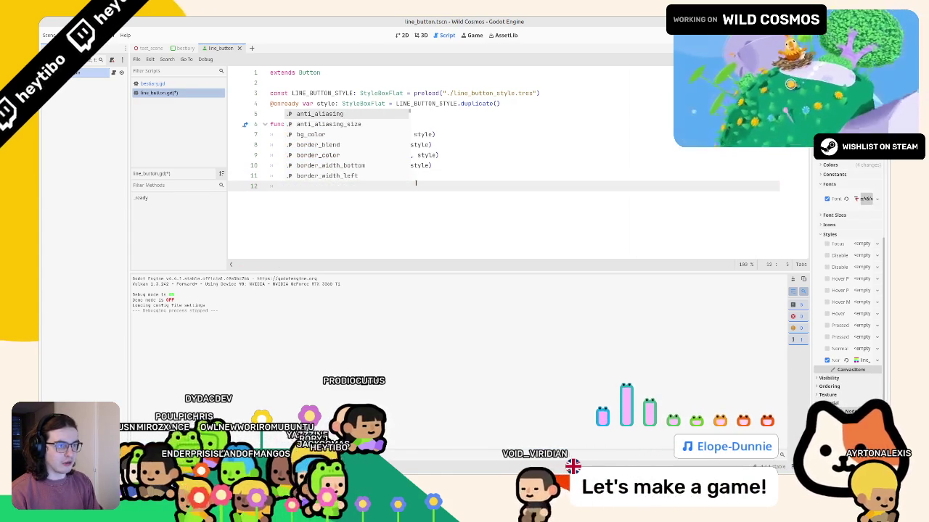
type("text_")
key("BackSpace")
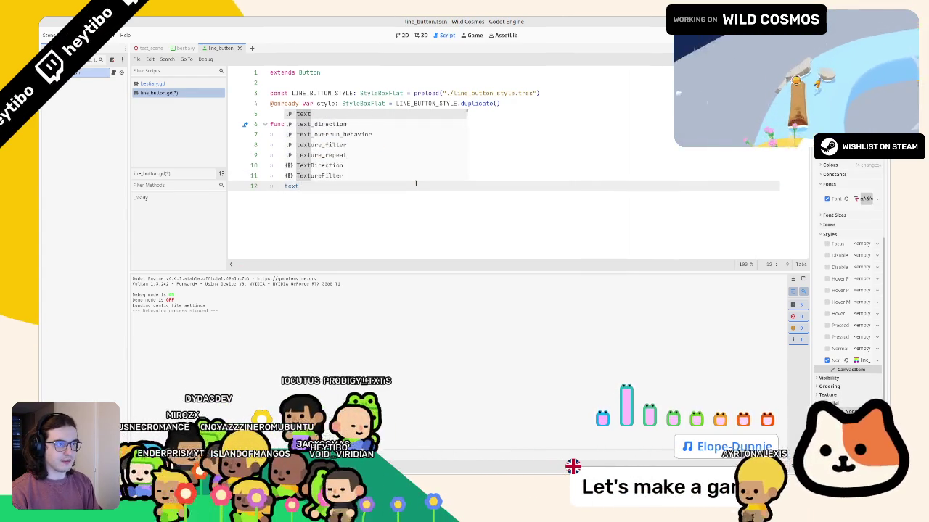
type("_color")
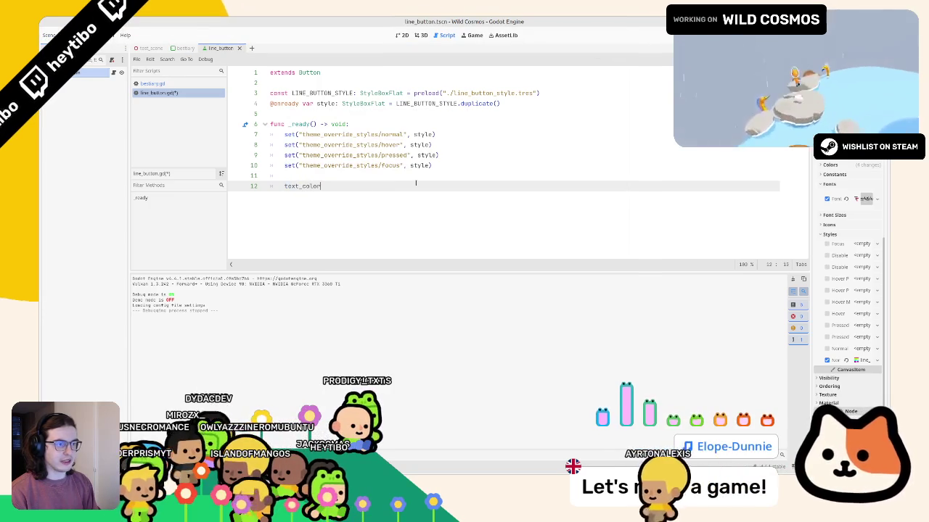
type("set")
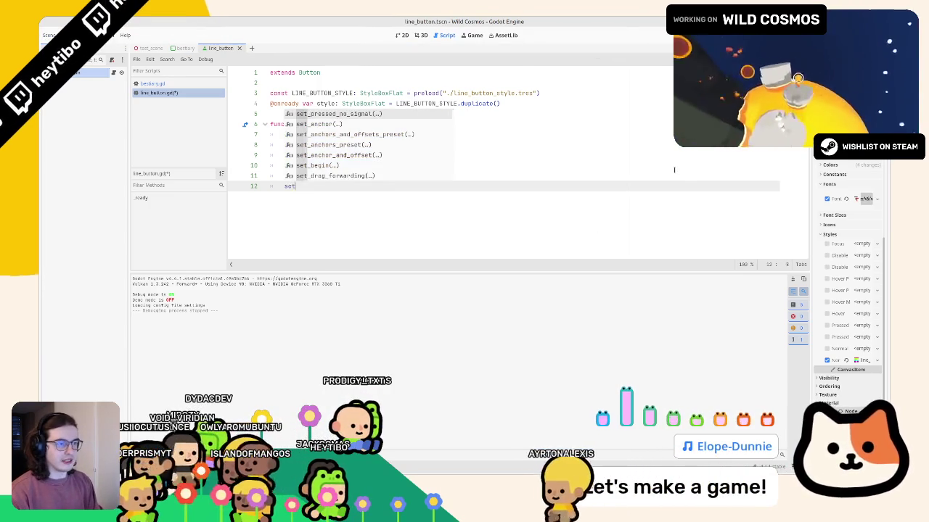
type("(\"text_")
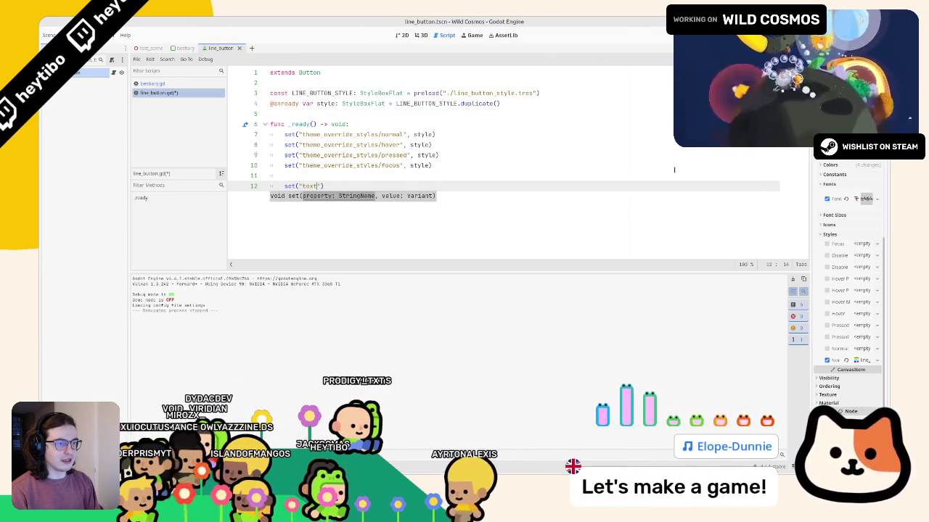
type("col")
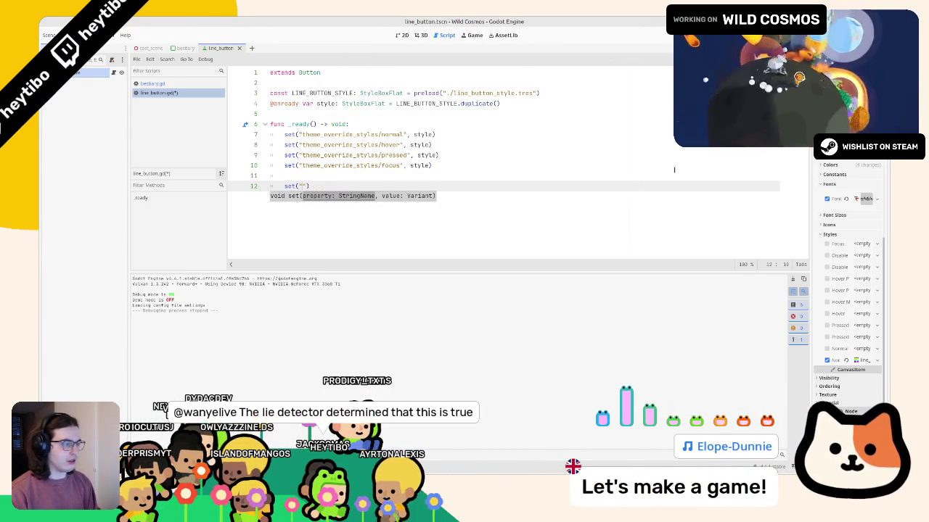
left_click(808, 168)
key("End")
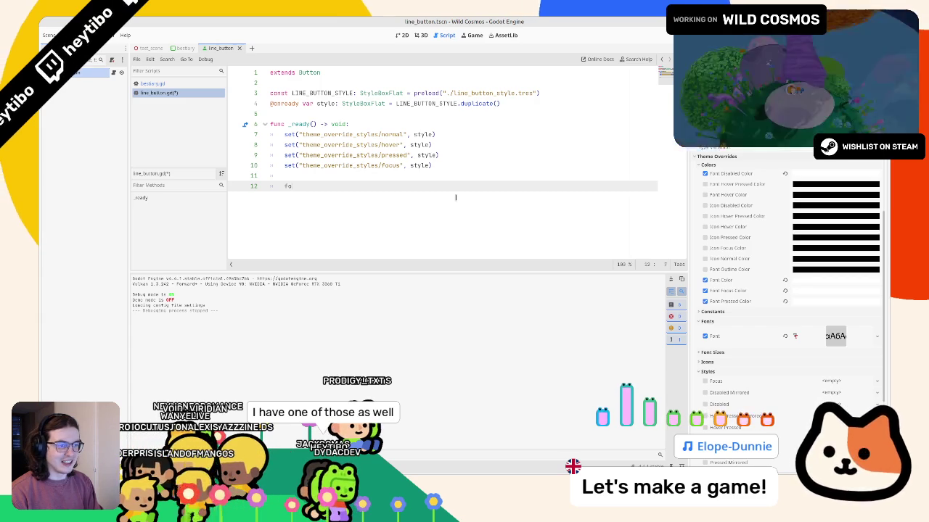
- Write line 13 to set theme_override_colors/font_color to Color.WHITE
type("nt_")
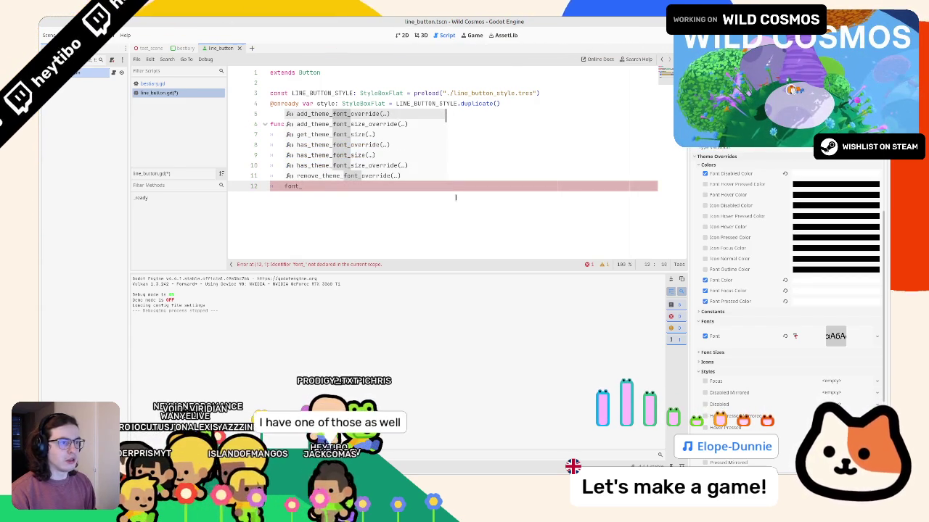
key("BackSpace")
key("BackSpace")
key("BackSpace")
type("set_fo")
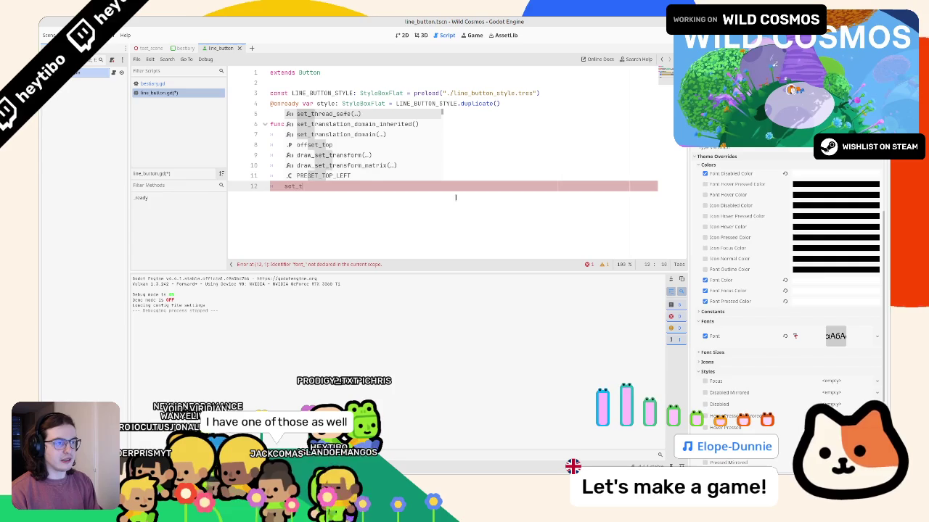
type("nt_")
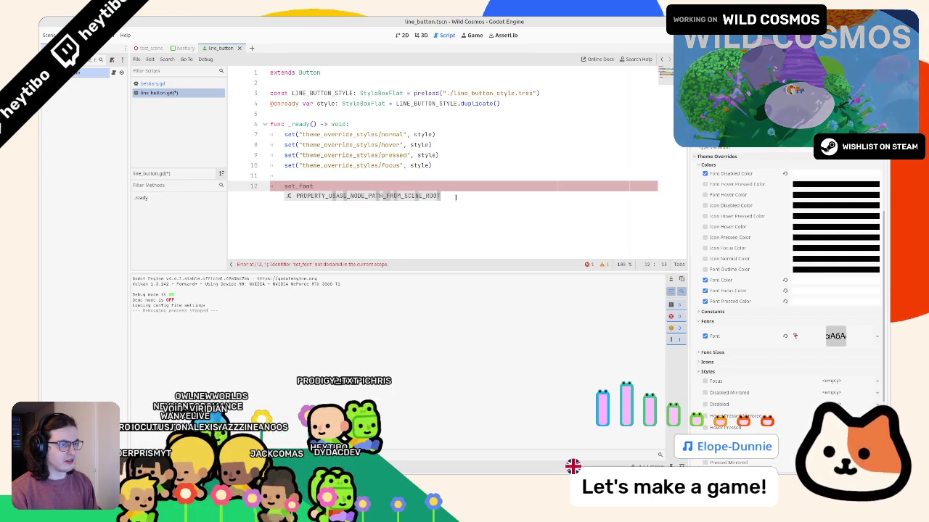
key("ctrl+BackSpace")
type("fg")
type("ont_")
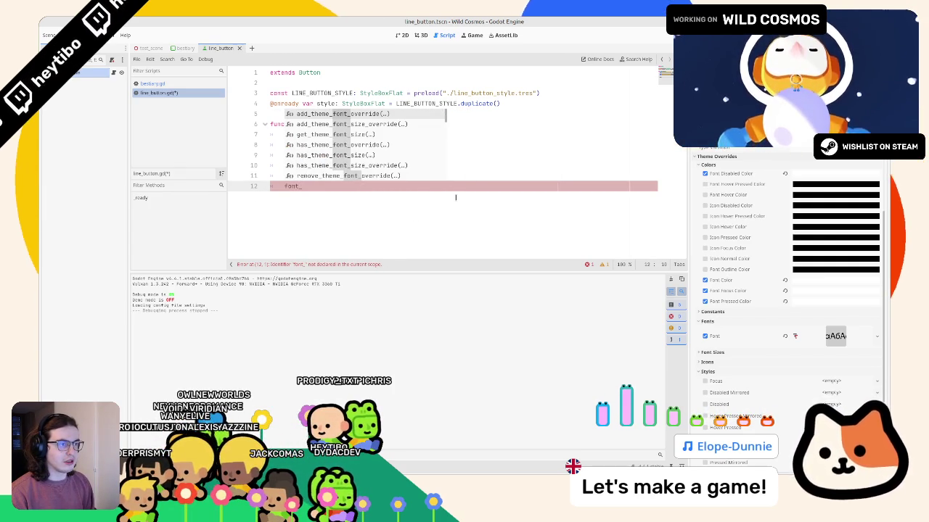
key("ctrl+BackSpace")
type("set(\"fo")
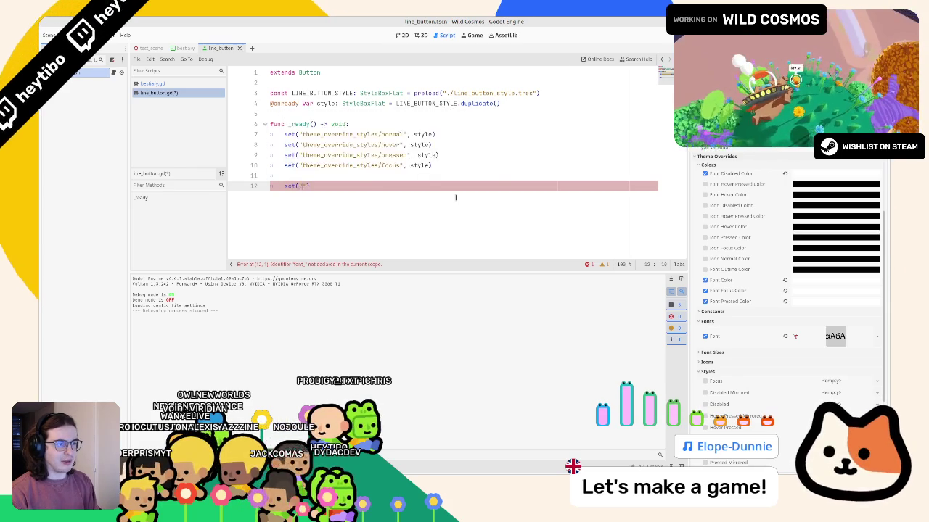
type("nt")
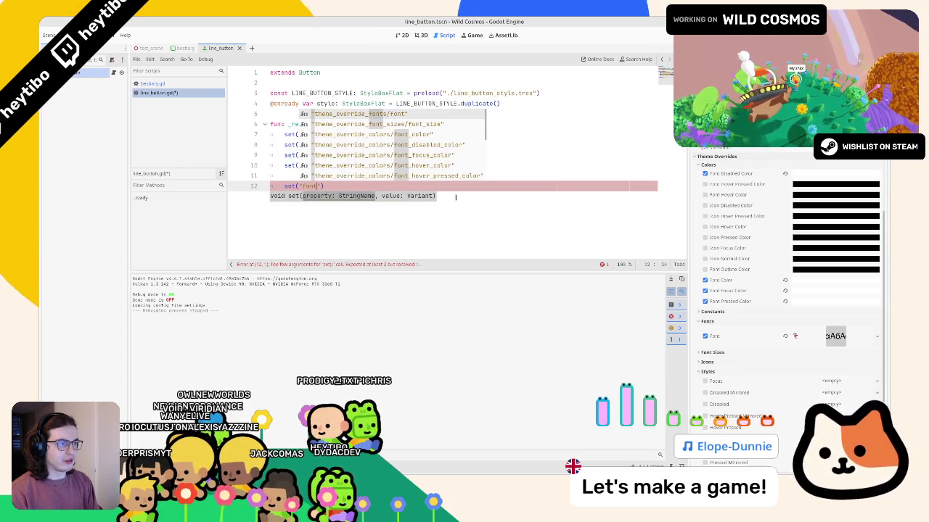
key("Down")
key("Down")
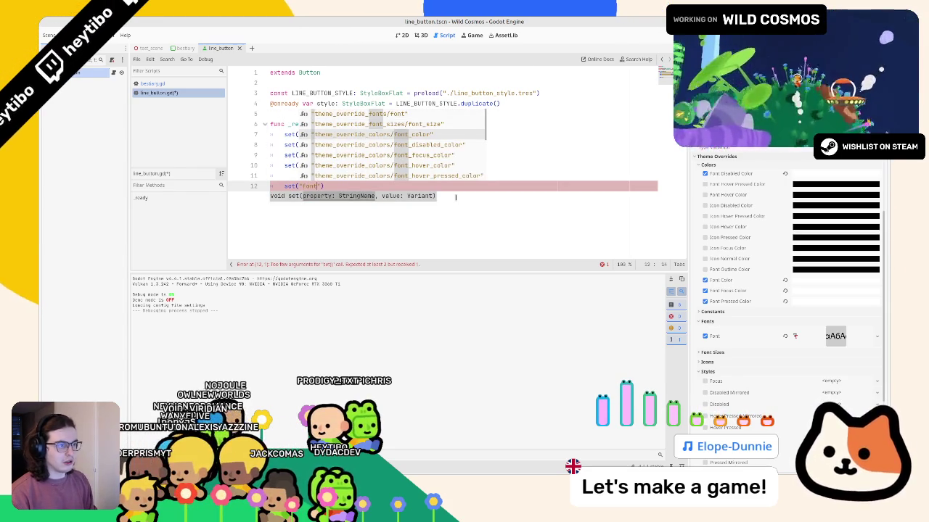
key("Return")
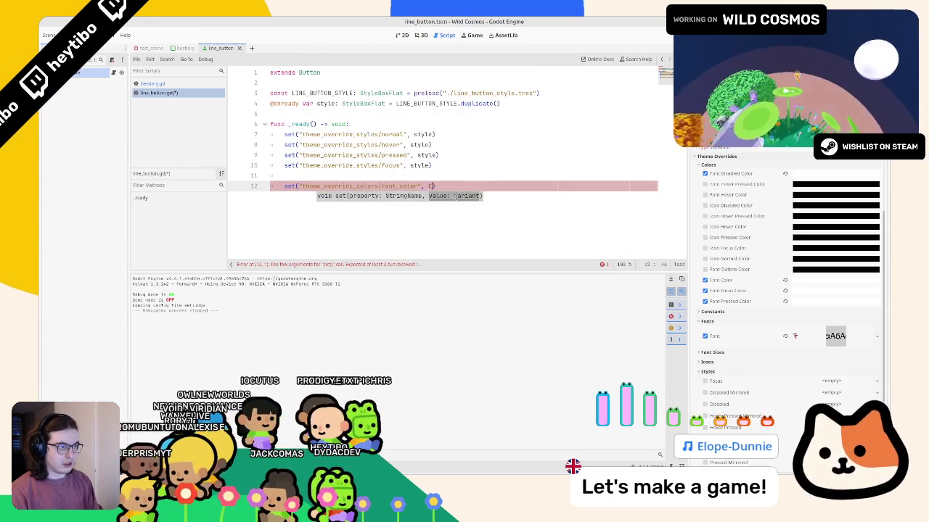
type("Color.w")
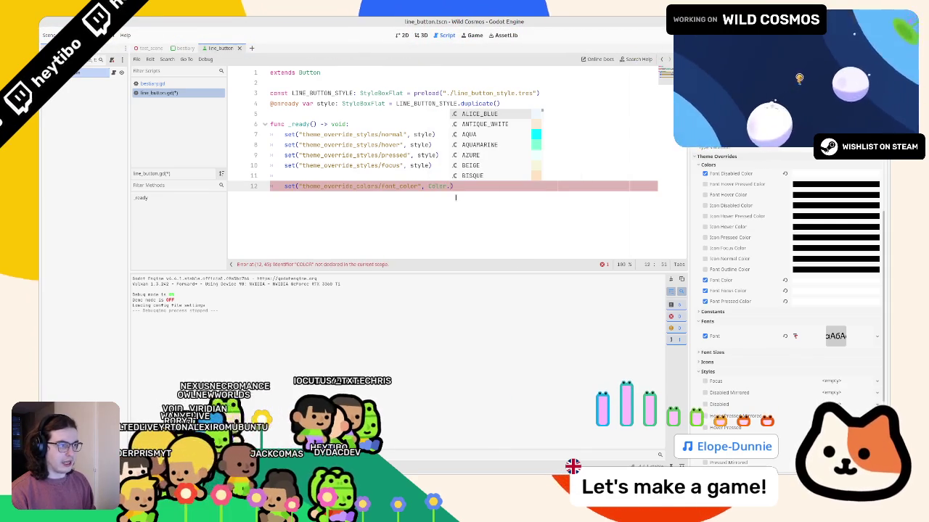
type("hit")
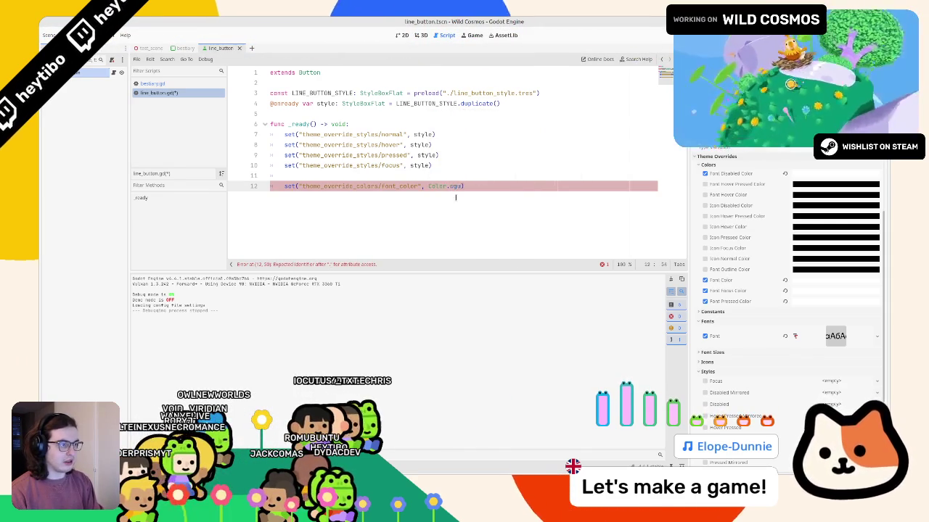
key("Return")
- Declare var disable_color: Color = Color(1.0, 1.0, 1.0, 0.25) below the style declaration
left_click(413, 103)
key("Return")
type("var disable_color: co")
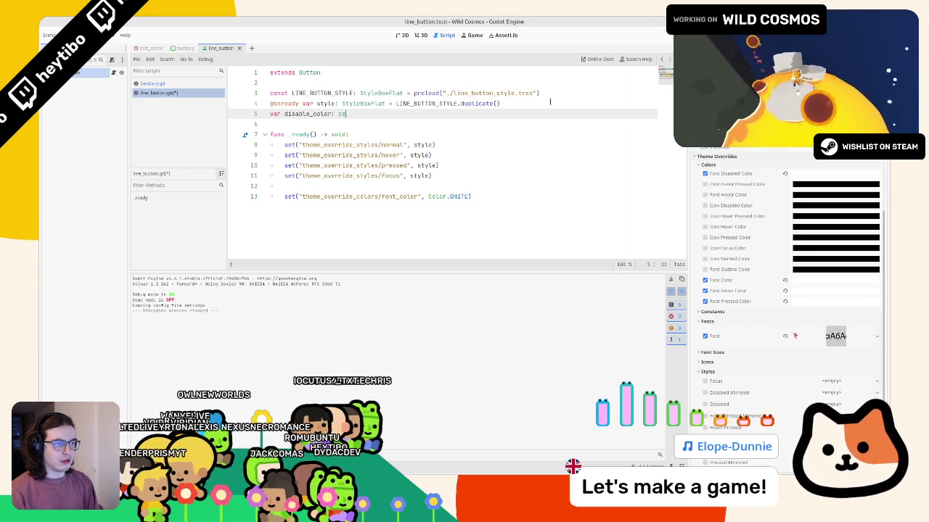
key("Return")
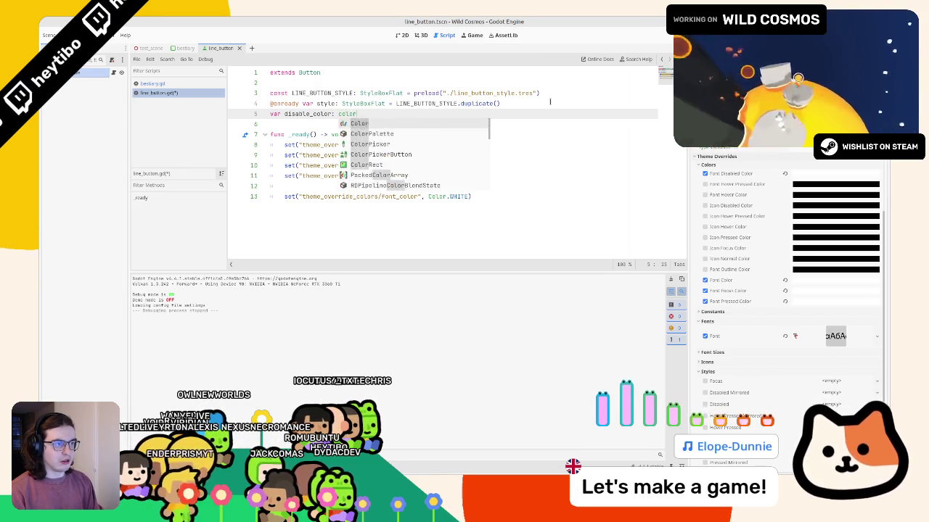
type("= C")
type("olor")
key("Return")
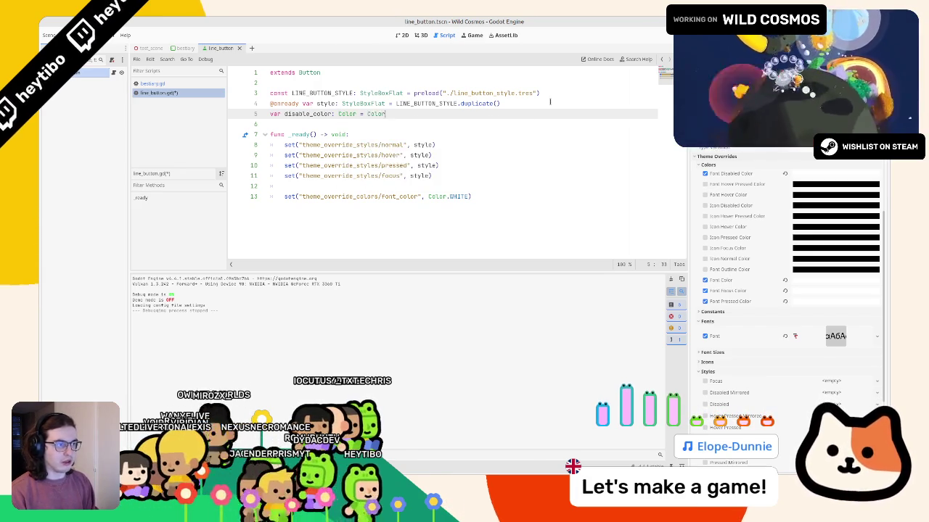
type("1.0, 1.0, 1.0, 0.")
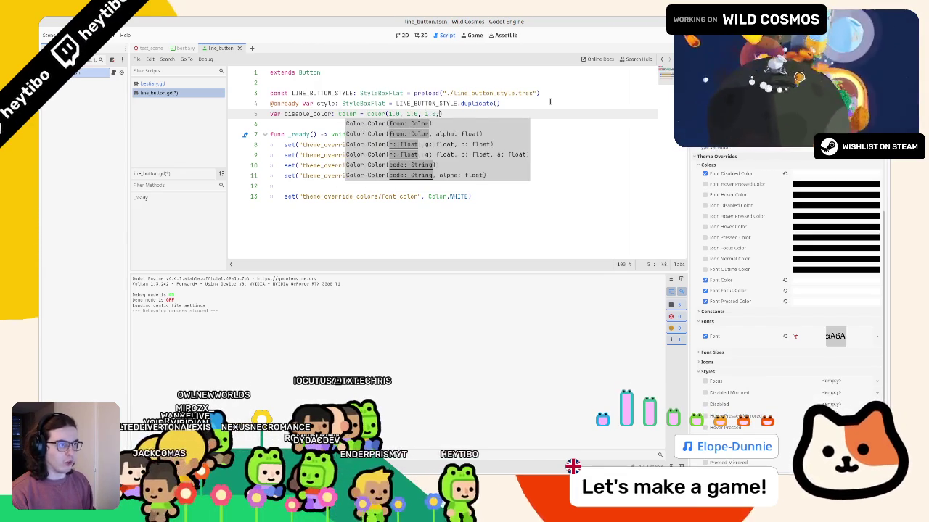
type("25")
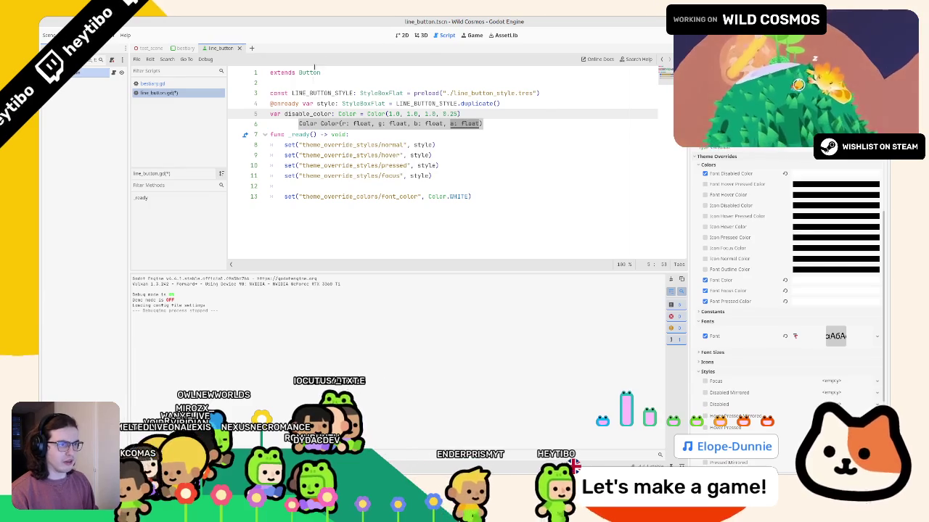
left_click(306, 104)
- Replace Color.WHITE with disable_color on line 13, save, and run the game
double_click(309, 114)
key("ctrl+c")
left_click_drag(470, 197, 428, 196)
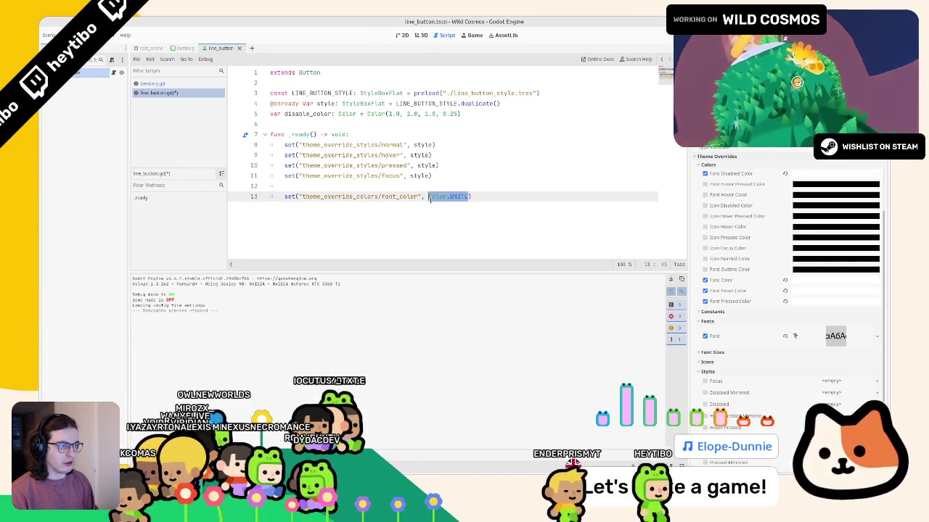
key("ctrl+v")
key("ctrl+s")
key("F5")
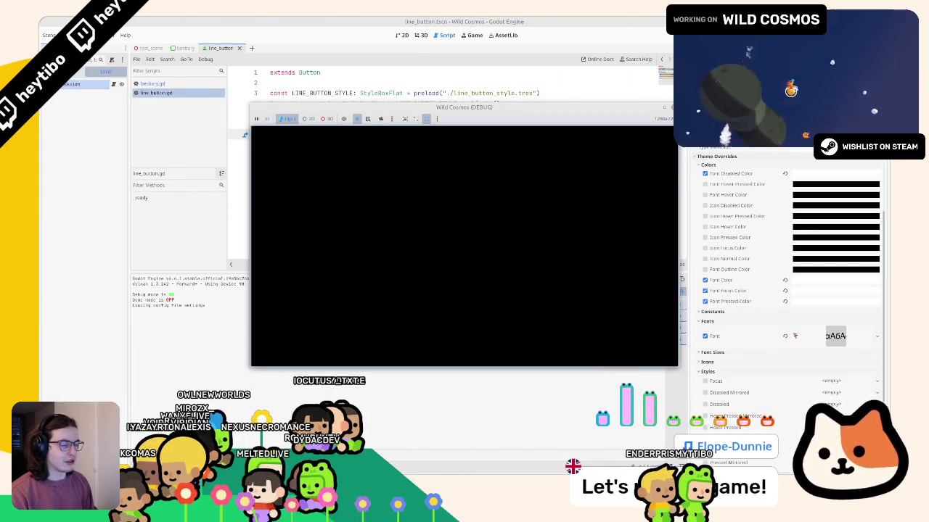
- Open the Bestiary, maximize the game window, and browse entries to watch the margin tween
key("Tab")
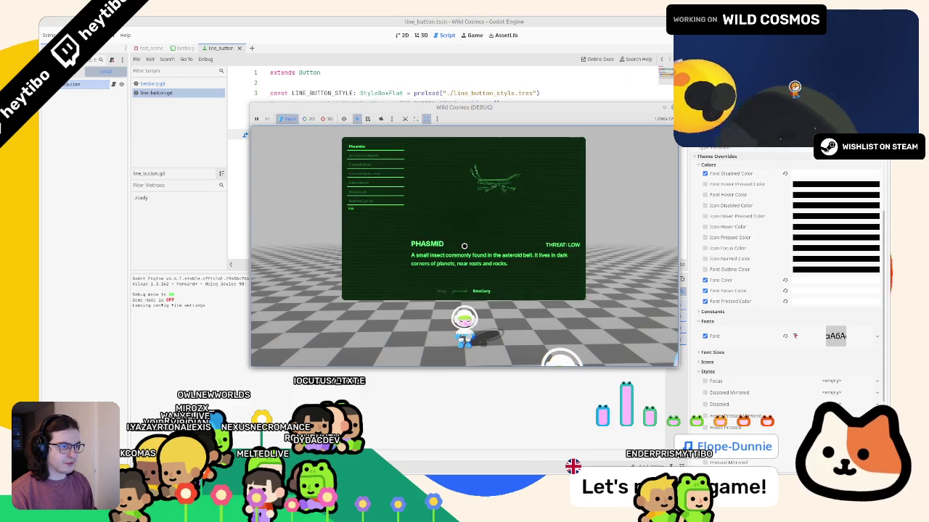
key("Down")
key("Down")
key("Down")
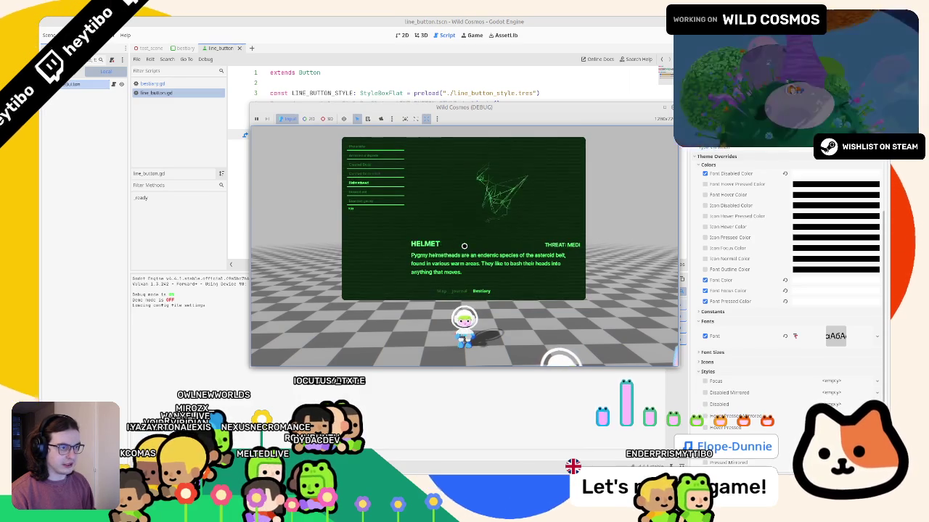
left_click(666, 113)
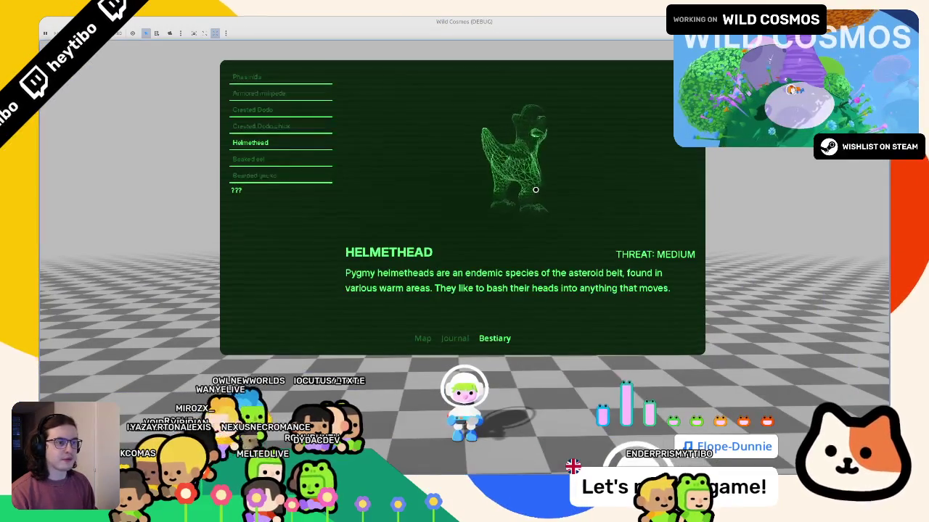
key("Up")
key("Up")
key("Up")
key("Up")
key("Down")
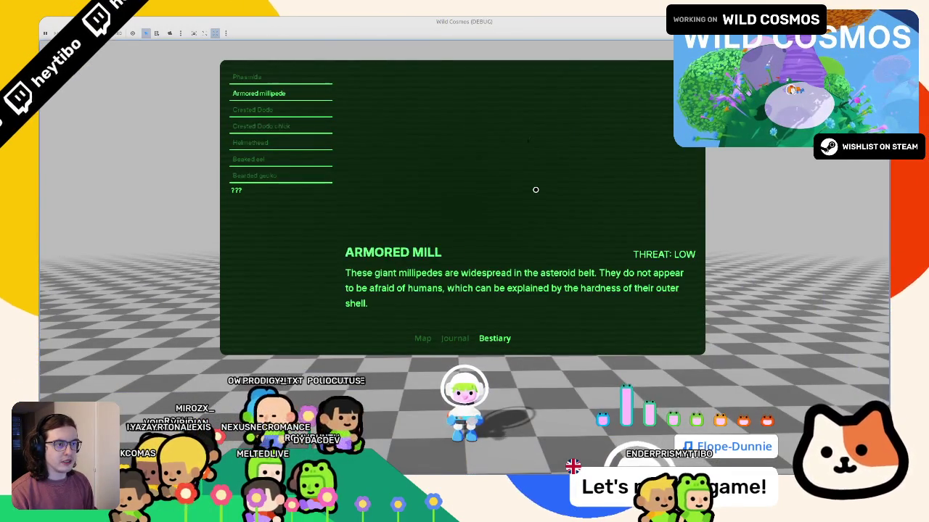
key("Down")
key("Down")
key("Down")
key("Down")
- Switch to the Journal page, step through its entries, then return to the Bestiary
key("Up")
key("Up")
key("Up")
key("Left")
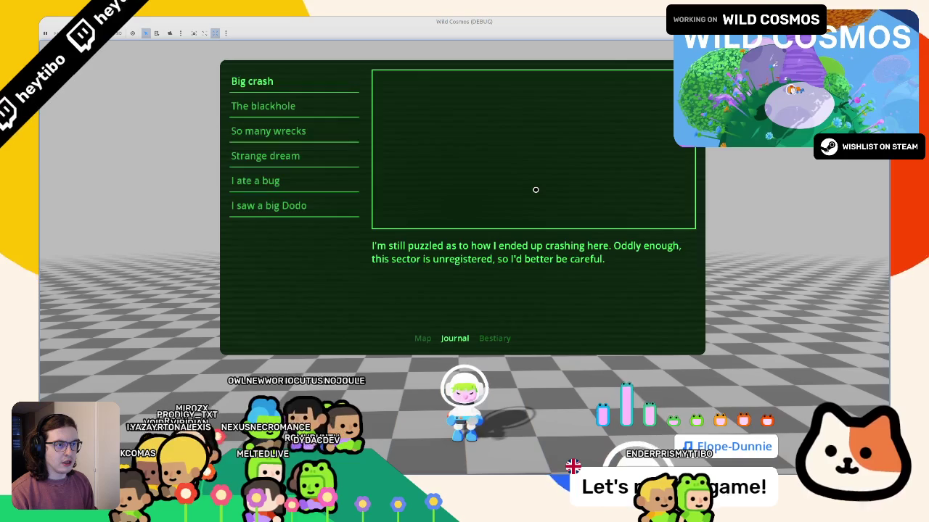
key("Down")
key("Up")
key("Down")
key("Down")
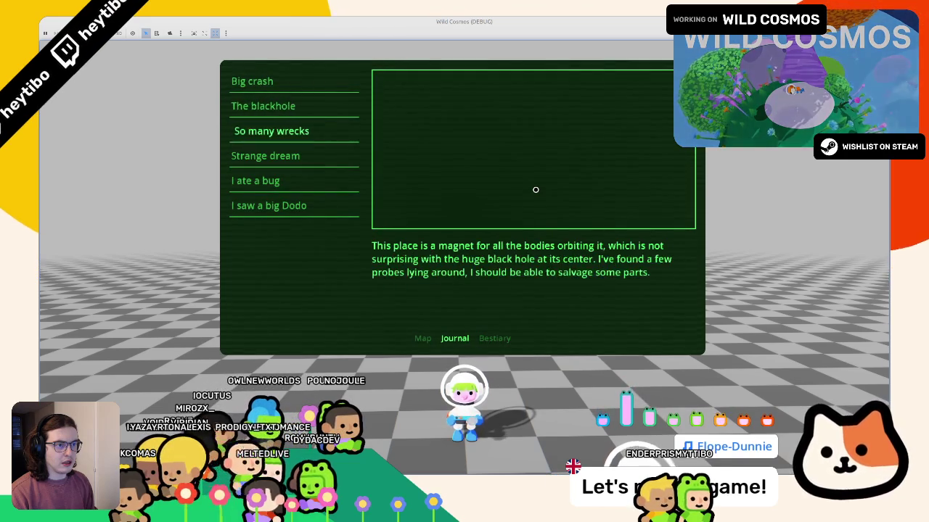
key("Up")
key("Up")
key("Right")
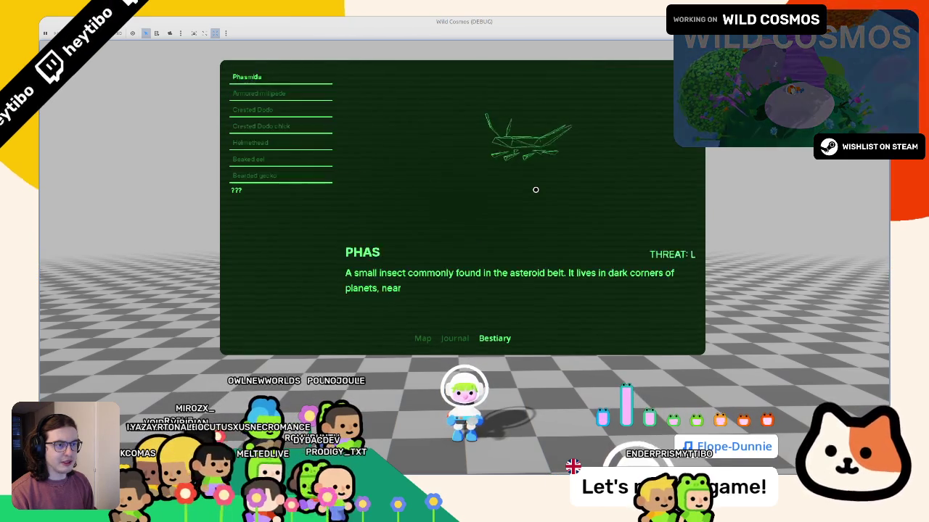
- Cycle the bestiary creatures from Phasmida through Crested Dodo, then Alt+Tab back to the editor
key("Up")
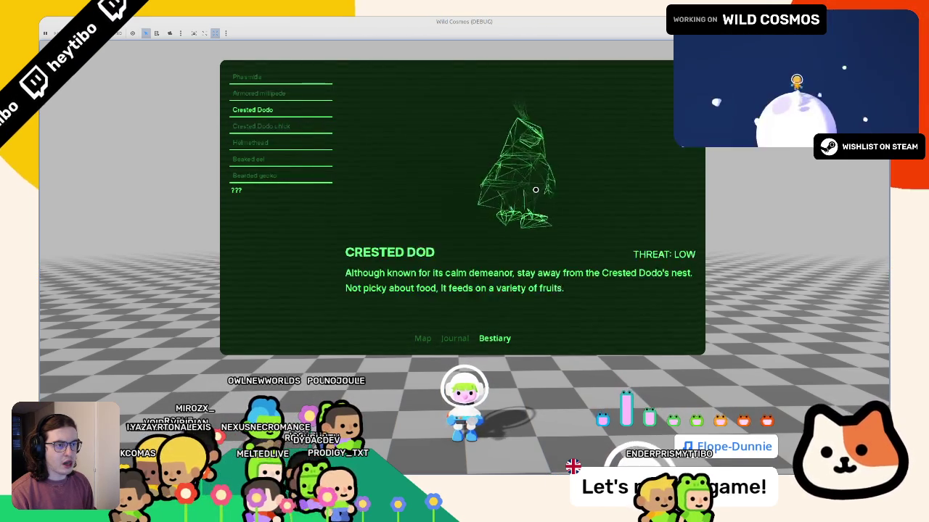
key("Up")
key("Up")
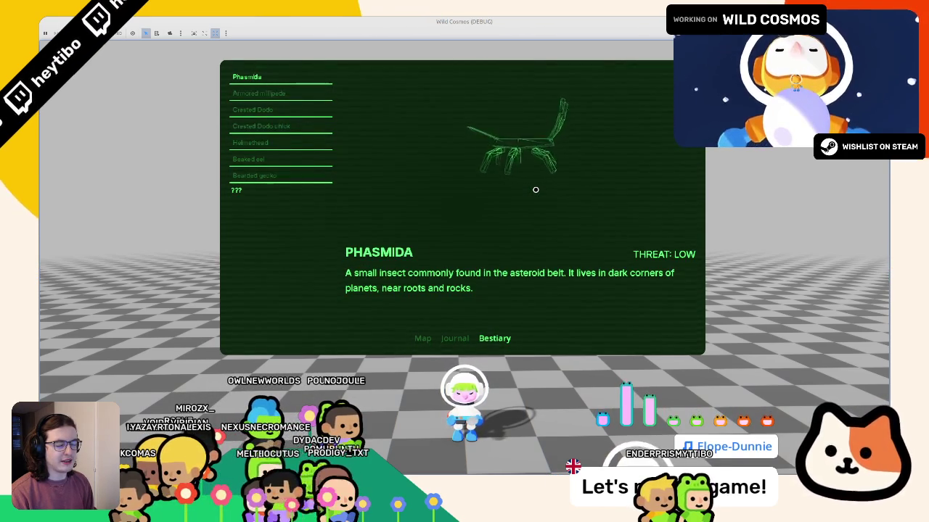
key("Up")
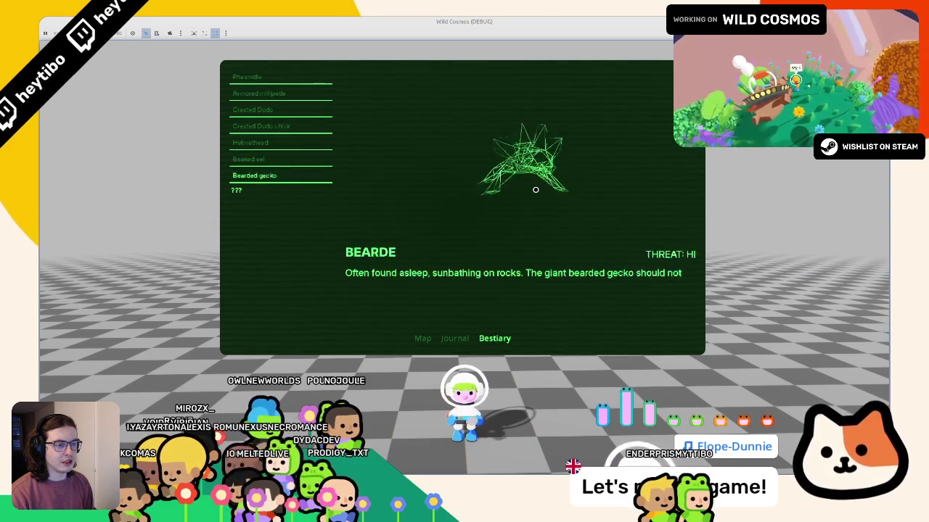
key("Down")
key("Down")
key("Down")
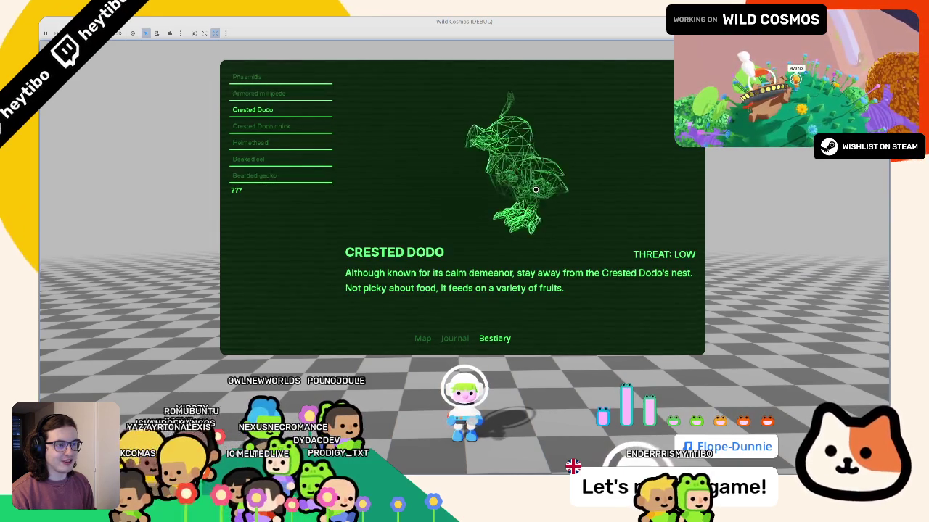
key("Down")
key("Down")
key("Down")
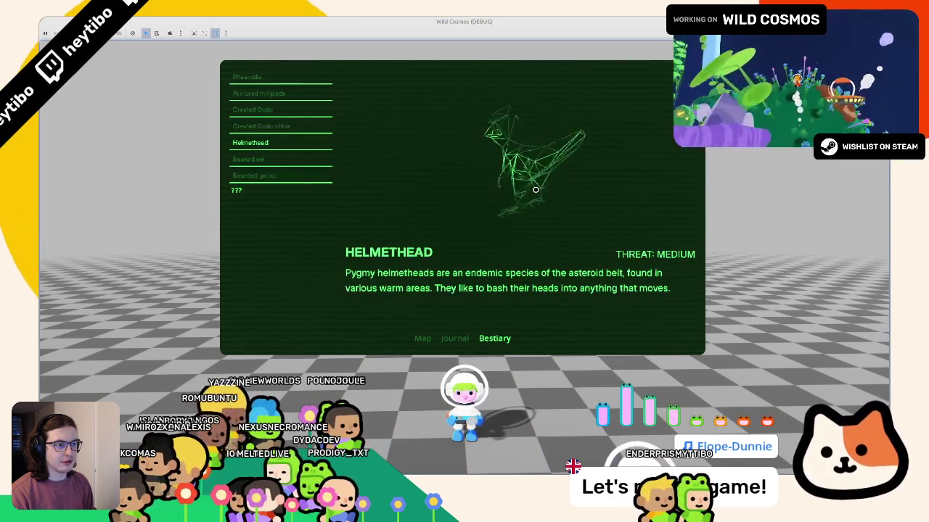
key("Down")
key("Down")
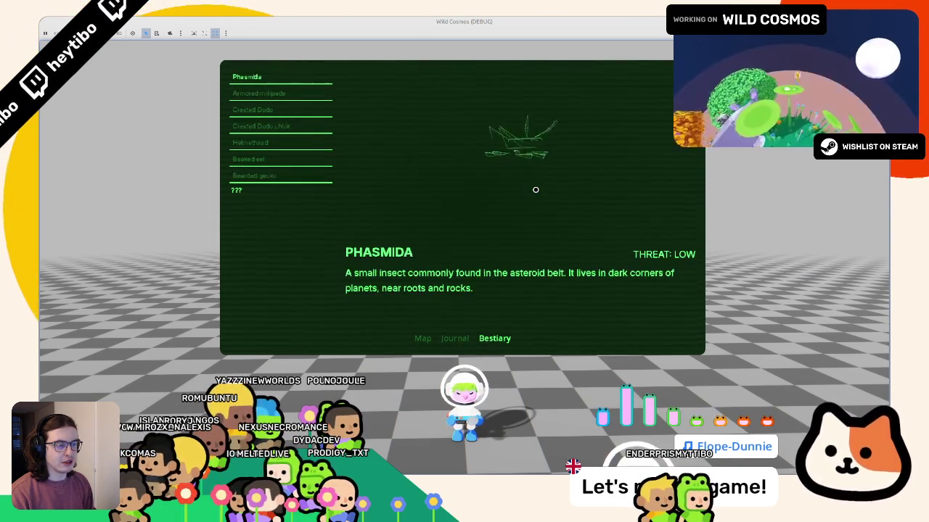
key("Down")
key("alt+Tab")
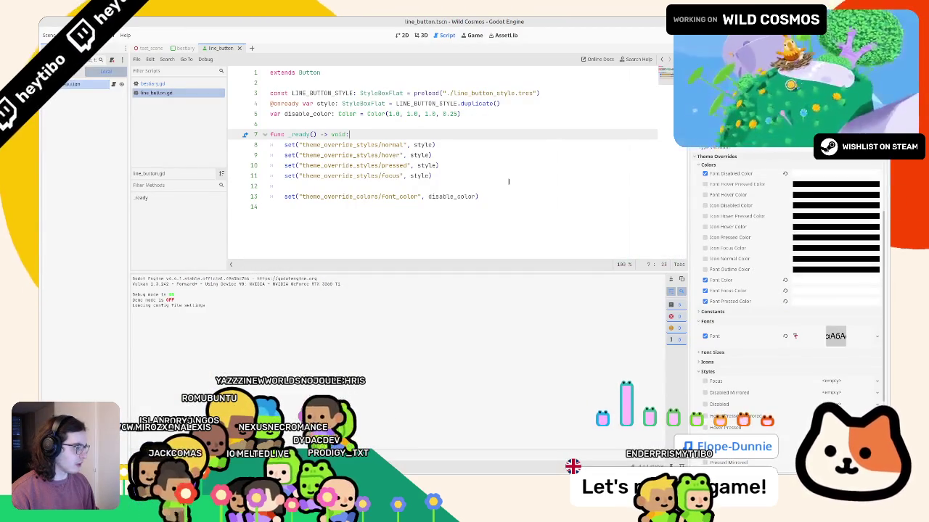
scroll(729, 221, "up", 1)
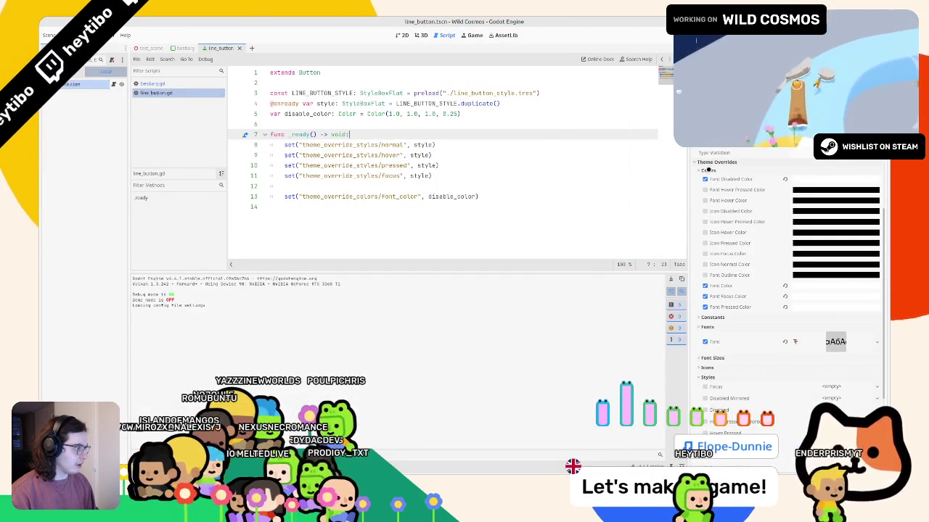
scroll(770, 212, "down", 5)
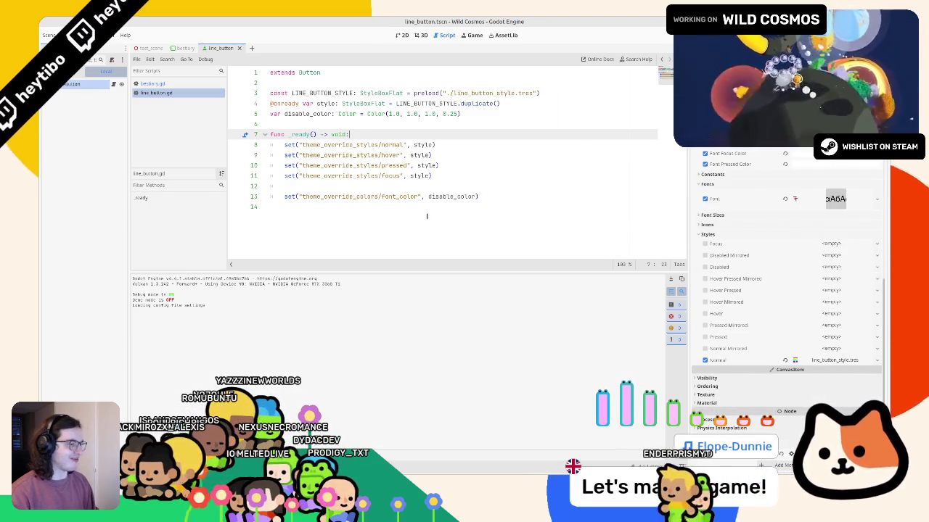
left_click(416, 187)
- In _ready, connect the focus_entered signal to an _on_focus handler
key("BackSpace")
key("BackSpace")
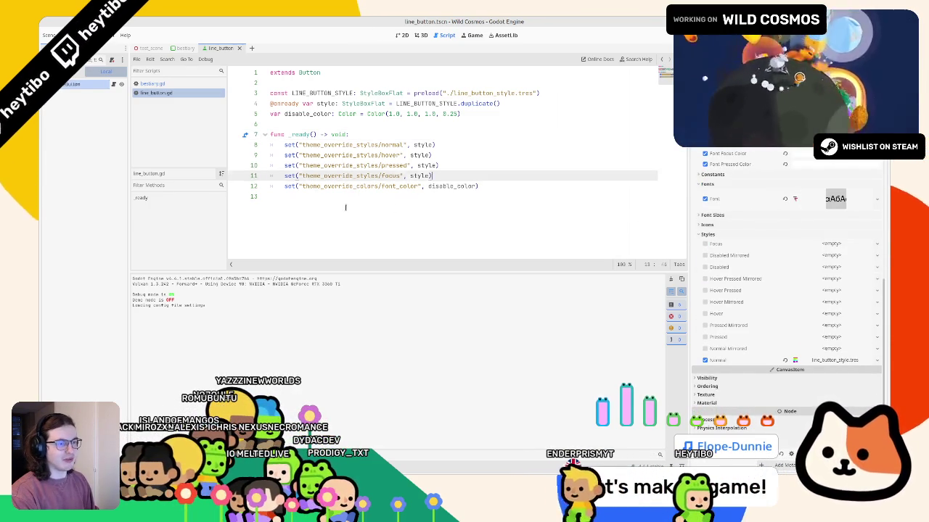
key("Down")
key("Down")
key("Return")
key("Tab")
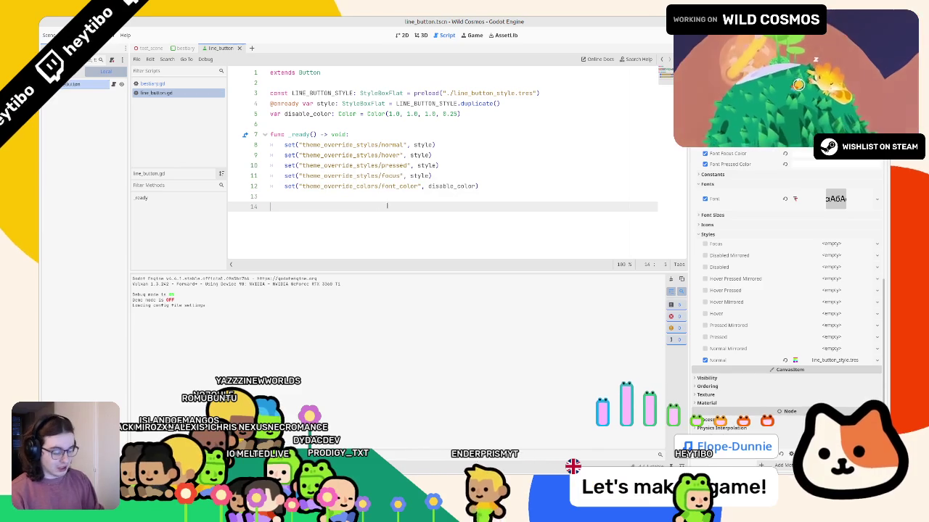
type("focuse")
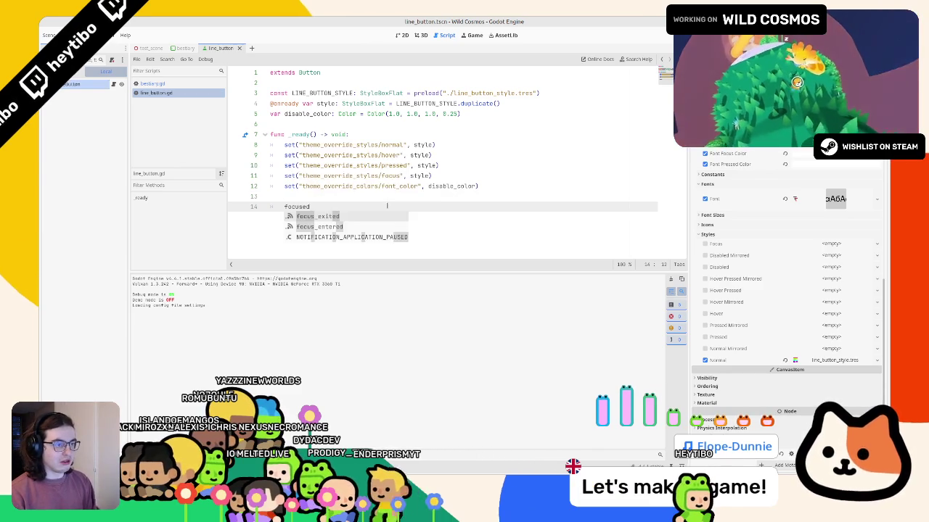
key("Return")
type(".connect(_on")
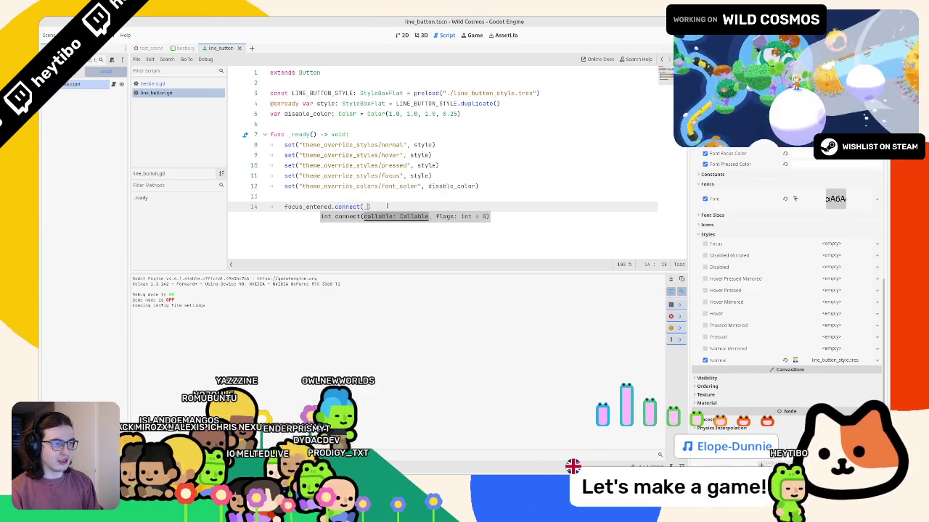
type("_focus")
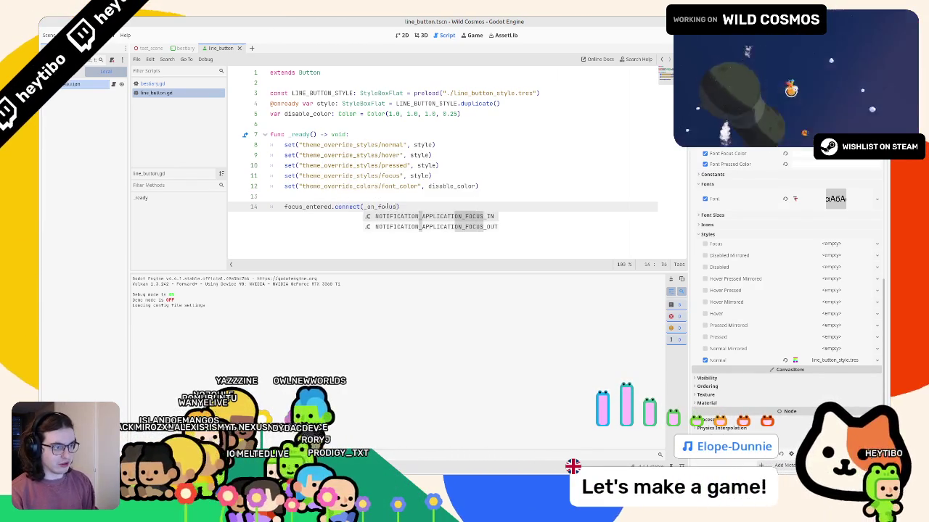
- Check the focus_entered documentation, then add a func _on_focus containing pass
left_click(308, 207, "ctrl")
middle_click(172, 102)
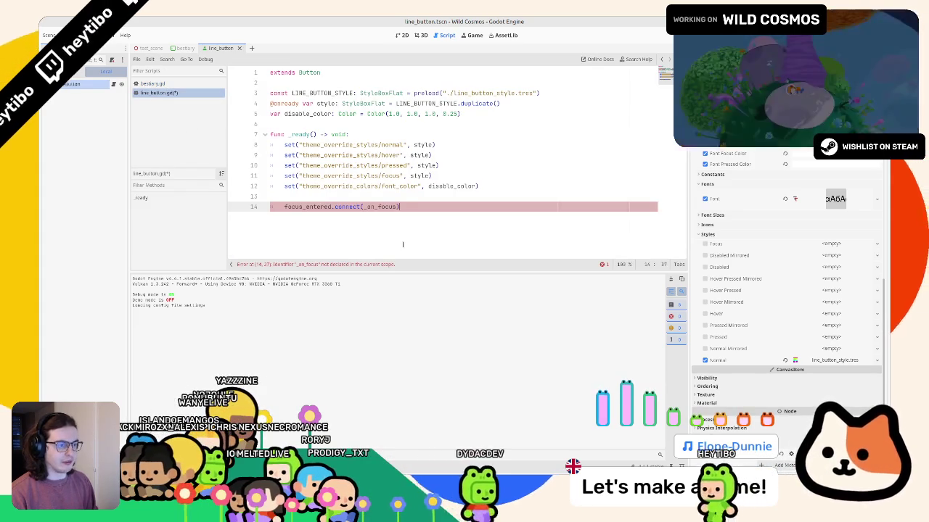
key("Return")
key("Return")
type("func _on_focus:")
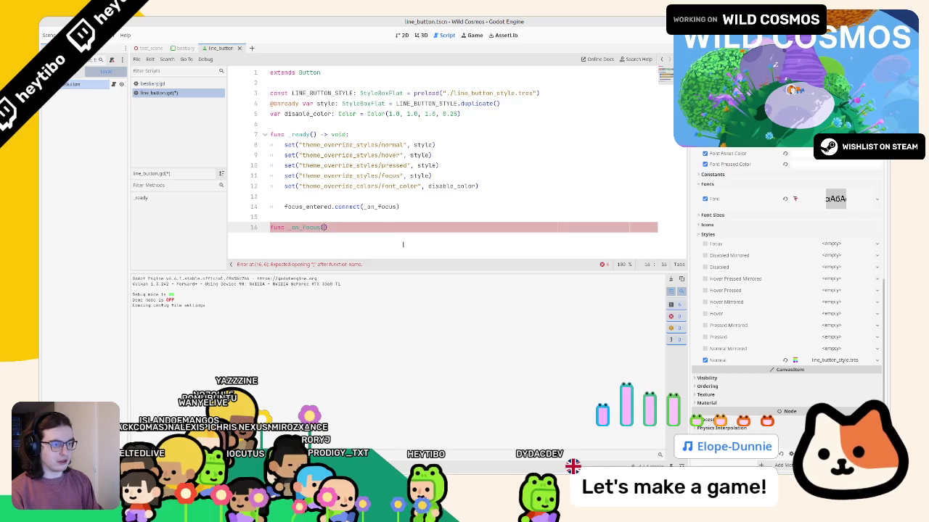
type("id:")
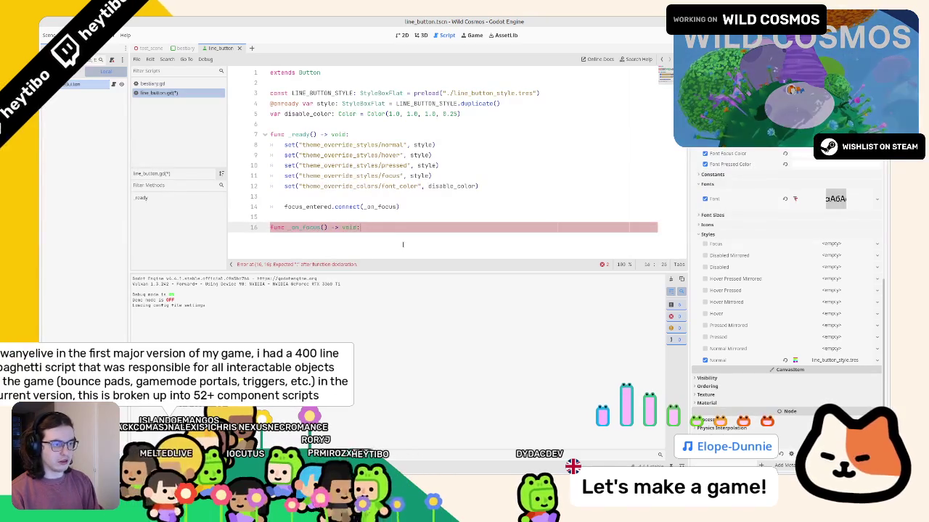
key("Return")
type("pass")
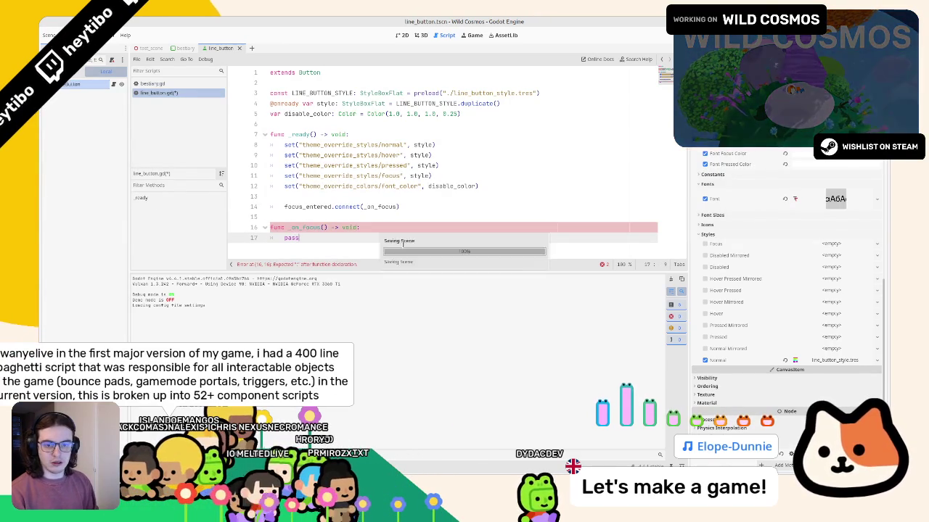
key("Return")
- Duplicate the _on_focus function and rename the copy to _on_unfocus
scroll(350, 227, "down", 1)
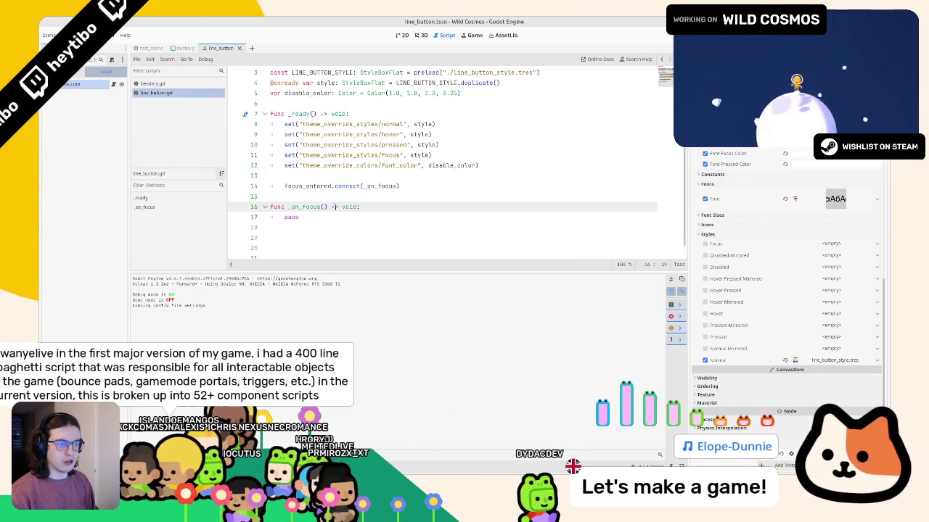
left_click_drag(270, 208, 335, 215)
key("ctrl+c")
key("Return")
key("ctrl+v")
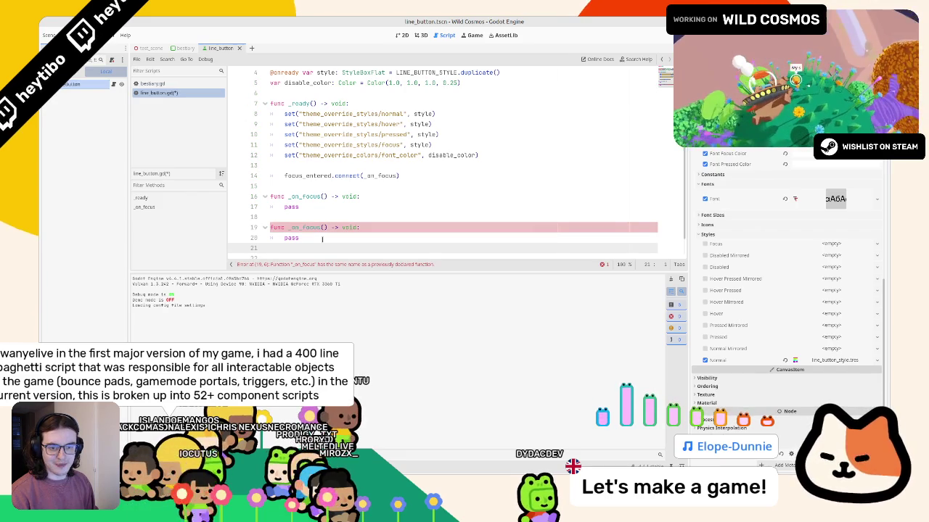
double_click(298, 228)
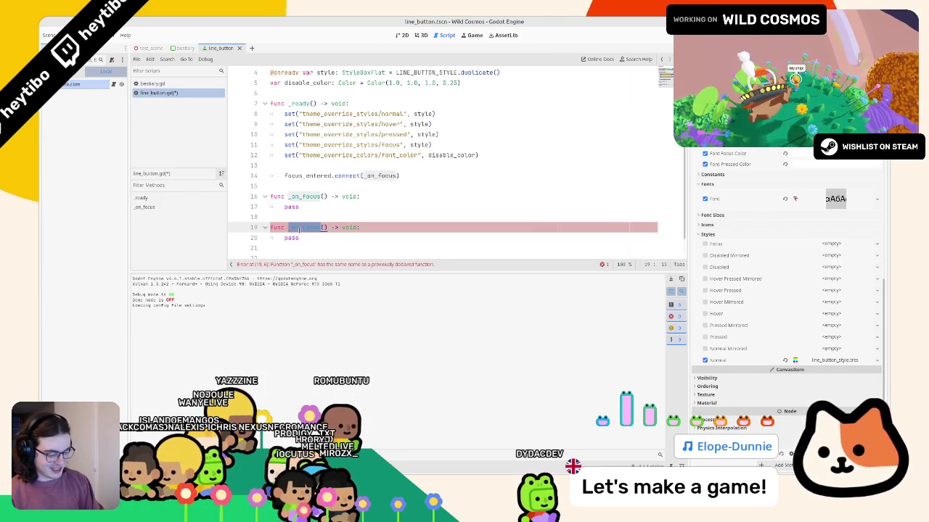
type("_on_unfocus")
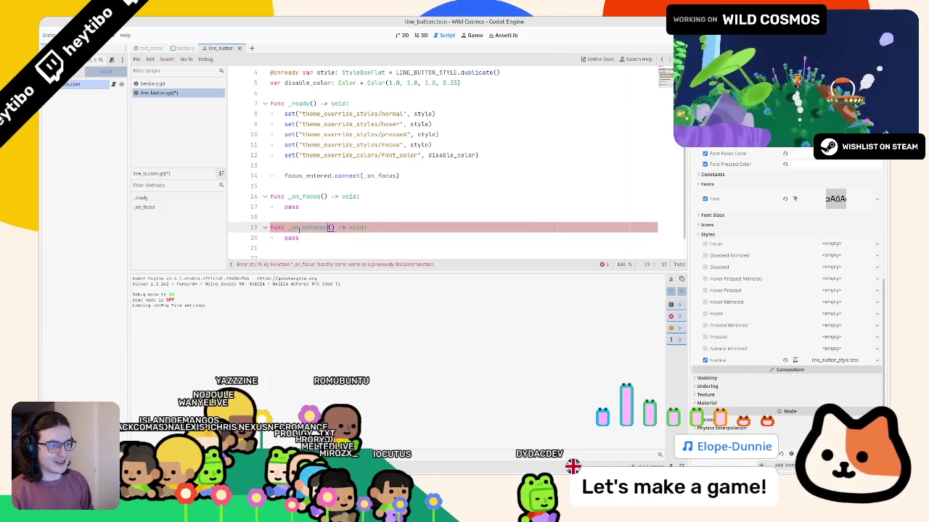
- Duplicate the connect line so focus_exited connects to _on_unfocus
left_click(309, 176)
key("ctrl+shift+d")
double_click(308, 185)
type("focus")
key("Down")
key("Return")
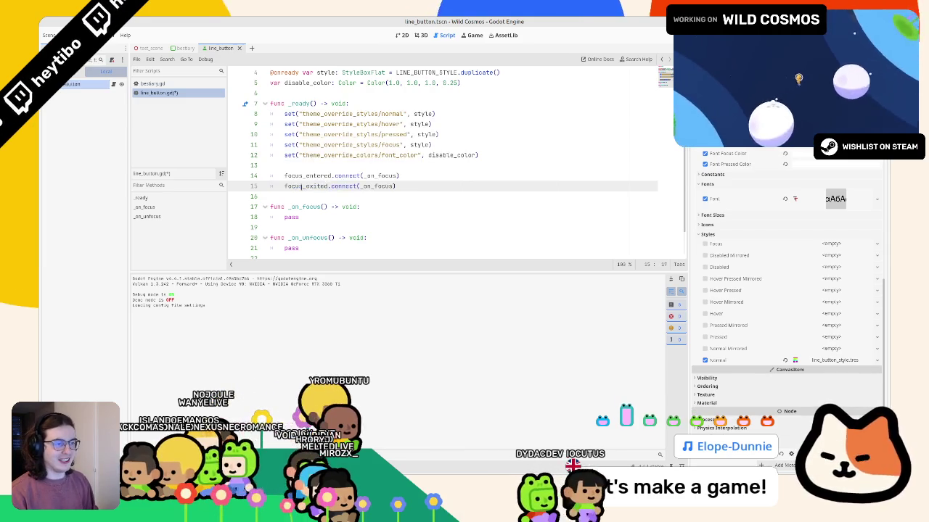
left_click(290, 227)
double_click(312, 238)
left_click(374, 186)
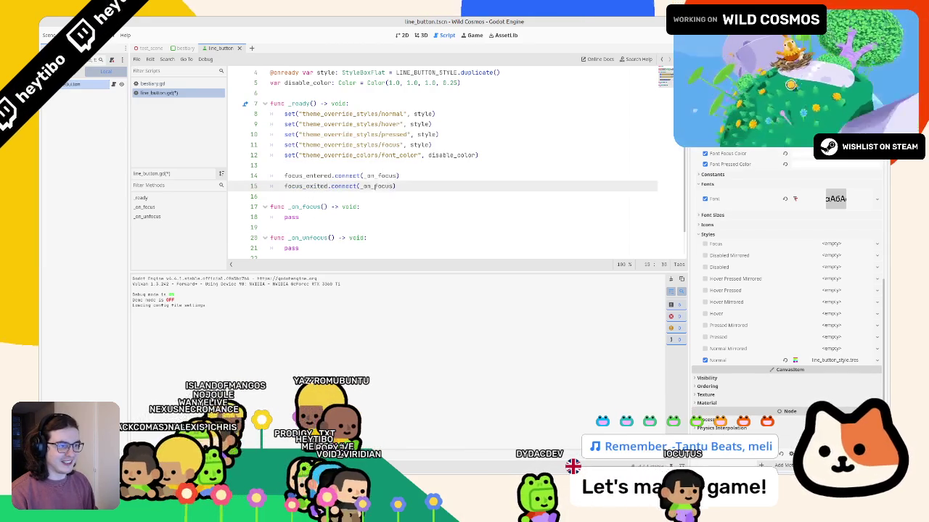
type("un")
- Enlarge the script area and declare 'var t: Tween = null'
double_click(291, 217)
scroll(443, 159, "down", 1)
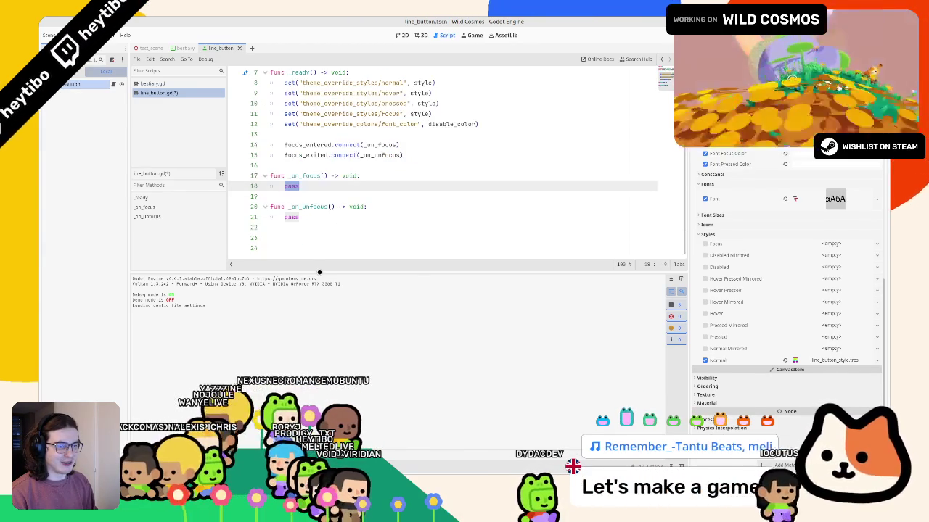
left_click_drag(319, 273, 319, 374)
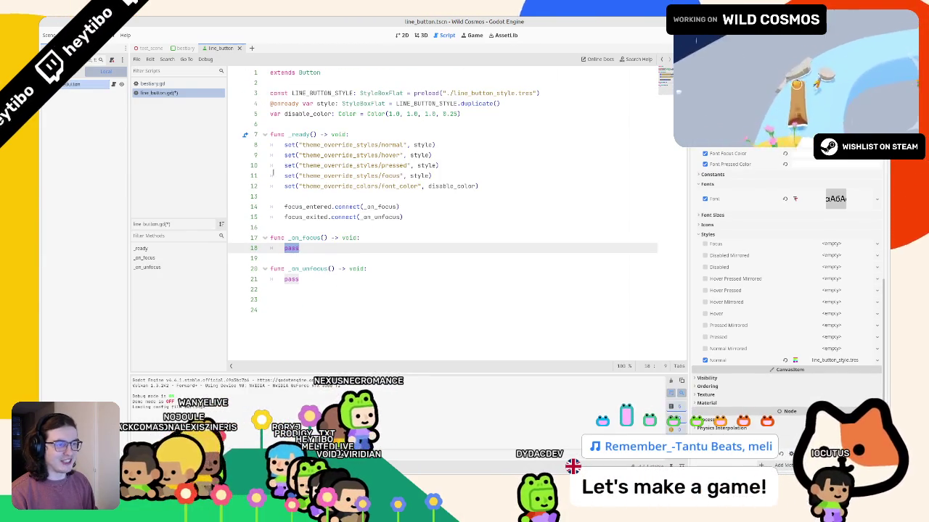
left_click(315, 124)
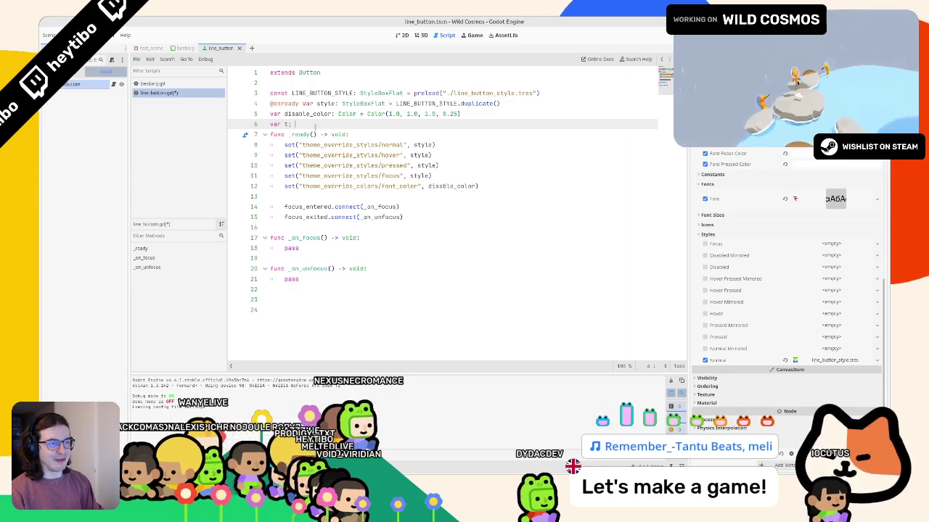
key("BackSpace")
key("BackSpace")
type("w")
key("Return")
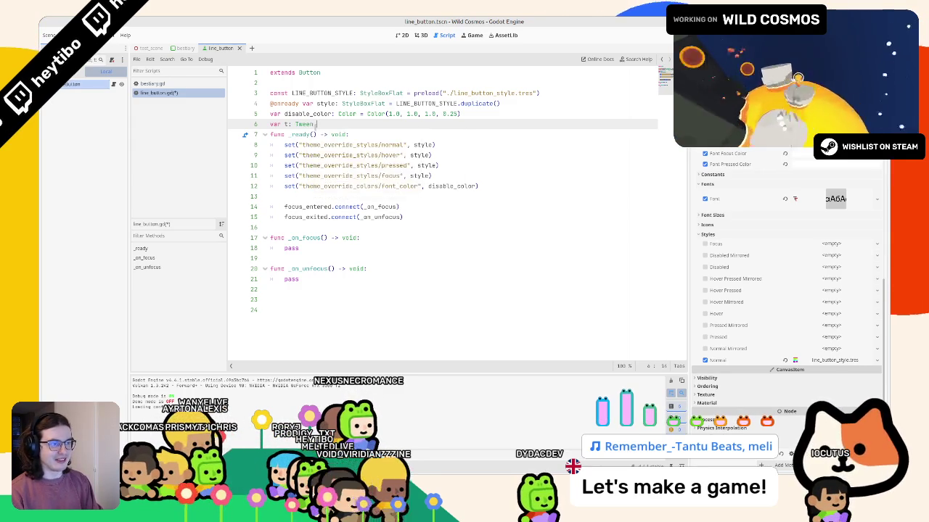
type("=")
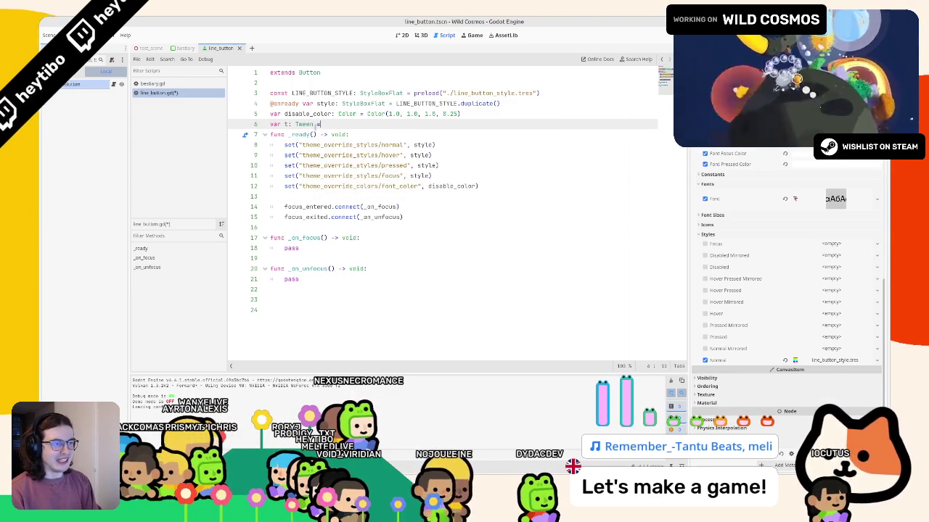
type(" null")
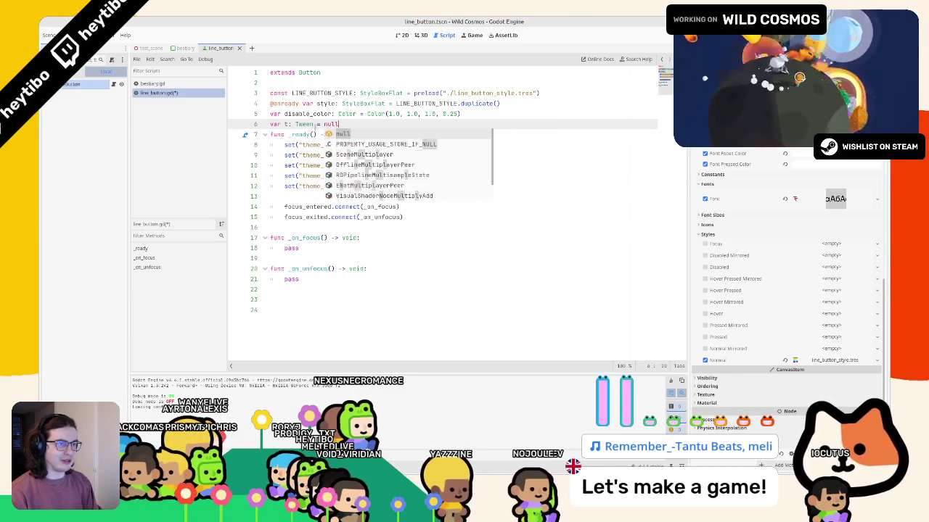
key("Return")
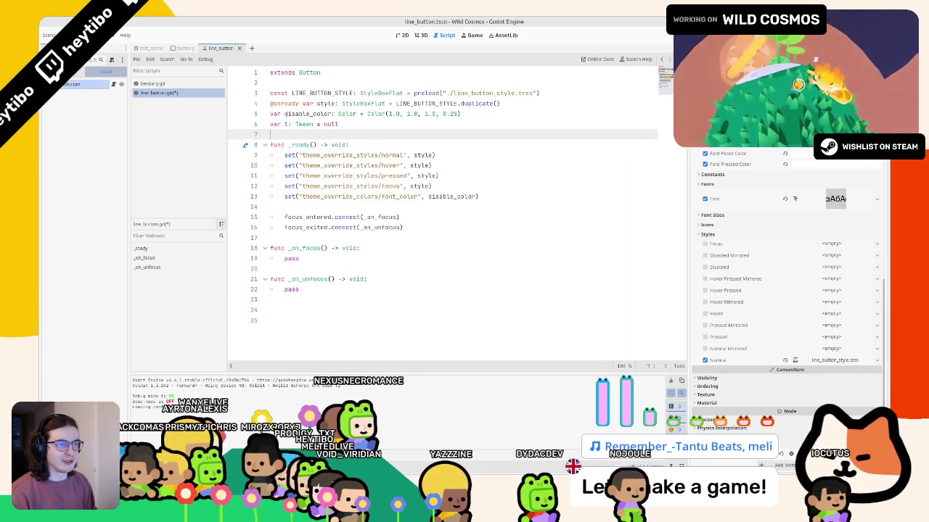
left_click(289, 104)
key("alt+Up")
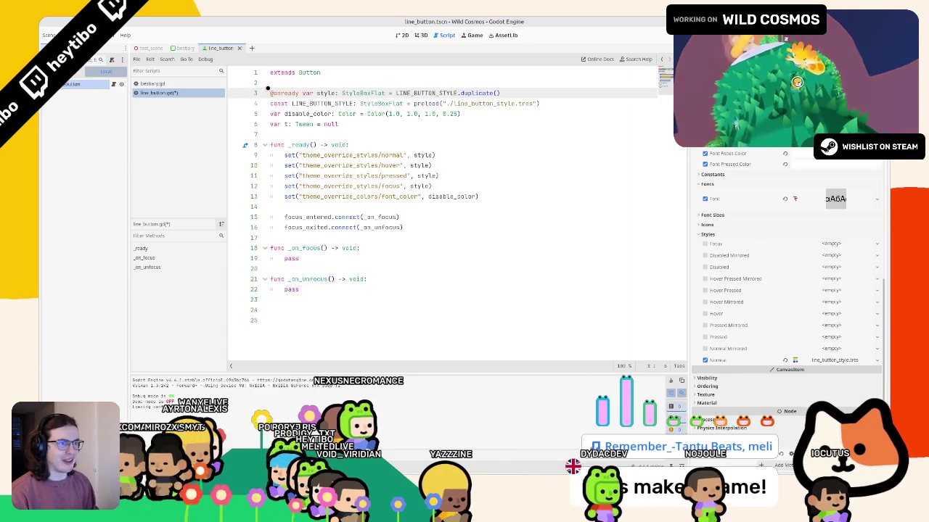
key("alt+Down")
key("alt+Down")
key("alt+Down")
key("alt+Down")
key("alt+Up")
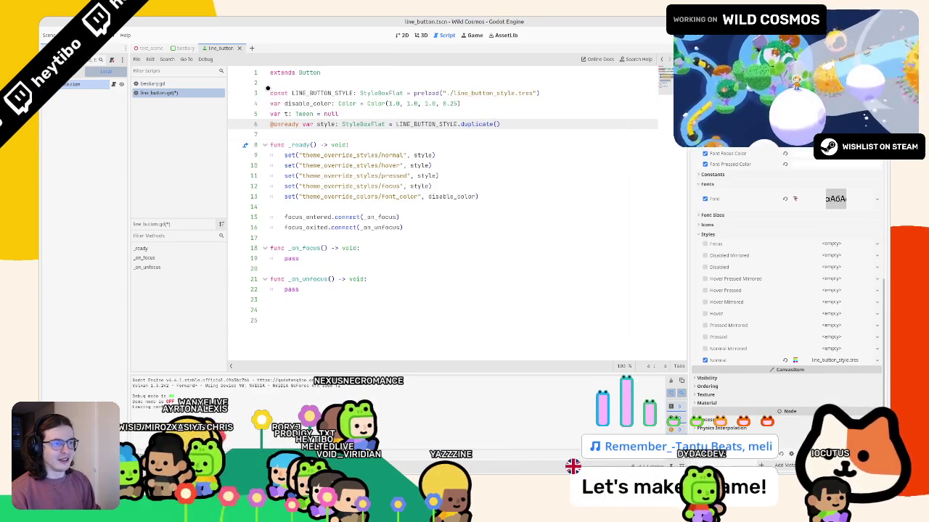
key("ctrl+shift+Return")
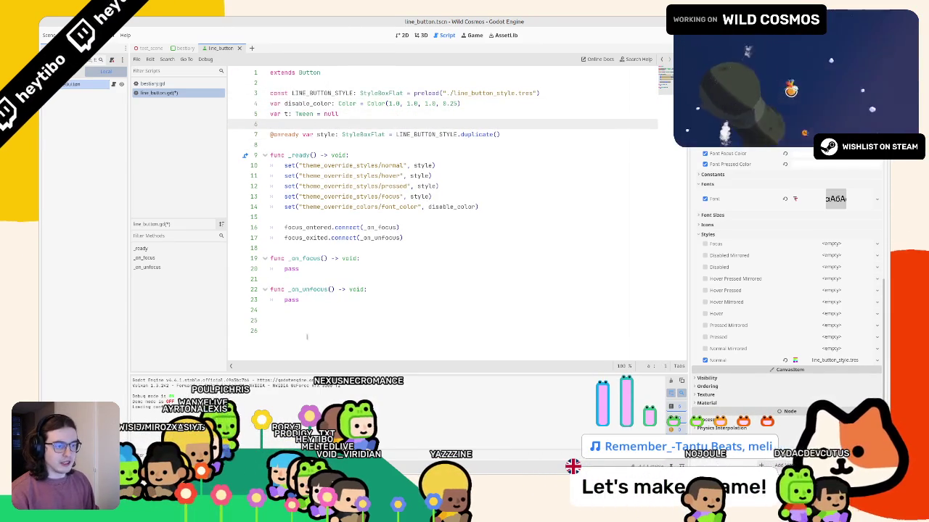
left_click(311, 310)
key("Up")
left_click(304, 269)
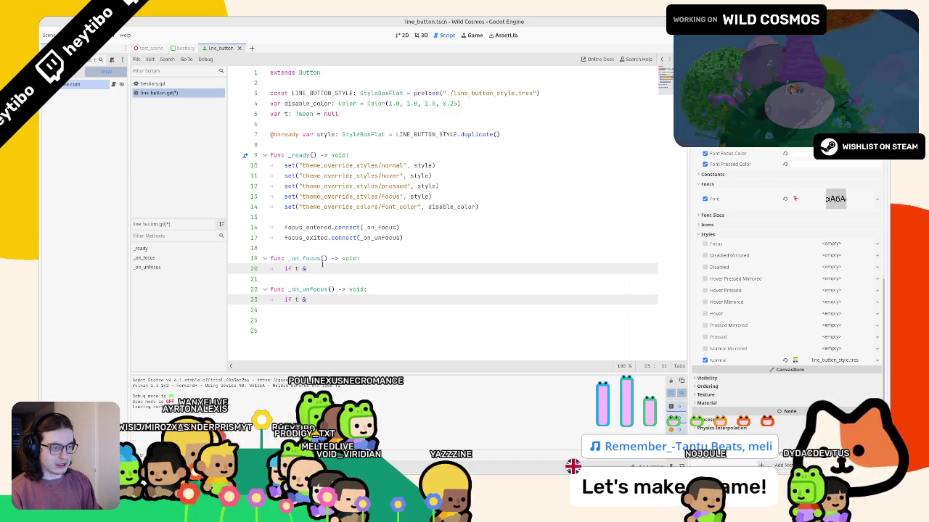
- In both handlers, kill any valid tween and tween style's content_margin_left
type("& t.is_v")
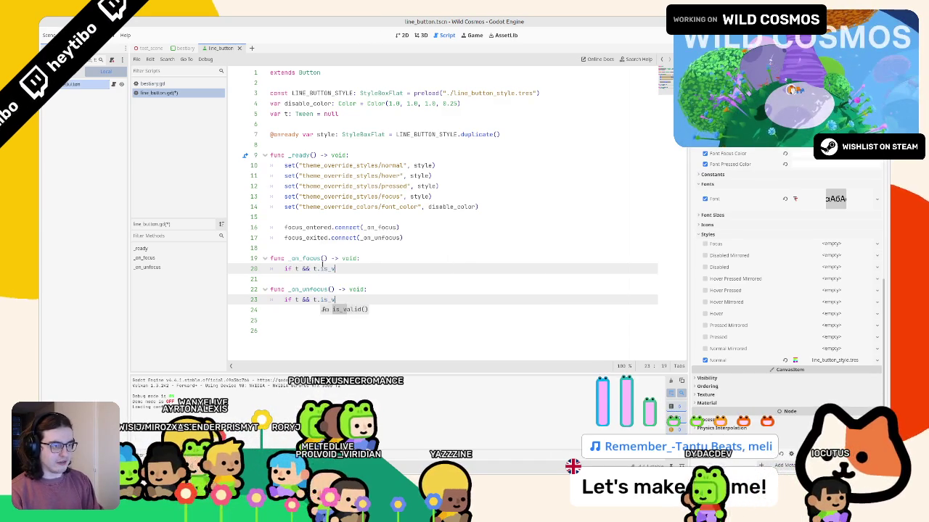
type(".kil")
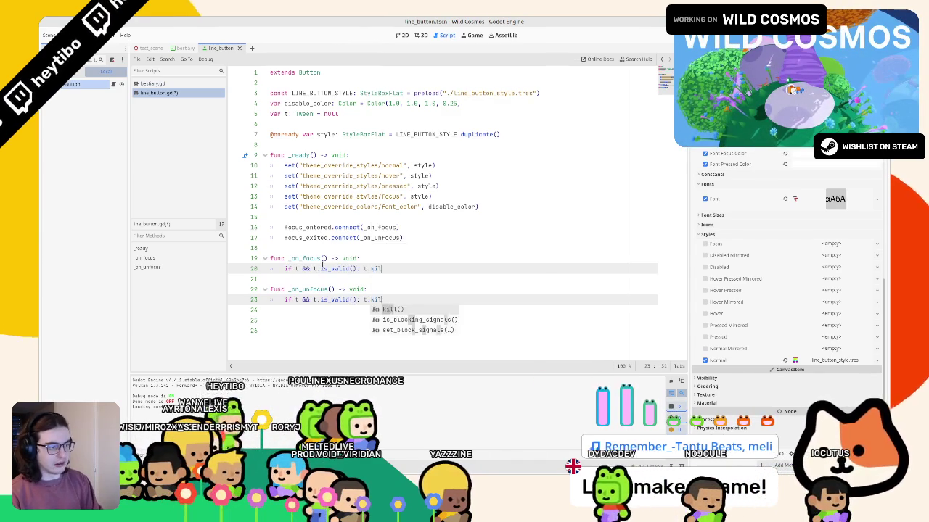
key("Return")
key("Return")
type("t.t")
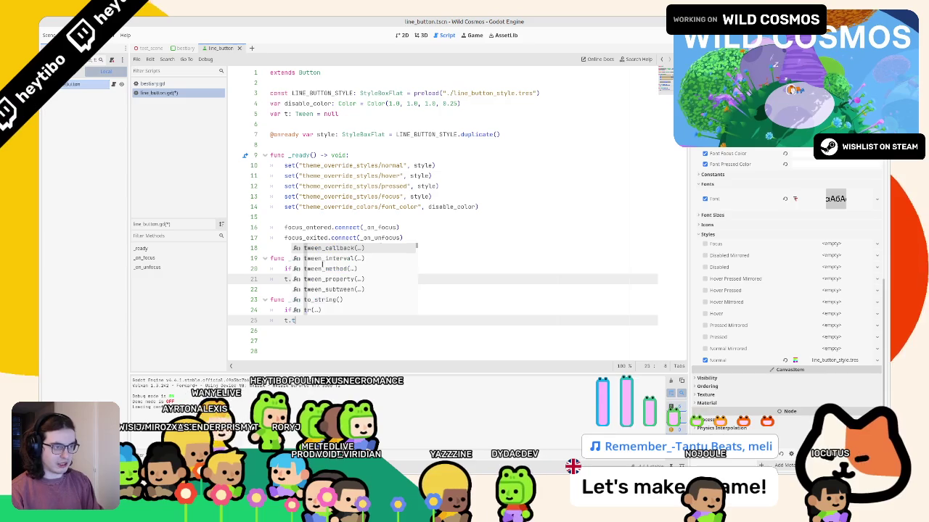
type("ween_pro")
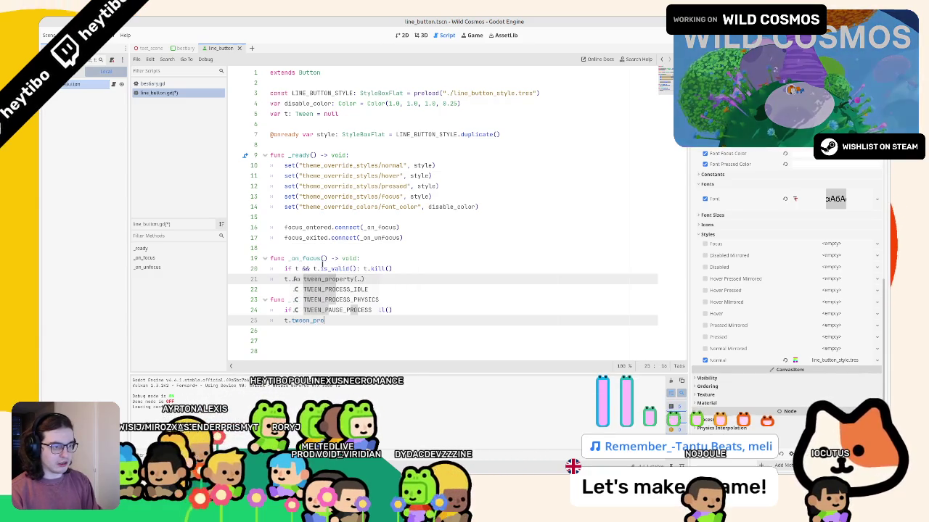
key("Return")
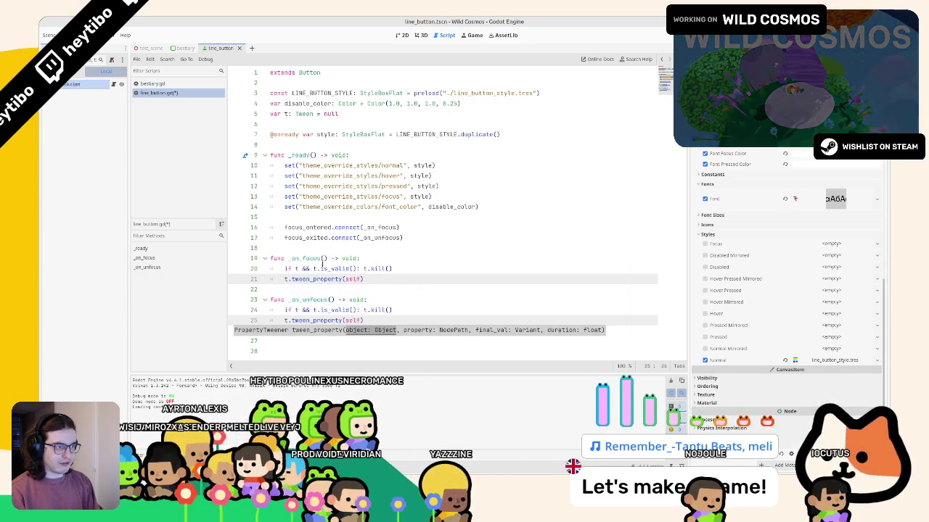
key("BackSpace")
key("BackSpace")
key("BackSpace")
type("style")
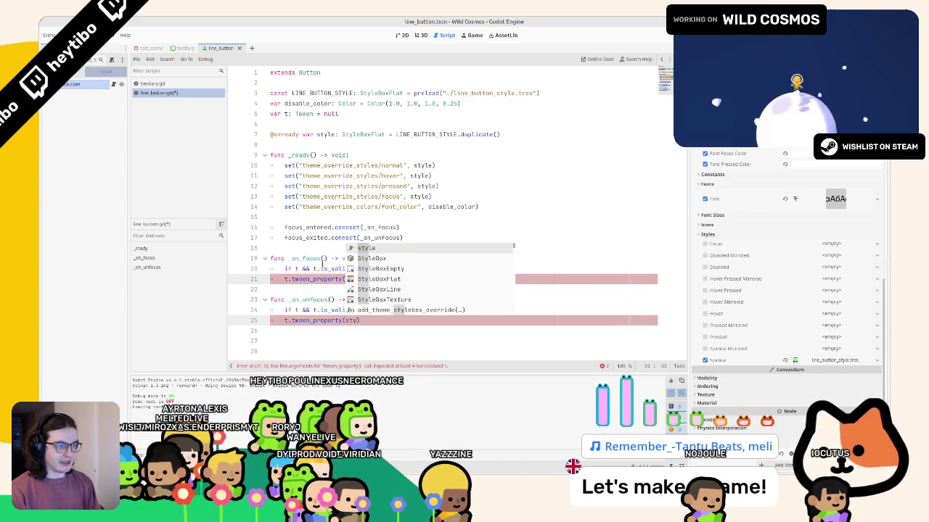
type(", \"")
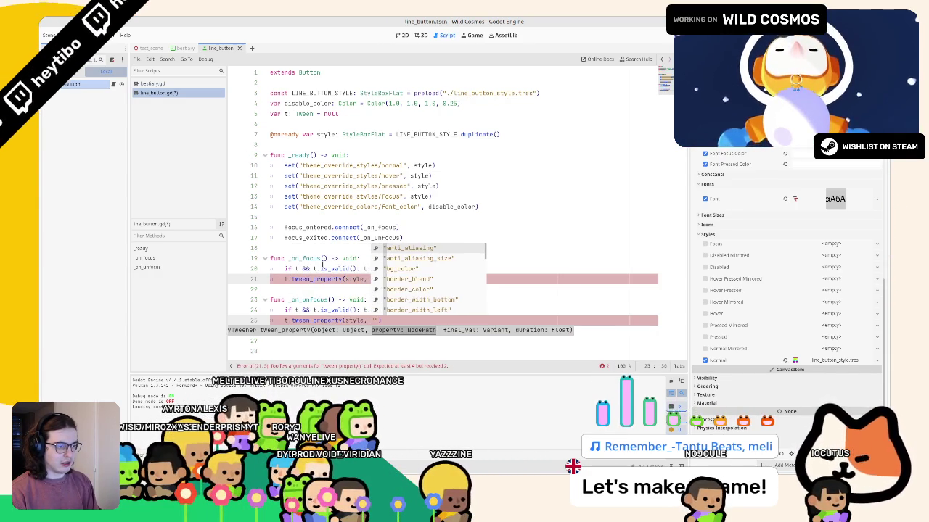
type("margin")
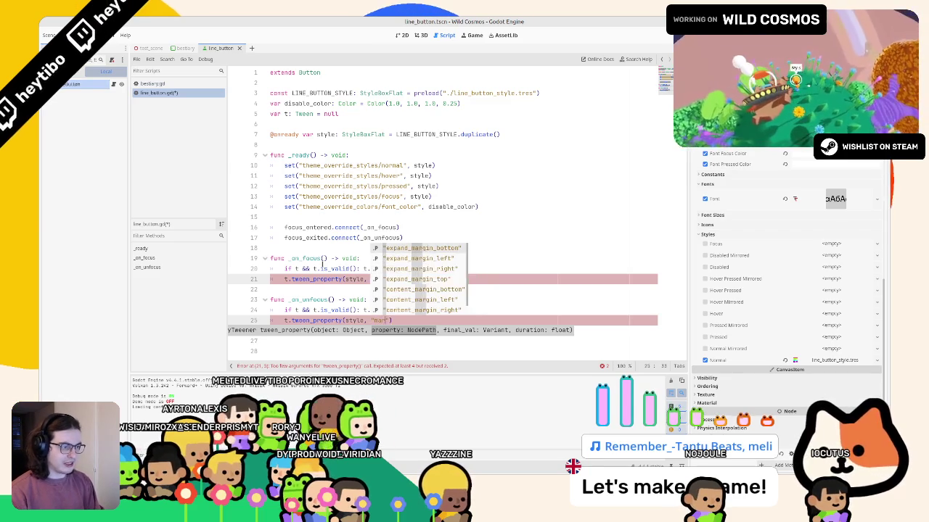
key("Down")
key("Down")
key("Down")
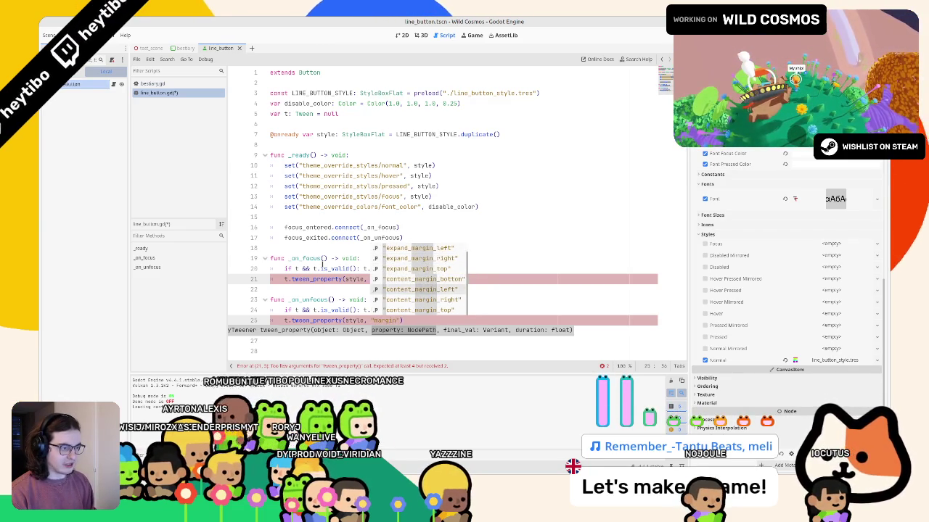
key("Return")
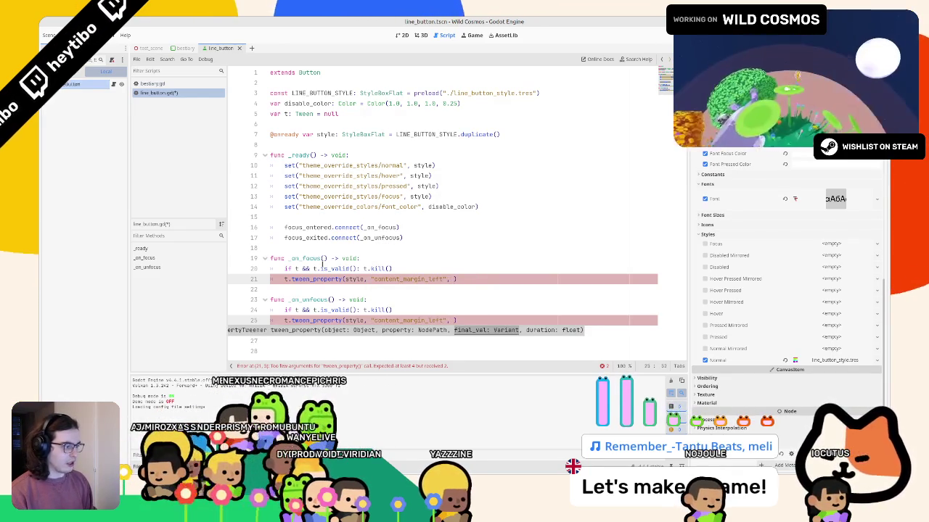
- Set the margin target to 8 on unfocus and 24 on focus, then save
left_click(839, 361)
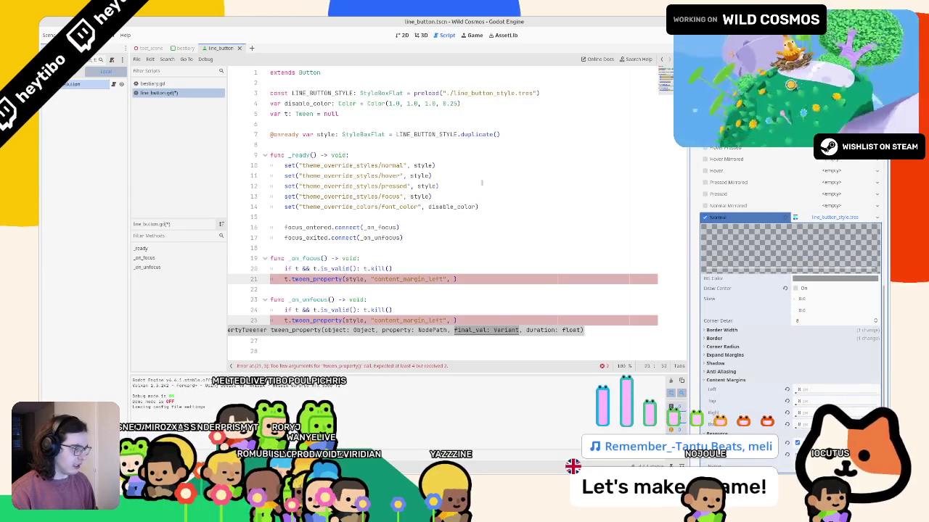
key("BackSpace")
key("BackSpace")
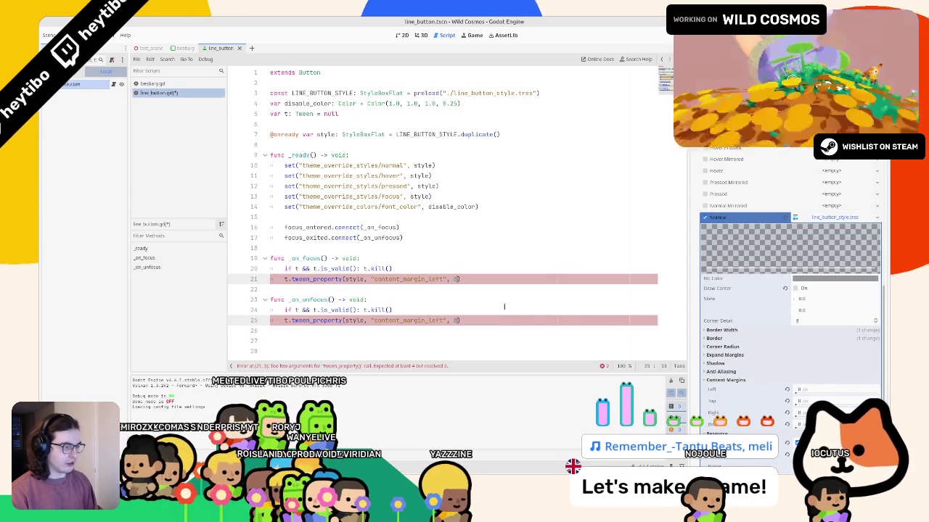
type("8")
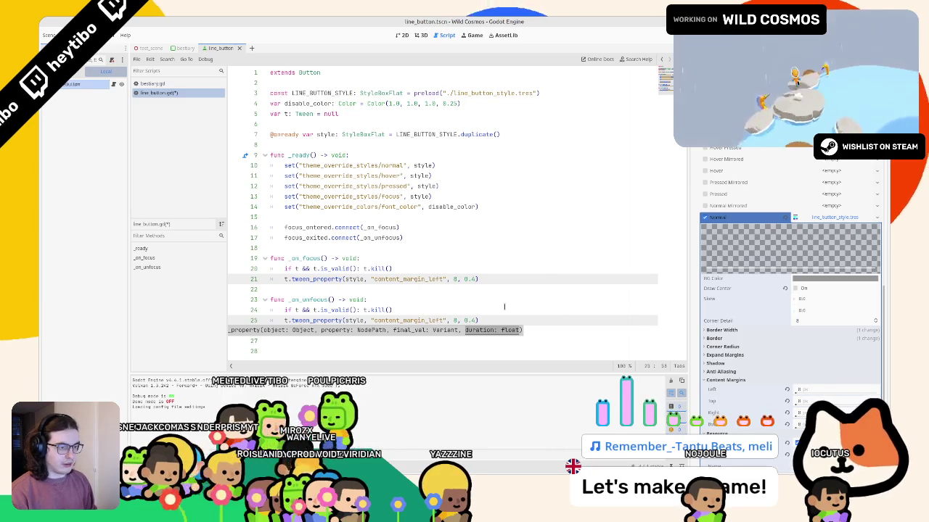
key("Escape")
key("Escape")
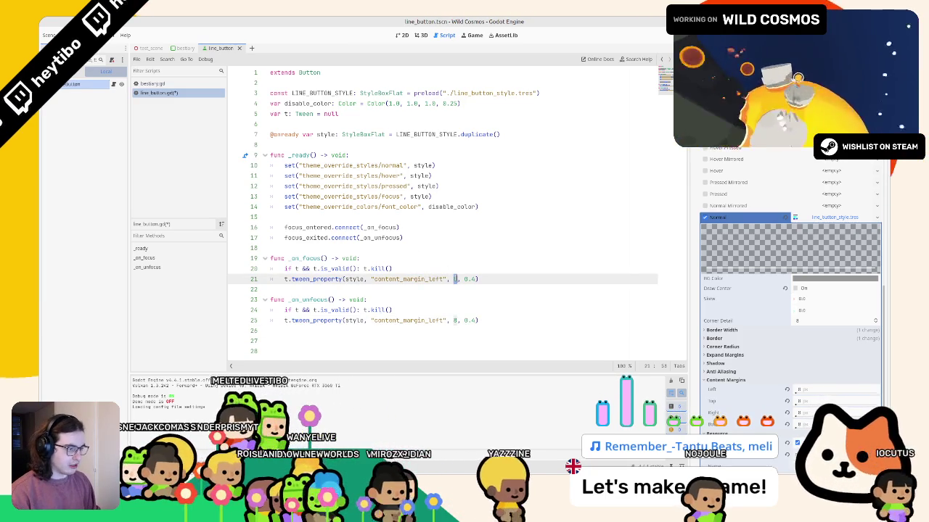
type("24")
key("ctrl+s")
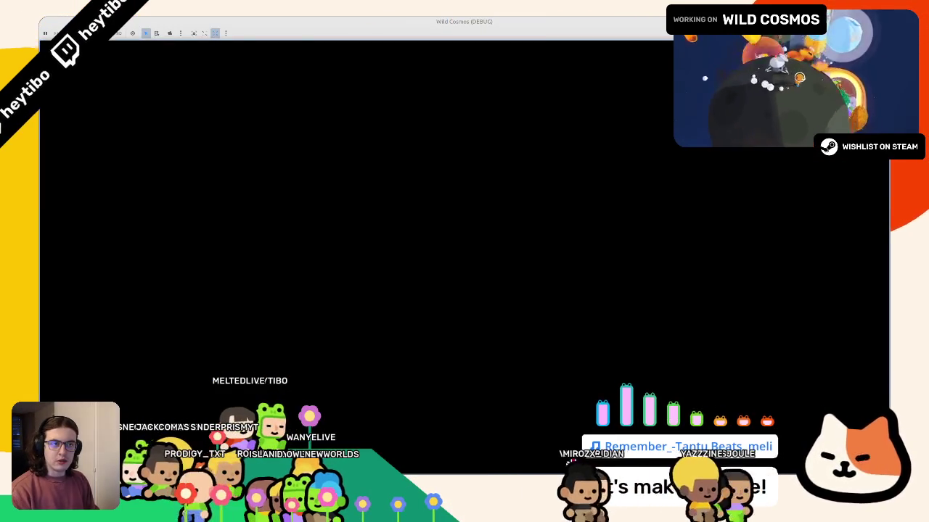
- Open the menu in the running game and debug the failing tween_property line with a print
key("Tab")
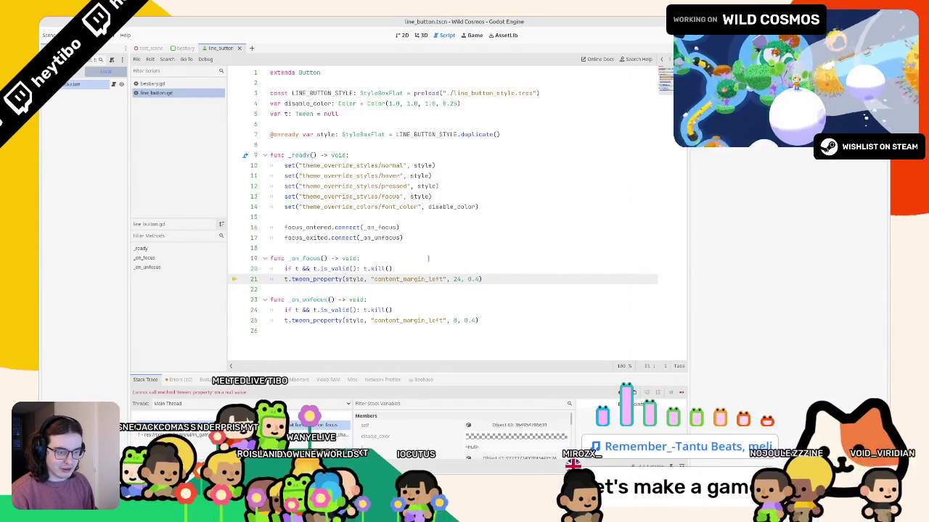
double_click(354, 278)
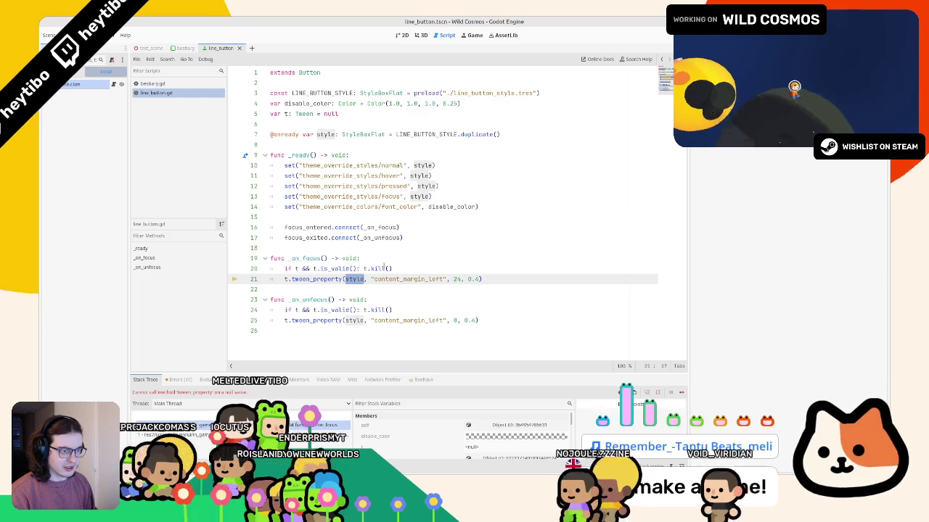
left_click(320, 320)
key("ctrl+k")
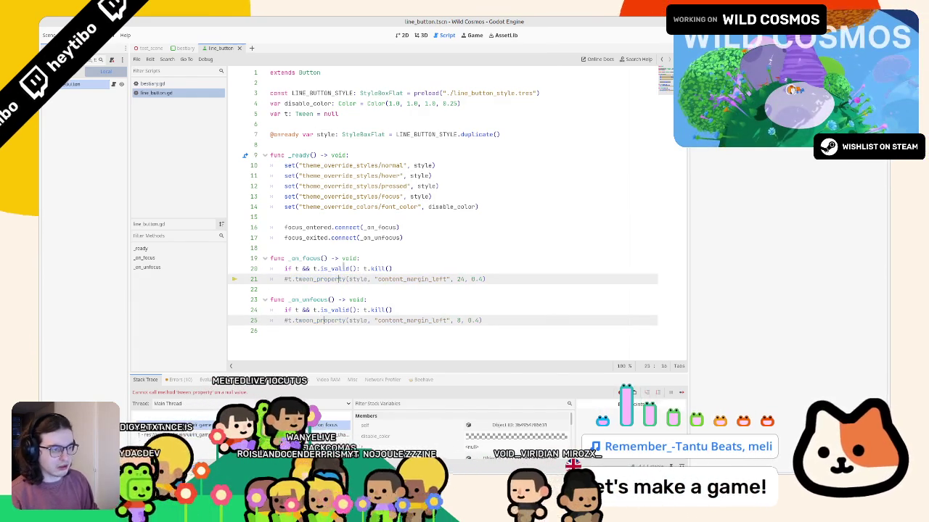
left_click(434, 269)
key("Return")
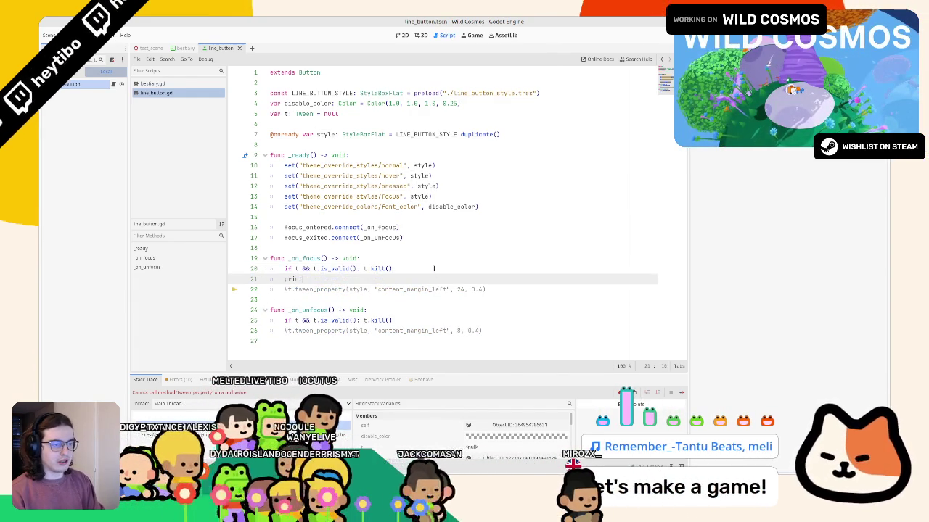
type("print(sty")
- Undo the print, add t = create_tween() after both kill() lines, and run with F5
key("ctrl+z")
key("ctrl+z")
key("ctrl+z")
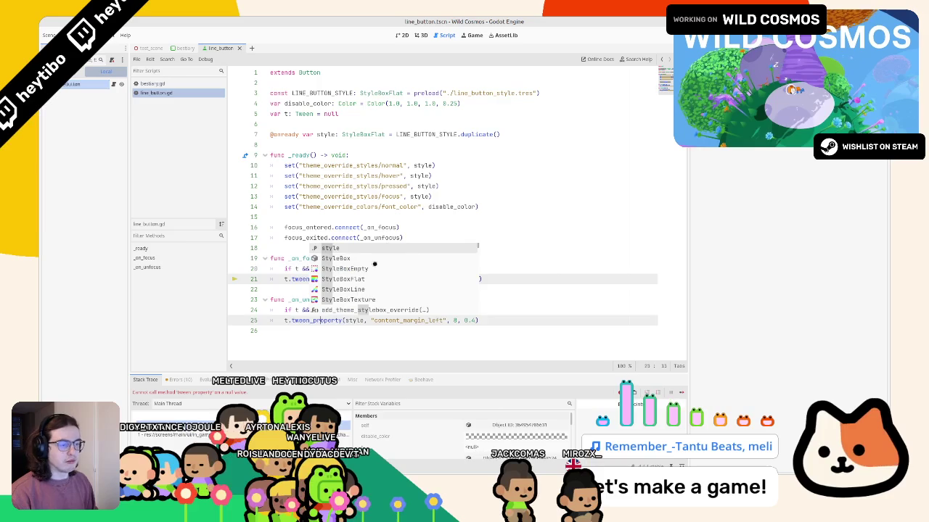
left_click(392, 310, "alt")
key("Return")
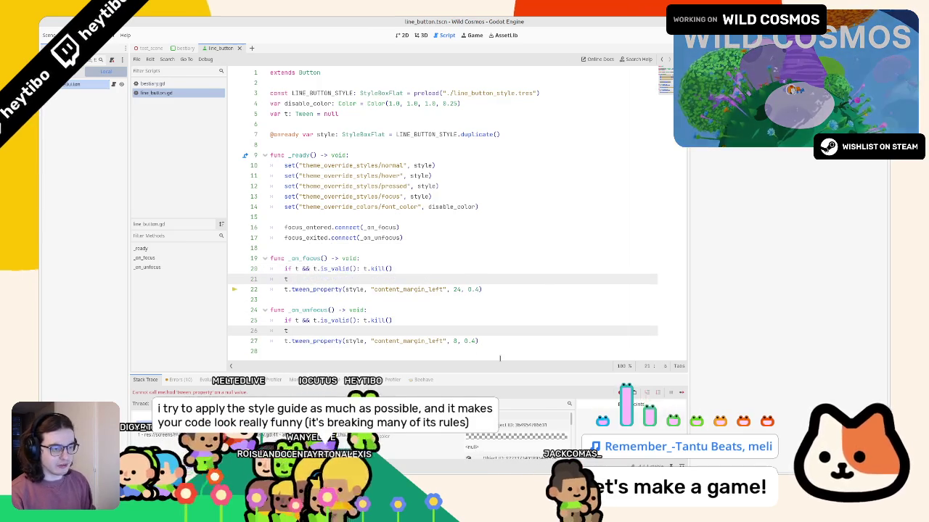
type("t = cr")
key("Return")
key("F5")
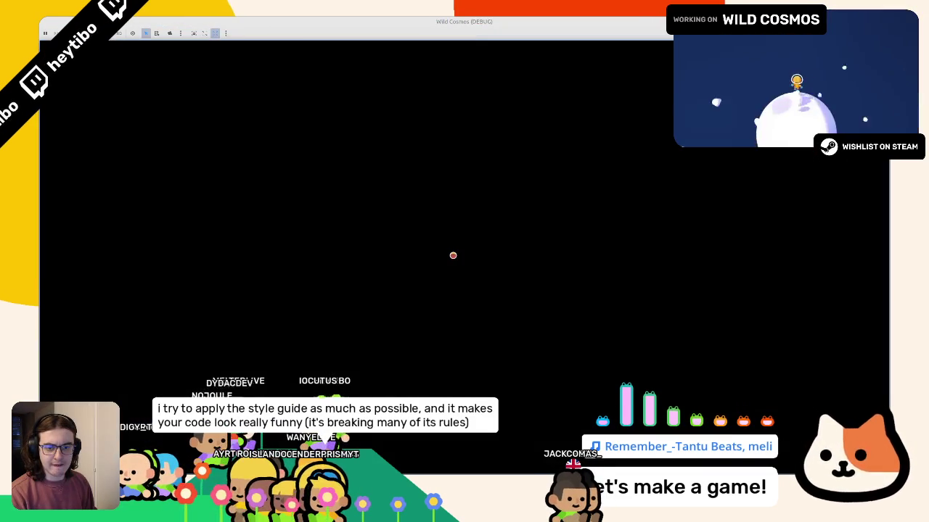
key("Tab")
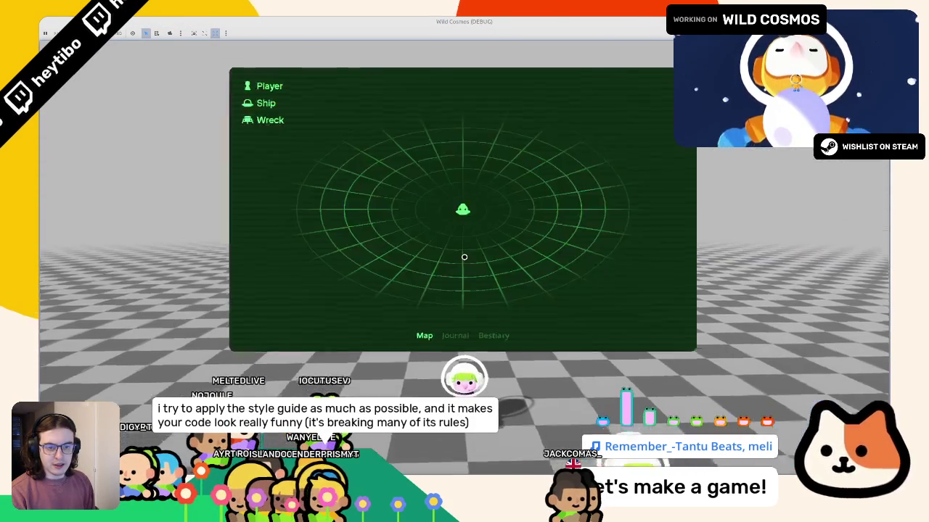
key("Down")
key("Up")
key("Down")
key("Down")
key("Down")
key("Up")
key("Up")
key("Up")
key("Up")
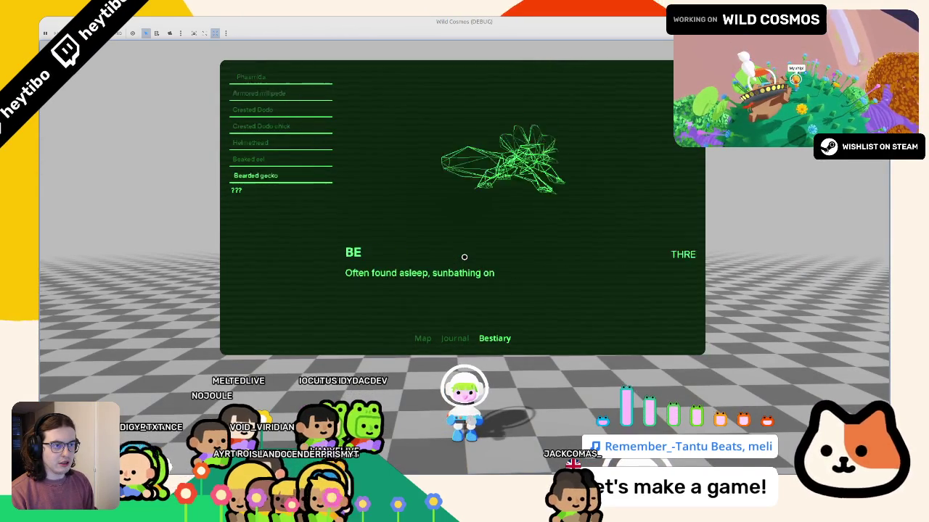
key("Down")
key("Down")
key("Down")
key("F8")
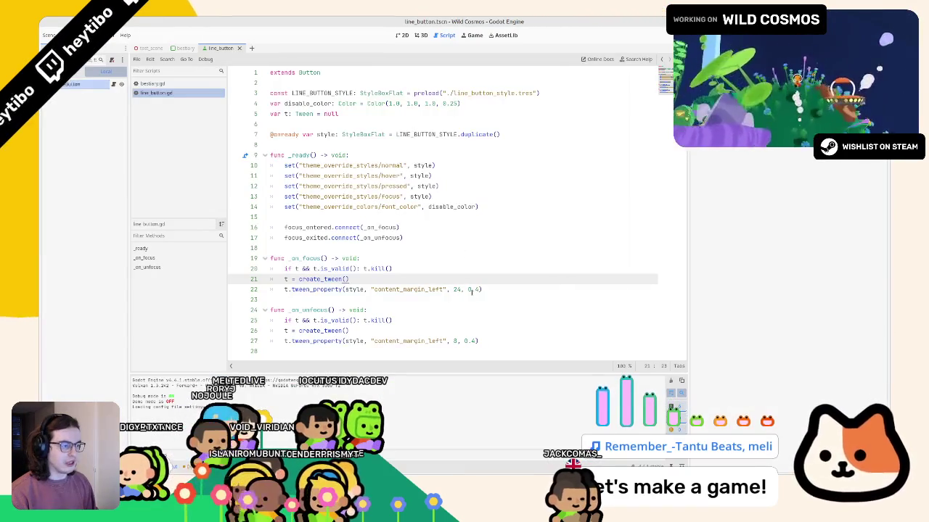
- Change both tweens to 0.2 s with .set_ease(Tween.EASE_OUT).set_trans(Tween.TRANS_BACK), save, and test in-game
left_click(478, 340, "alt")
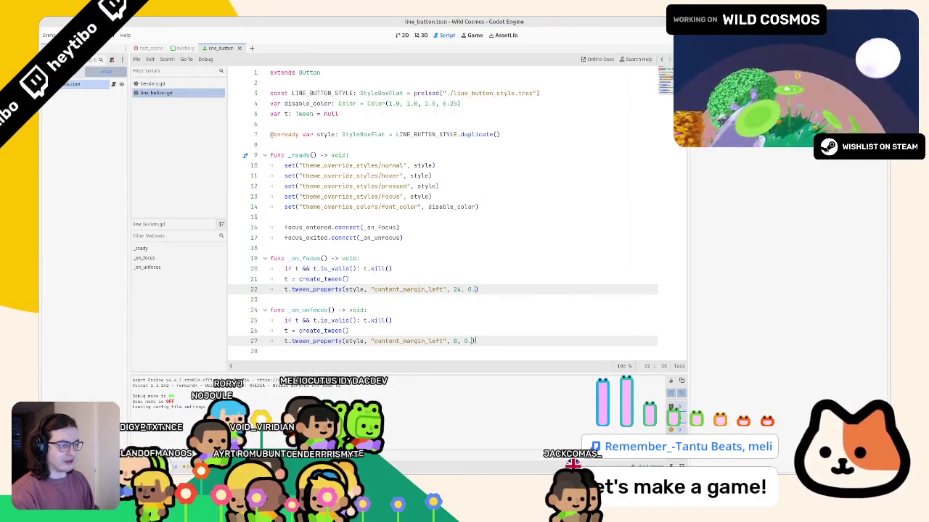
key("BackSpace")
type("2).set_ease(")
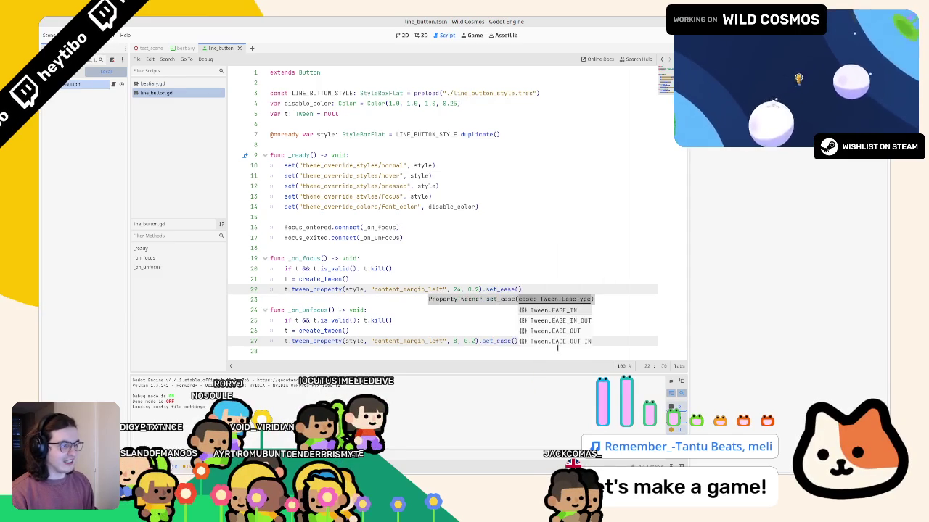
key("Down")
key("Down")
key("Return")
type(").sett")
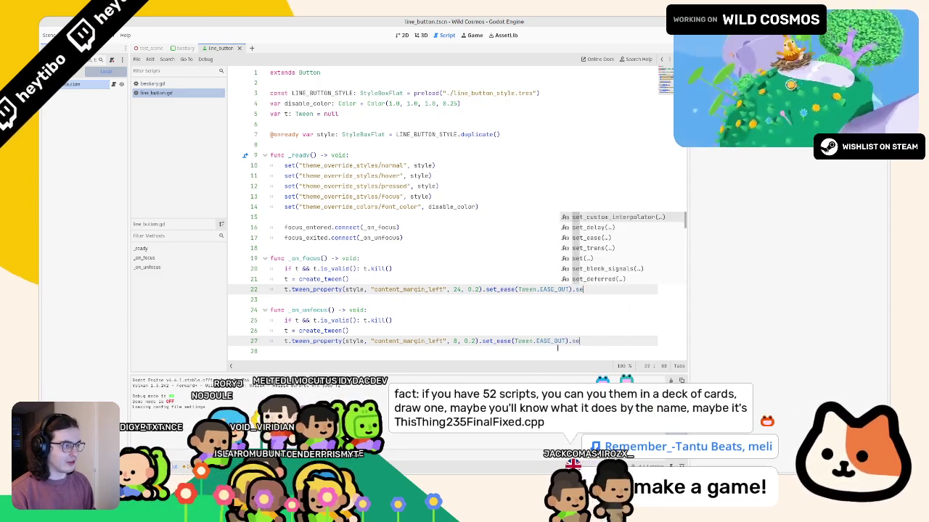
key("Return")
key("Return")
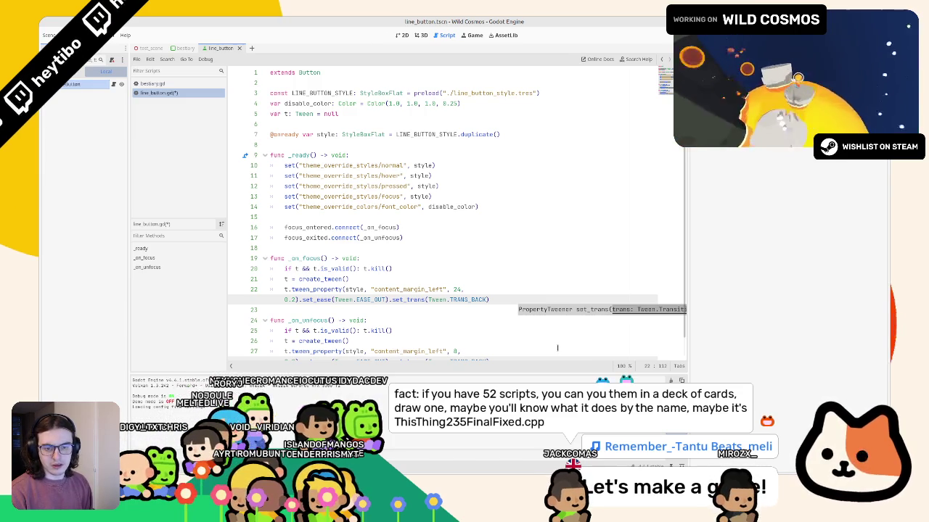
key("ctrl+Left")
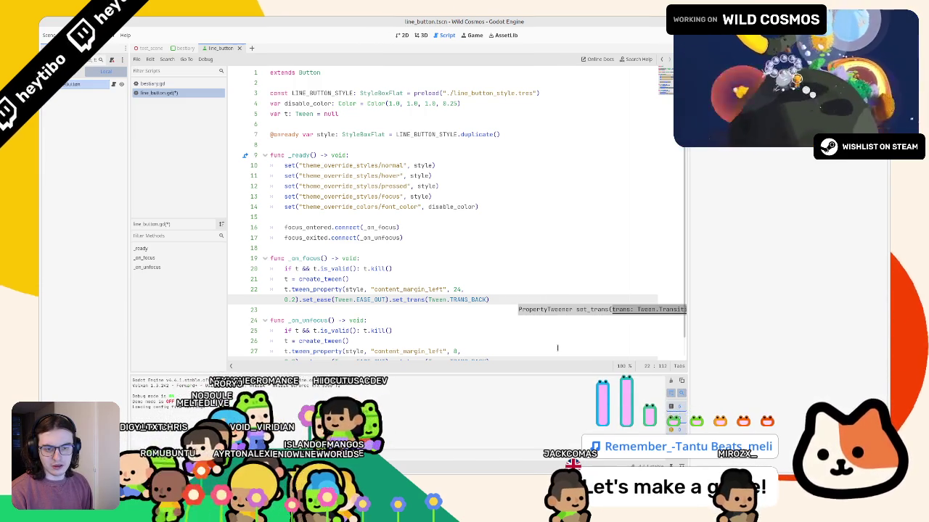
key("ctrl+Left")
key("ctrl+Left")
key("ctrl+Left")
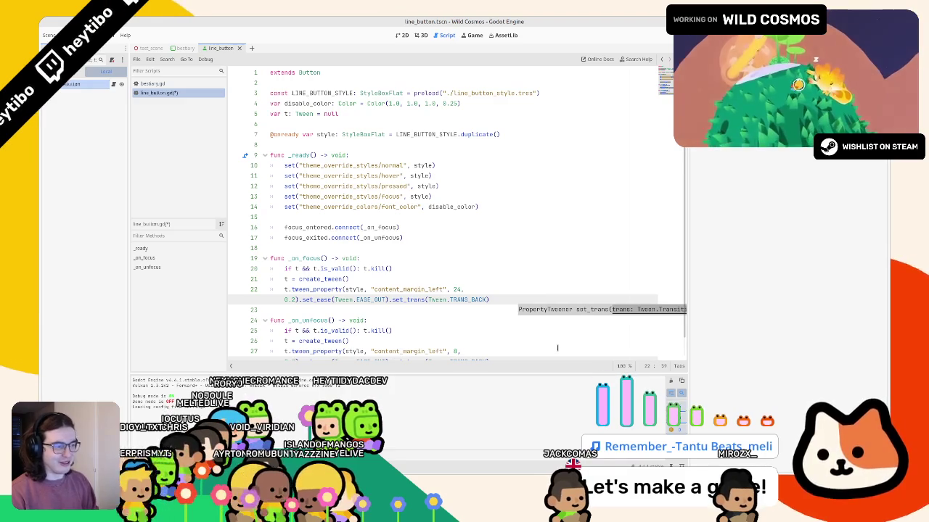
key("ctrl+s")
key("Down")
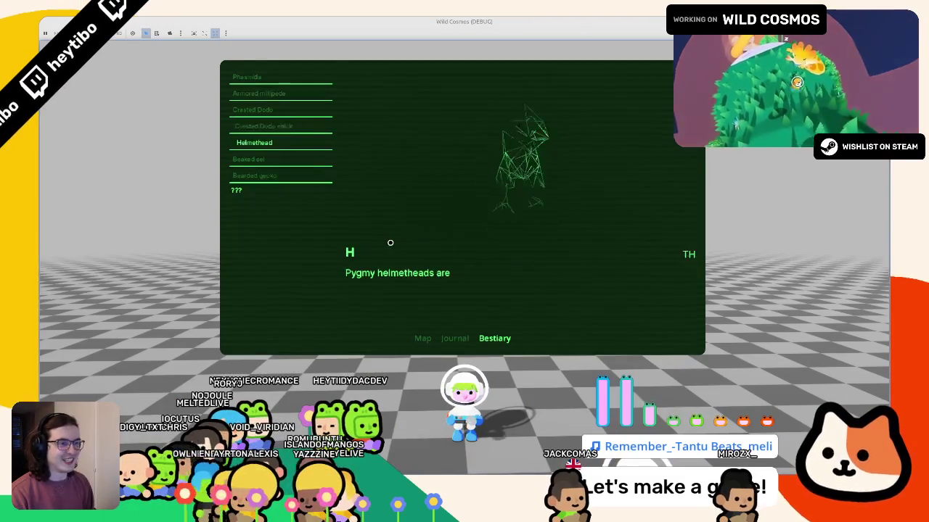
key("Up")
key("Up")
key("Up")
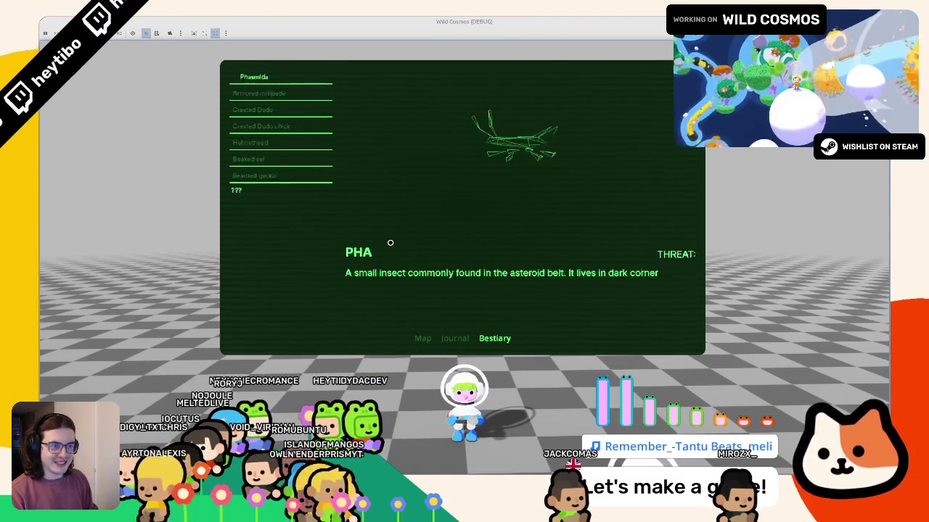
key("Left")
key("Down")
key("Up")
key("Right")
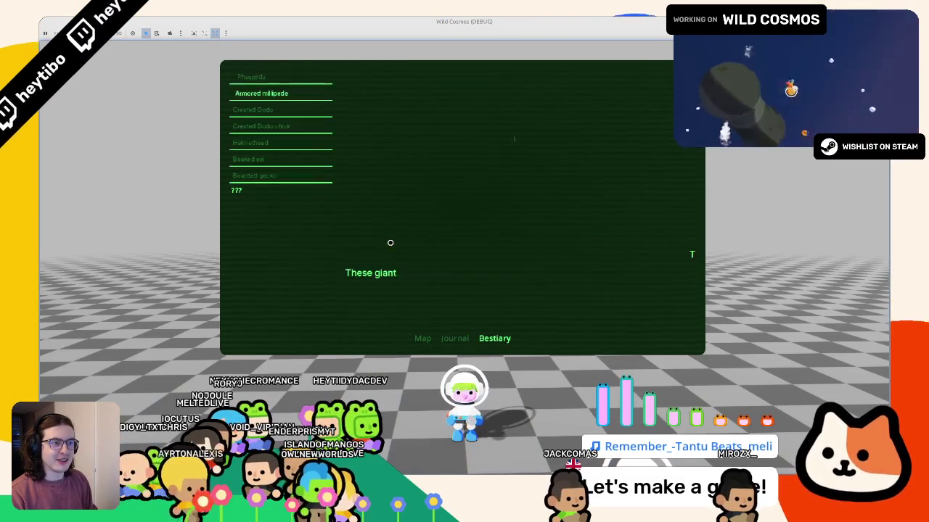
key("Down")
key("Down")
key("Down")
key("Down")
key("Down")
key("Down")
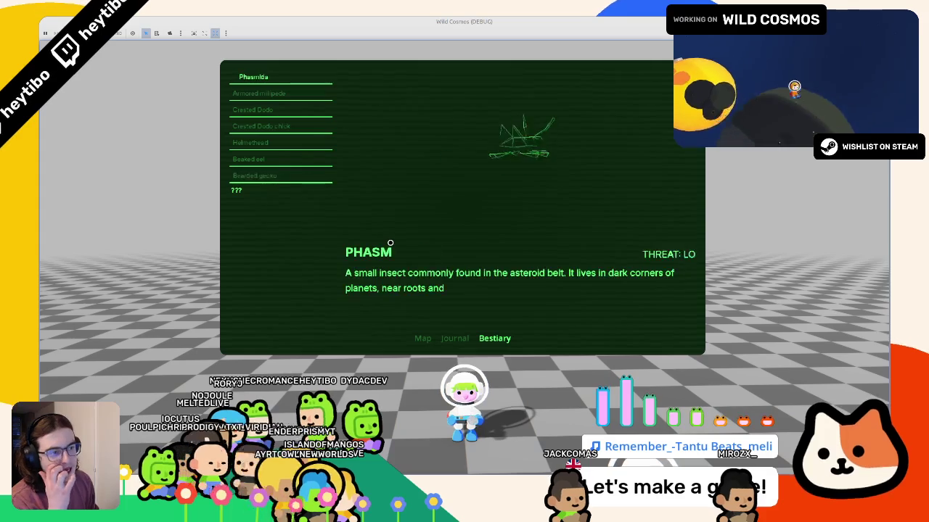
key("F8")
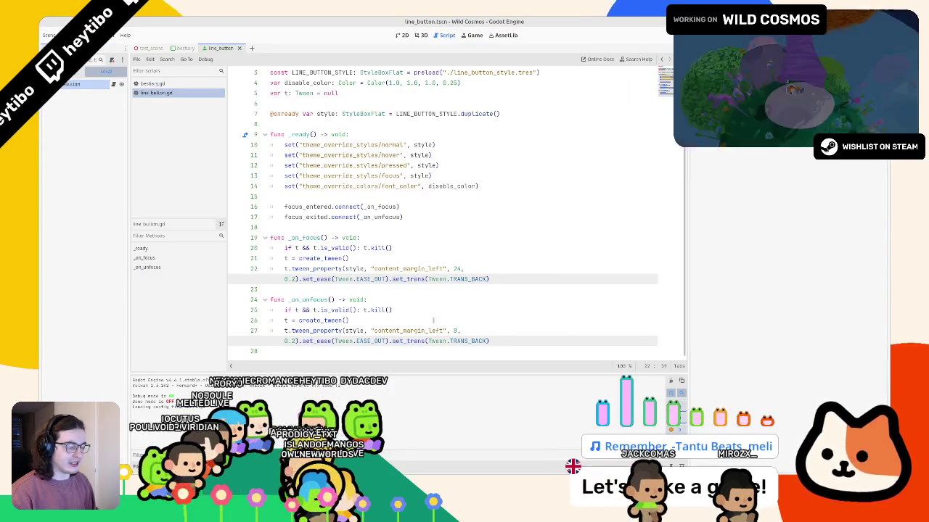
key("alt+Tab")
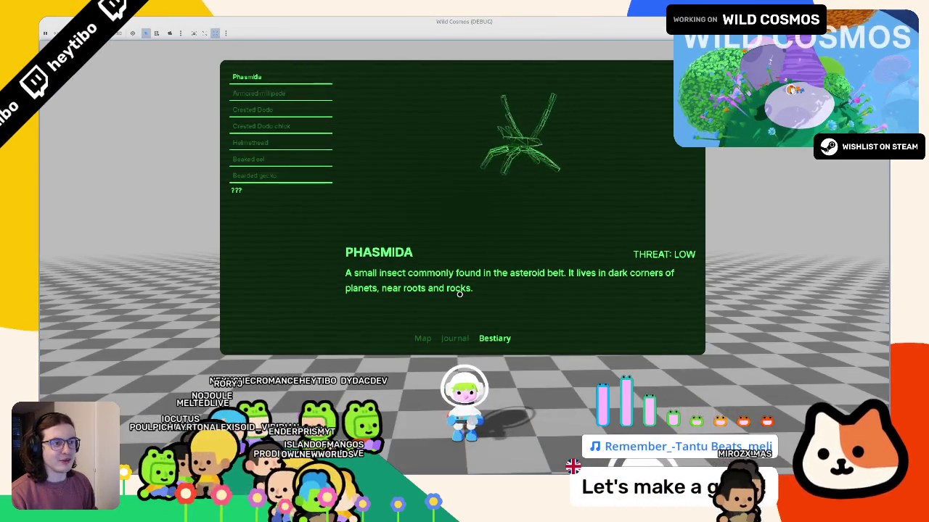
key("Down")
key("Up")
key("Down")
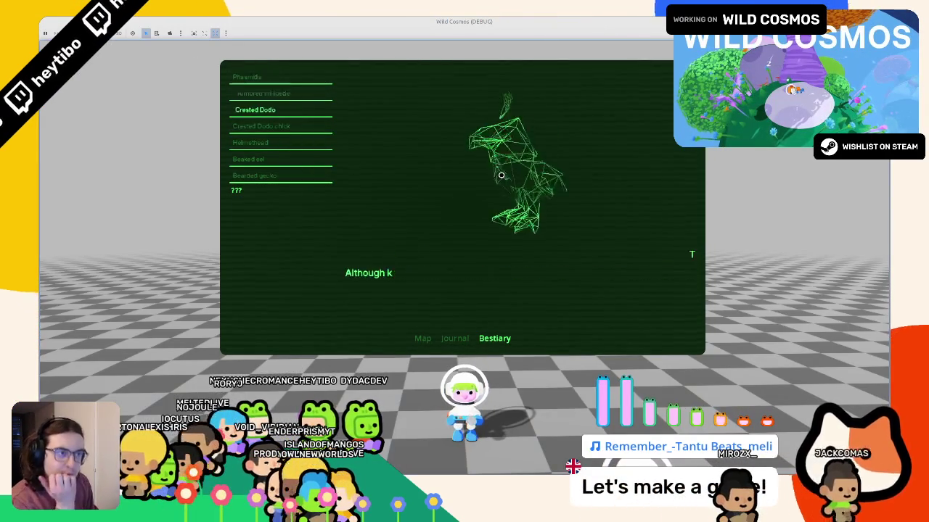
key("Down")
key("Down")
key("Down")
key("Down")
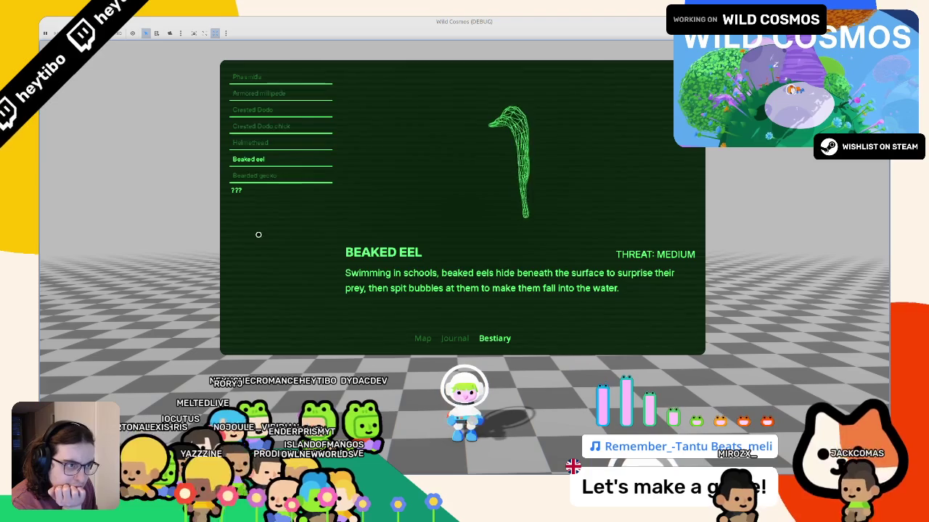
key("Up")
key("Up")
key("Up")
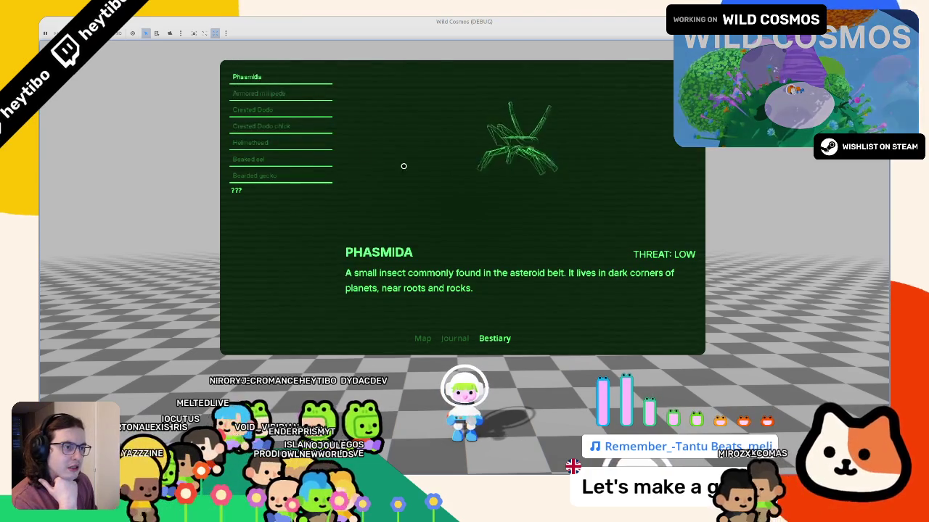
left_click(276, 97)
left_click(264, 80)
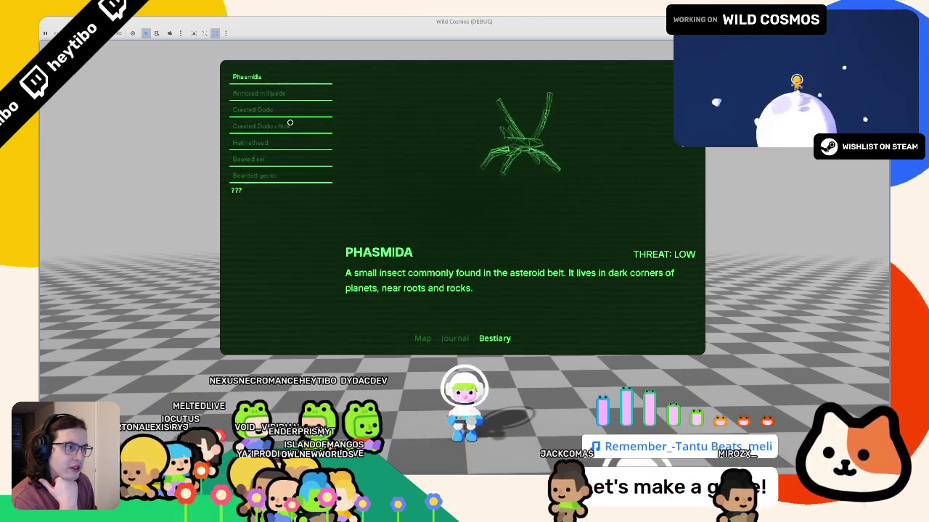
left_click(276, 94)
left_click(265, 77)
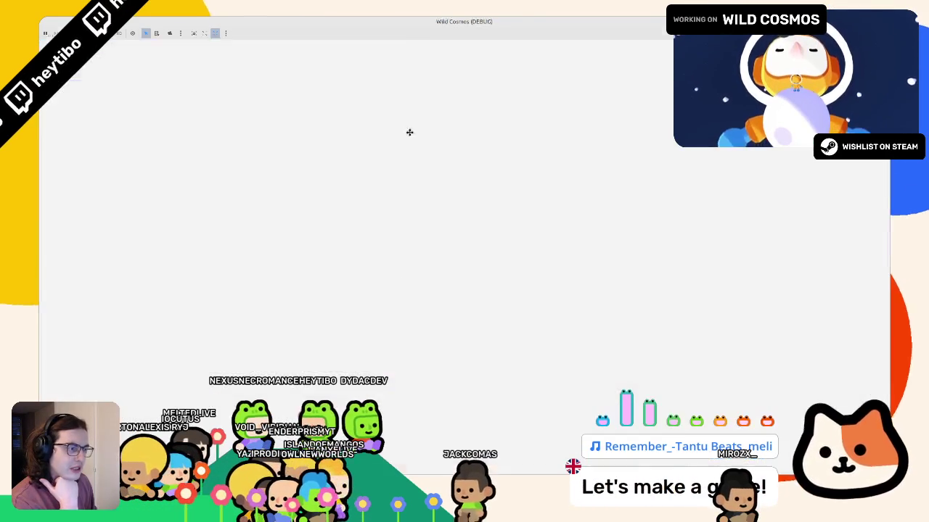
- Resize the game window, glance at the scripts, and select Beaked eel, Armored millipede, and Phasmida
left_click_drag(410, 129, 432, 137)
right_click(432, 137)
key("Escape")
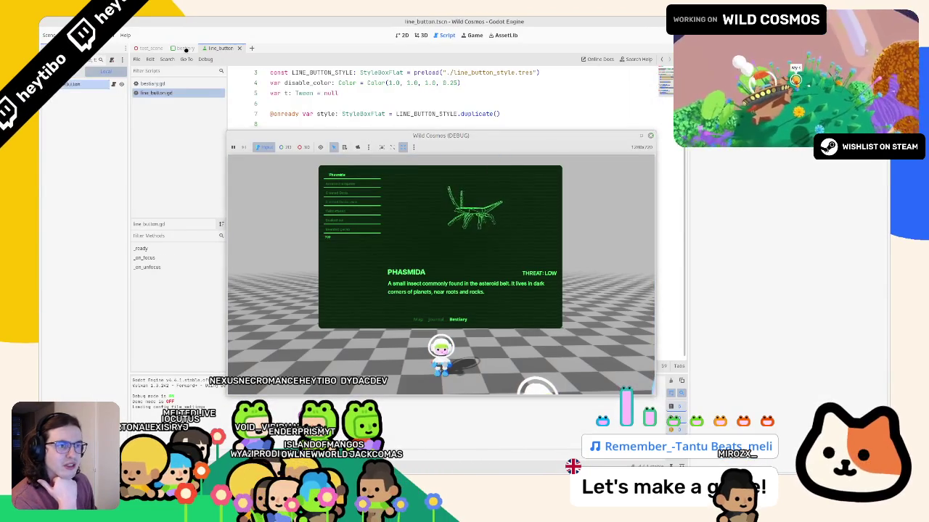
left_click(186, 48)
left_click(227, 48)
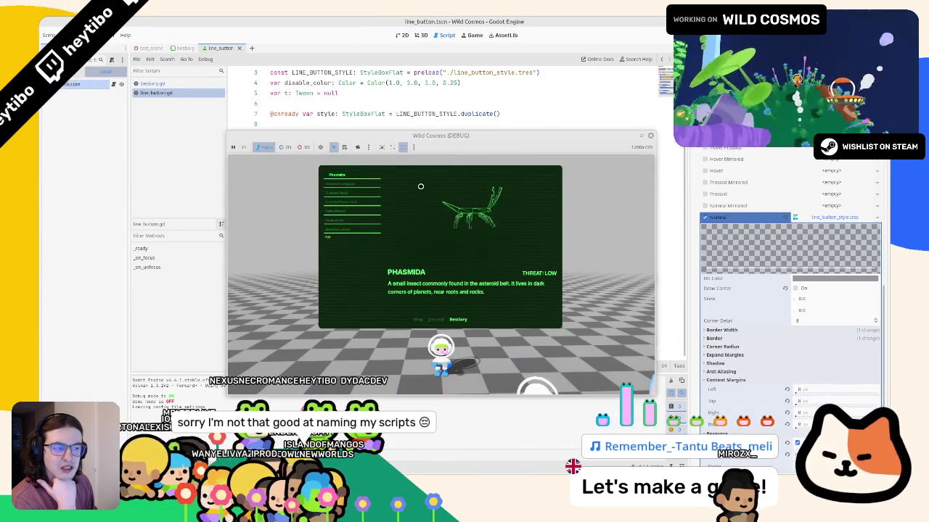
left_click(345, 222)
left_click(359, 202)
left_click(361, 193)
- Maximize the game and click through Bearded gecko, Helmethead, Crested Dodo chick, Crested Dodo, and Phasmida entries
left_click(641, 136)
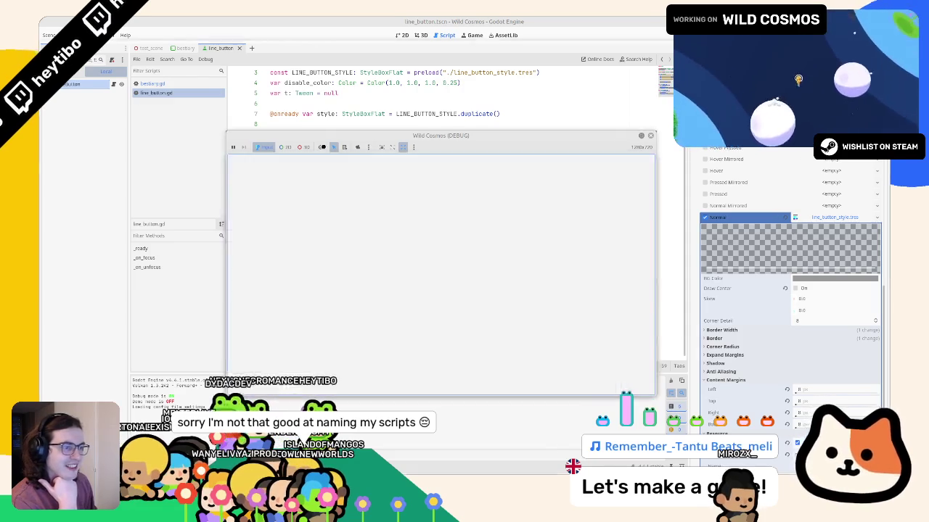
left_click(243, 178)
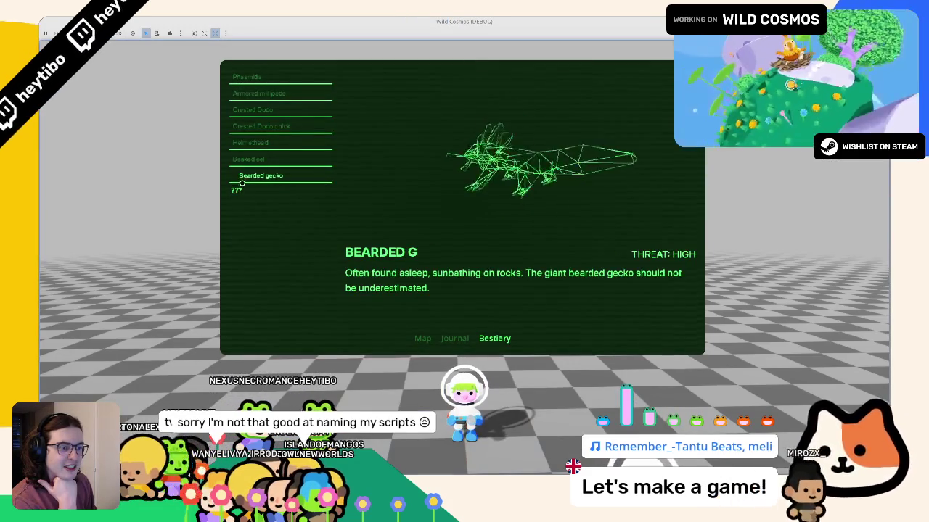
left_click(251, 159)
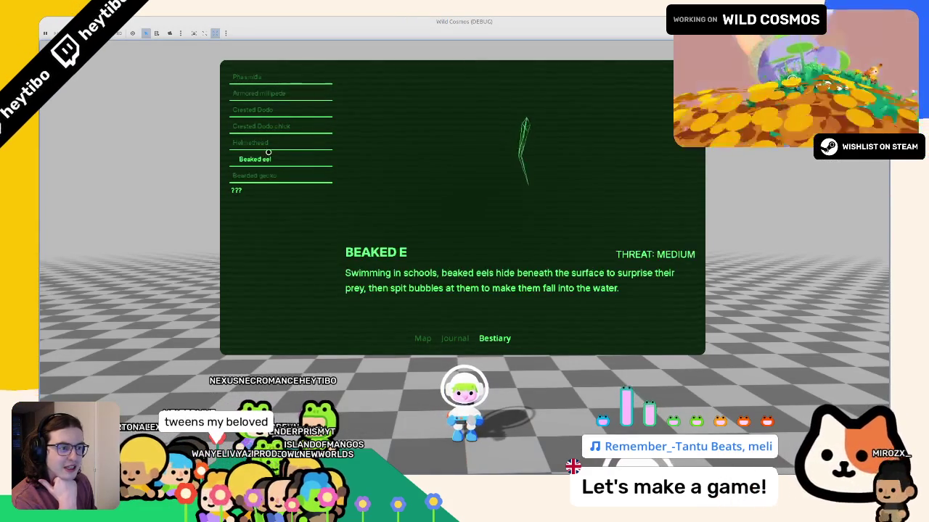
left_click(252, 142)
left_click(265, 126)
left_click(277, 110)
left_click(290, 93)
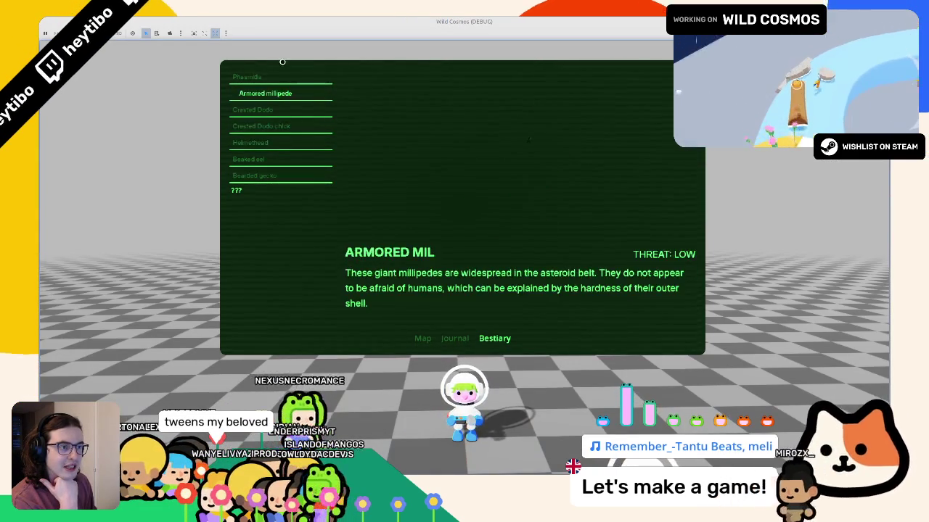
left_click(294, 76)
key("Down")
key("Down")
key("Down")
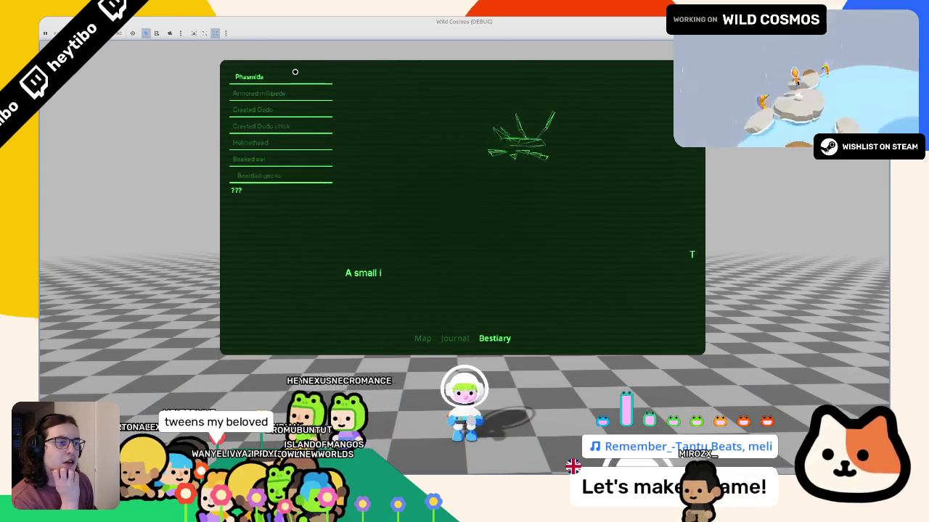
left_click(295, 75)
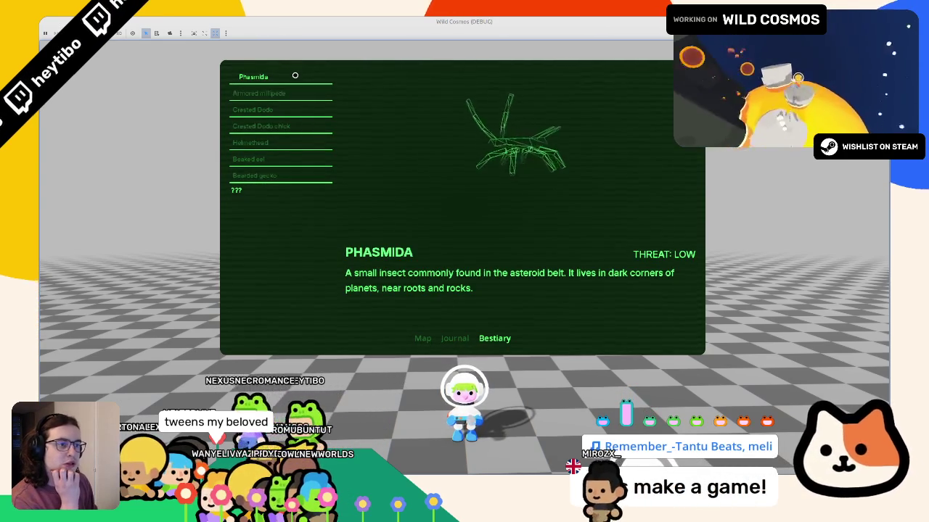
left_click(310, 124)
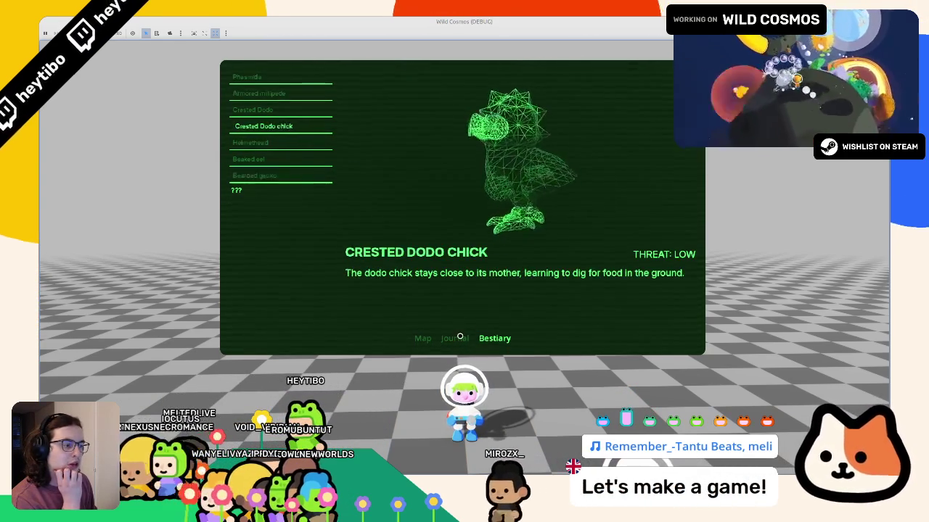
- Switch to Journal to view The blackhole, return to Bestiary, and end on Crested Dodo
key("q")
left_click(280, 106)
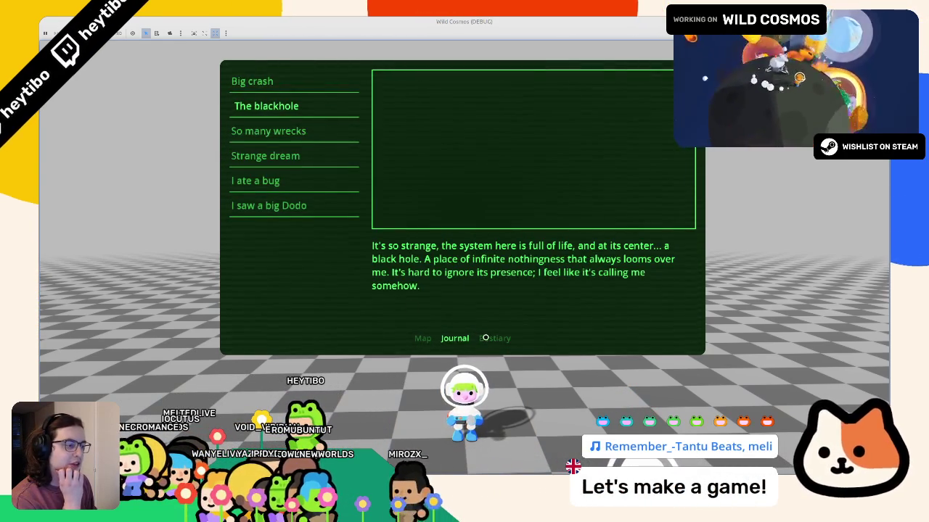
key("e")
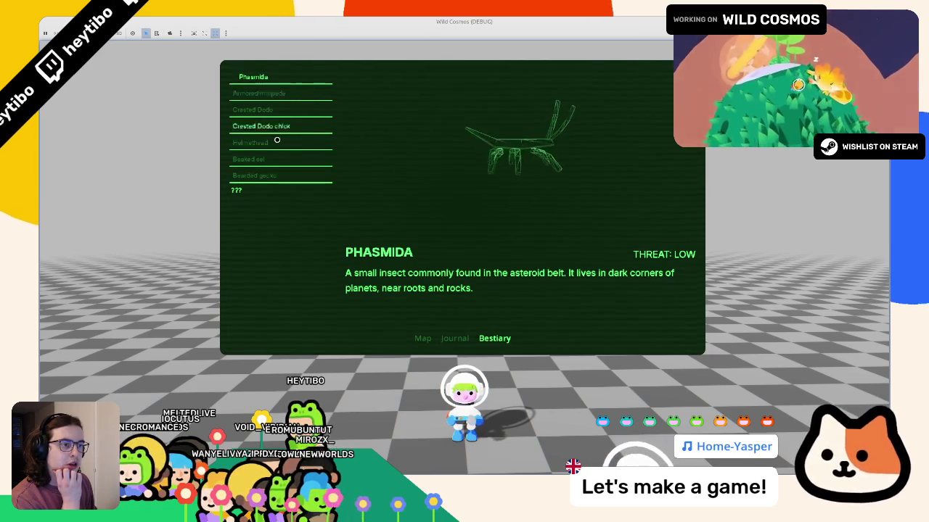
left_click(278, 123)
left_click(298, 124)
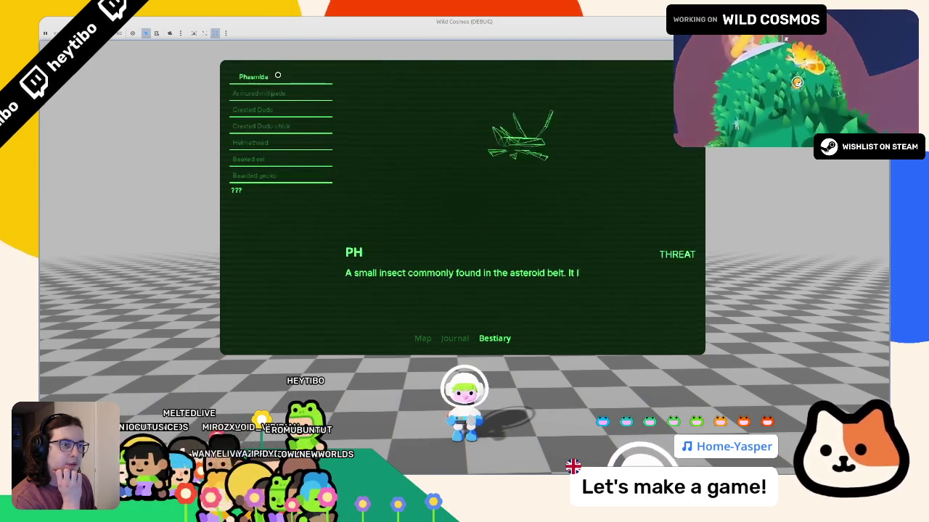
key("Down")
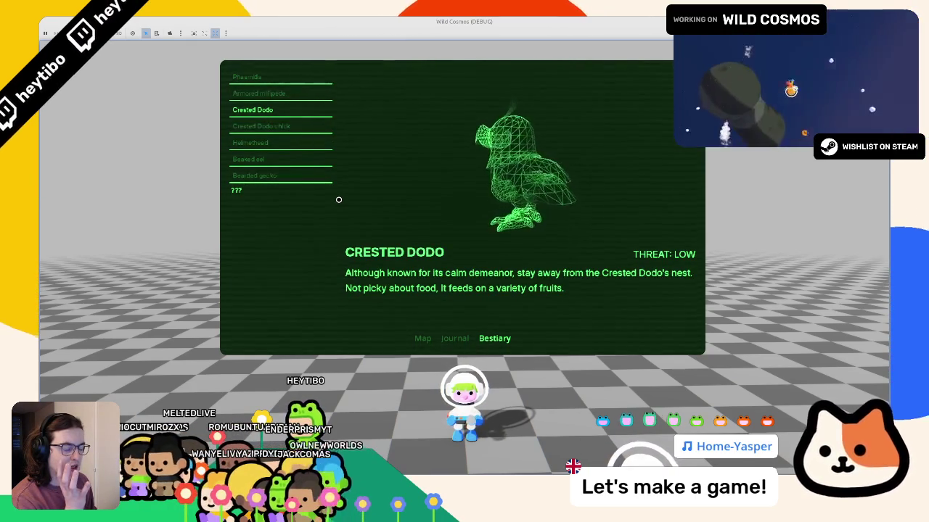
double_click(464, 21)
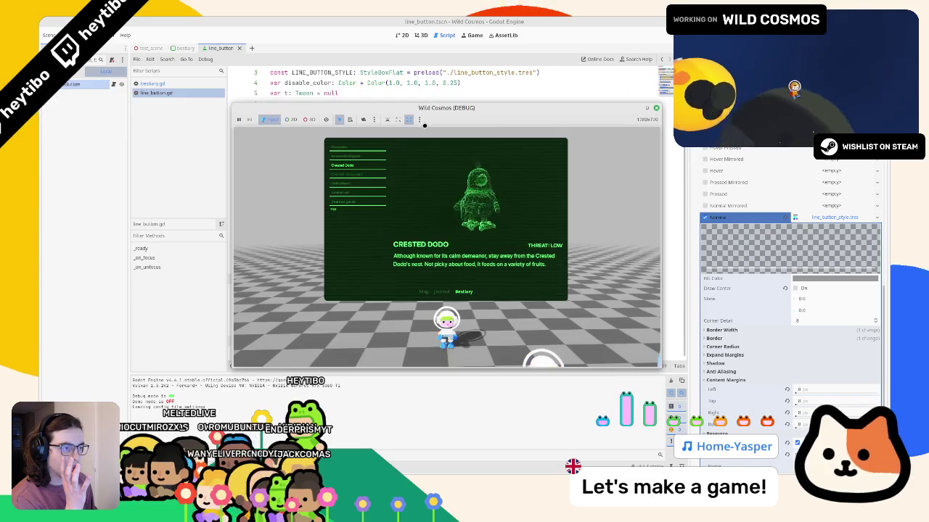
- Stop the running game with F8 and look over the bestiary.gd and line_button scripts
mouse_move(434, 108)
left_mouse_down()
mouse_move(450, 216)
mouse_move(441, 216)
left_mouse_up()
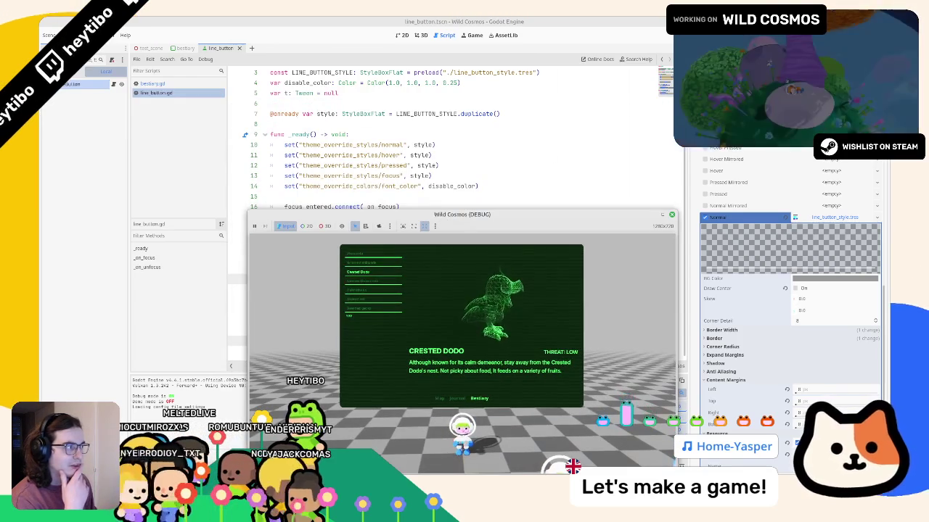
key("F8")
left_click(151, 83)
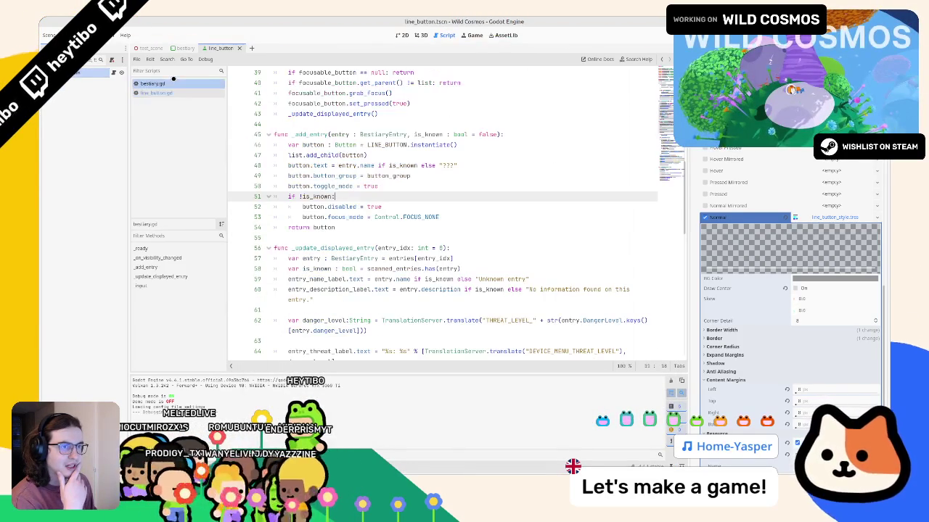
left_click(188, 48)
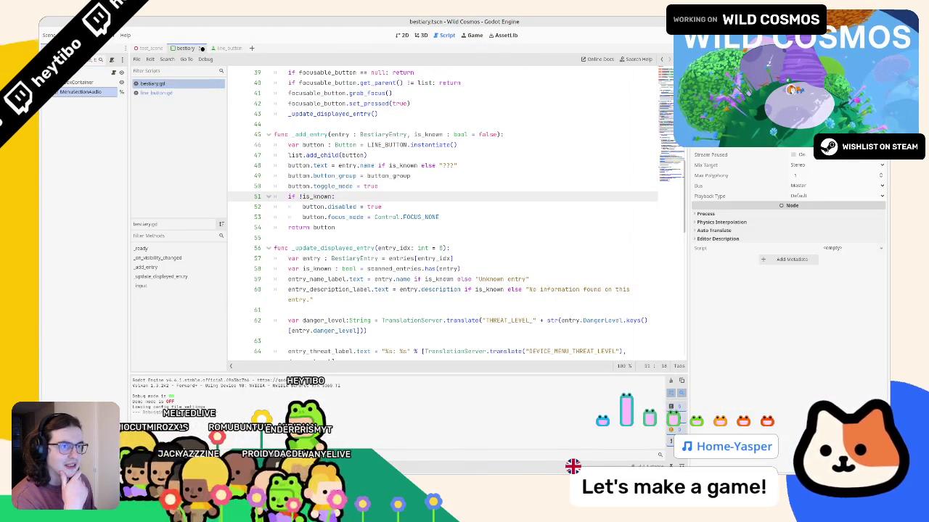
left_click(351, 238)
left_click(229, 47)
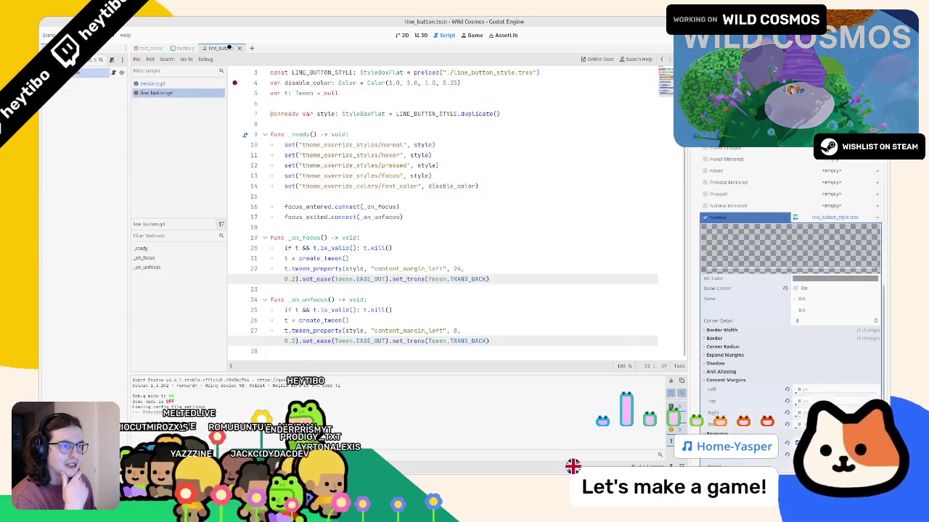
left_click(193, 84)
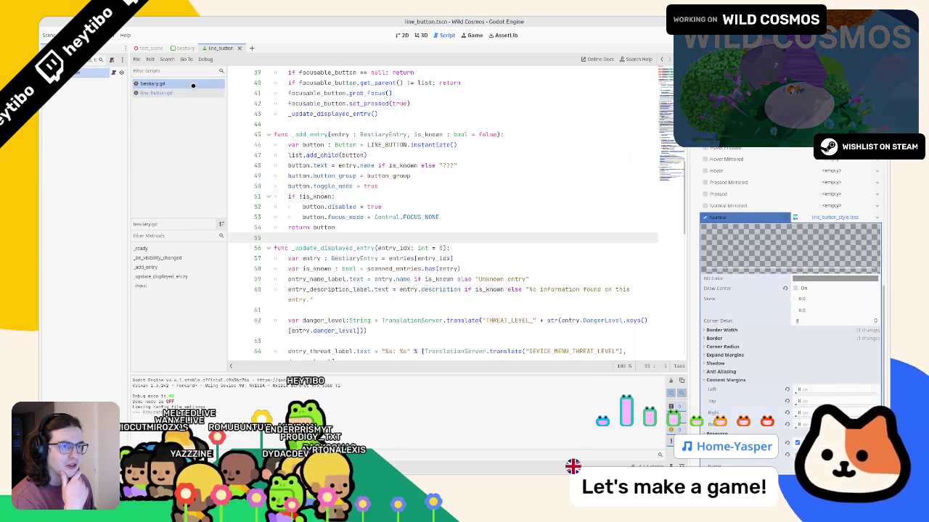
scroll(435, 217, "down", 5)
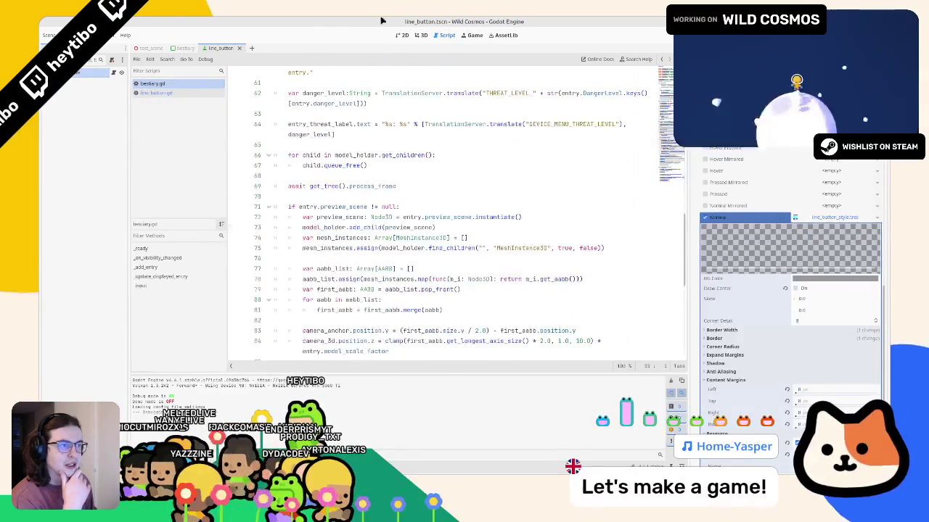
- In the 2D bestiary scene, leave focus mode at None and quick-open another scene with Ctrl+Shift+O
left_click(415, 35)
left_click(404, 35)
left_click(185, 48)
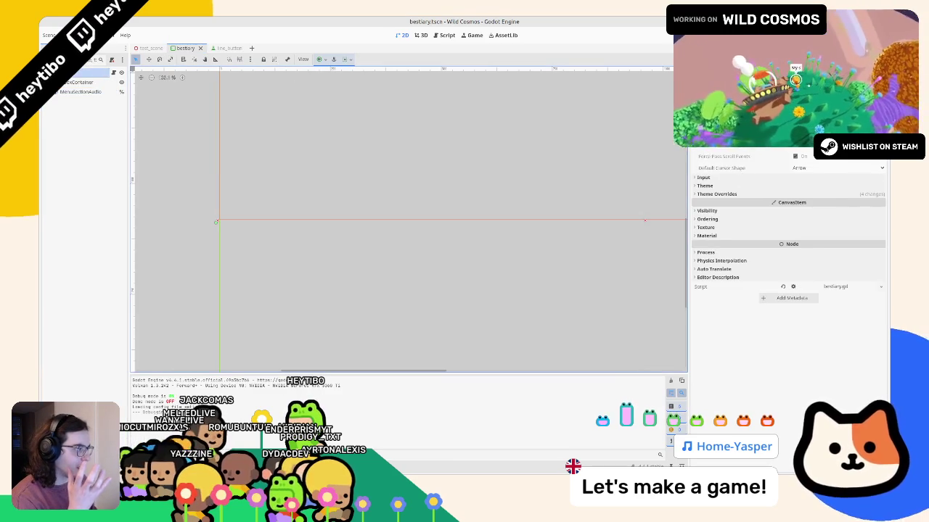
scroll(789, 261, "up", 3)
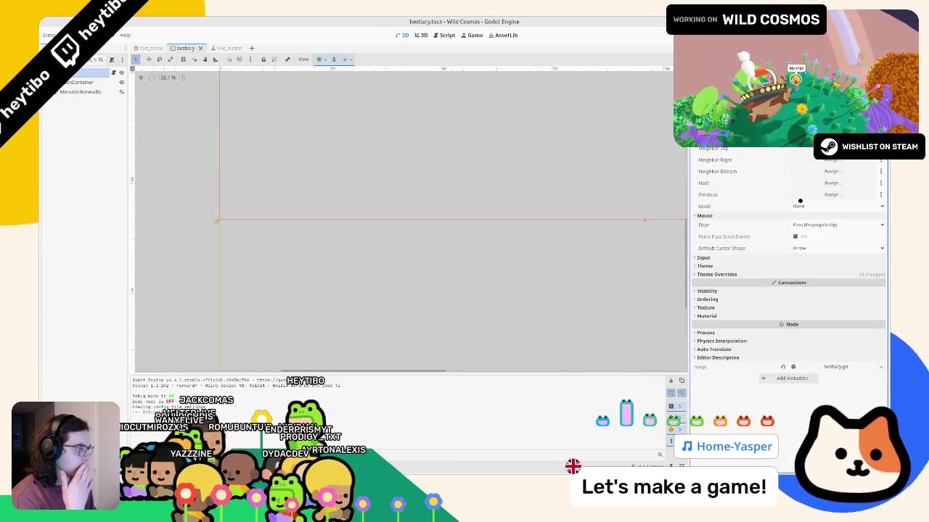
left_click(799, 205)
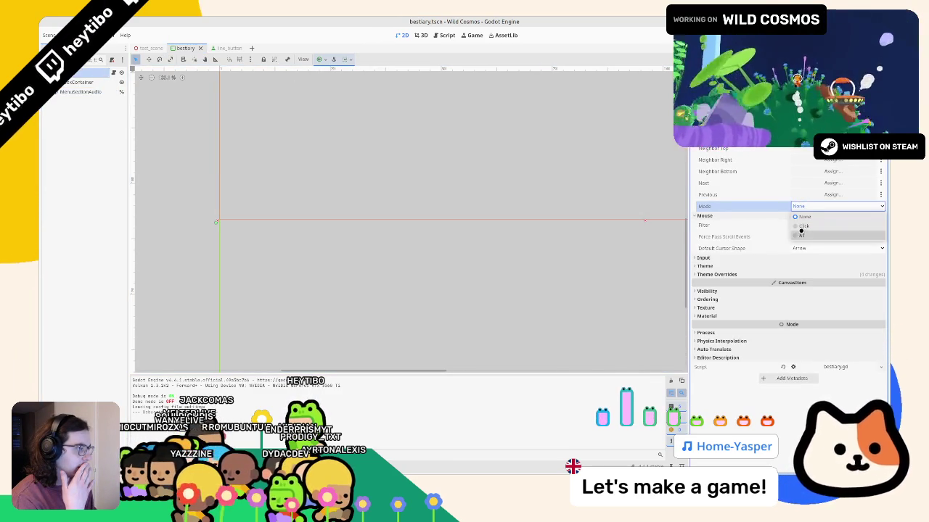
left_click(747, 200)
scroll(478, 265, "up", 4)
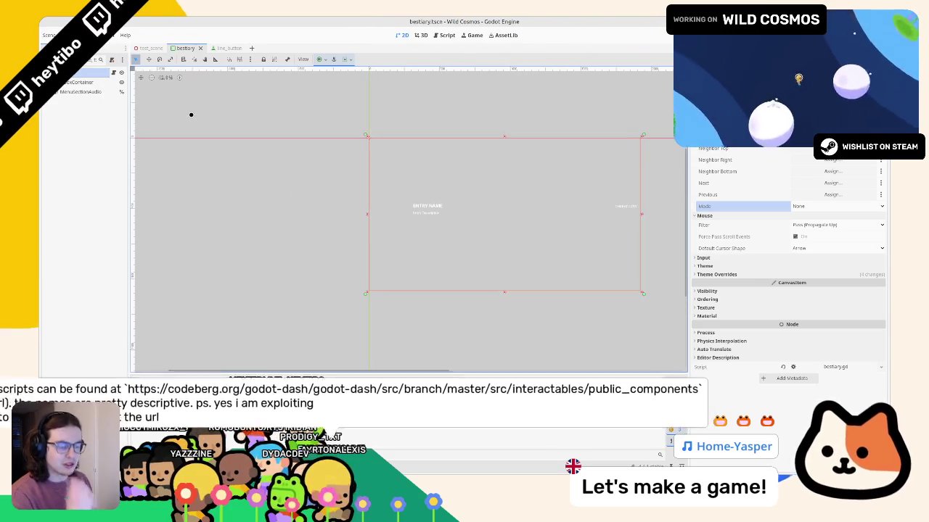
key("ctrl+shift+o")
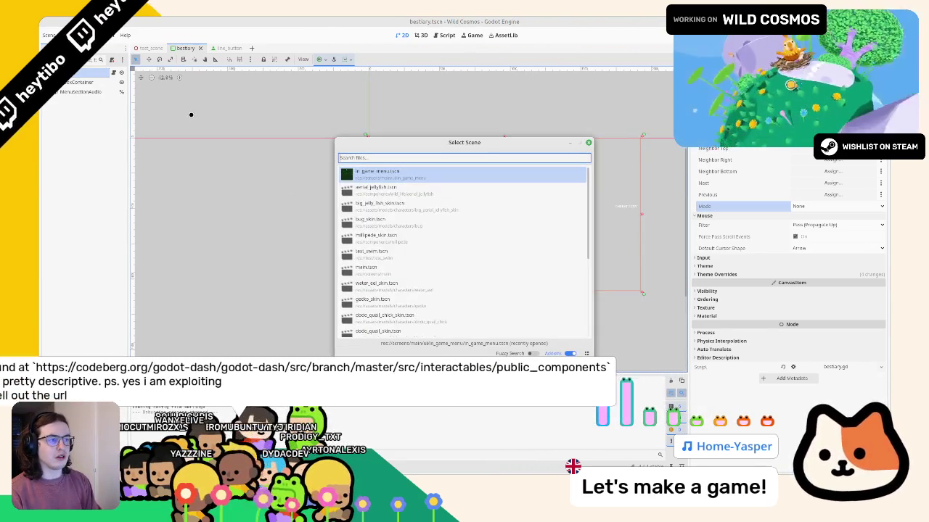
- Open in_game_menu.tscn and leave the control's focus mode at None
key("Return")
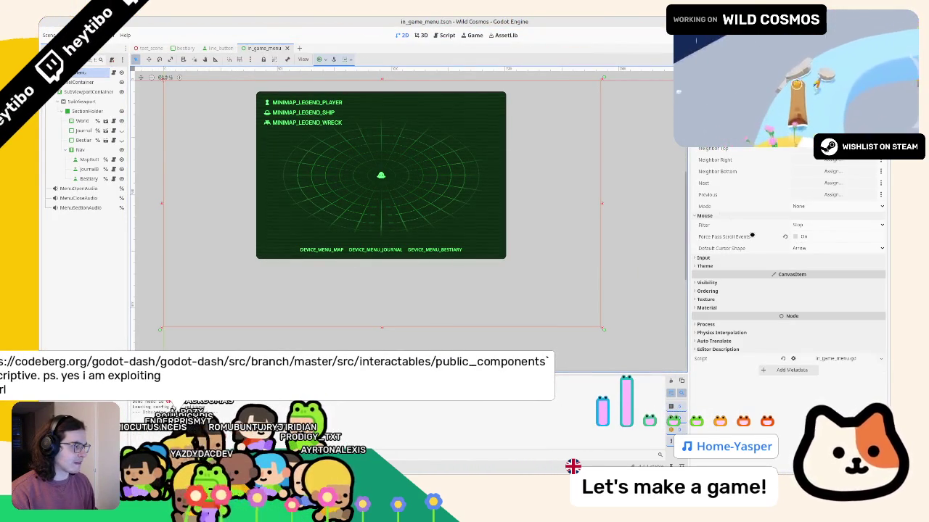
left_click(803, 206)
left_click(735, 205)
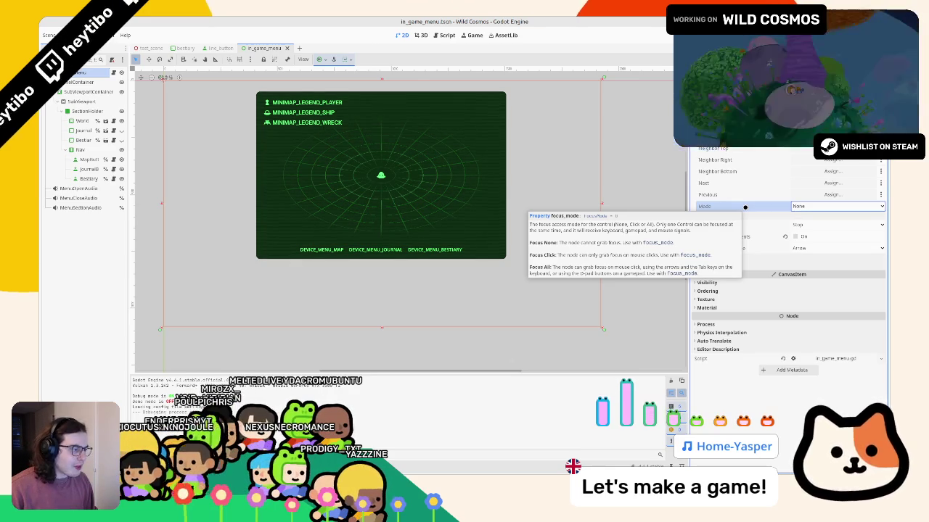
left_click(740, 208)
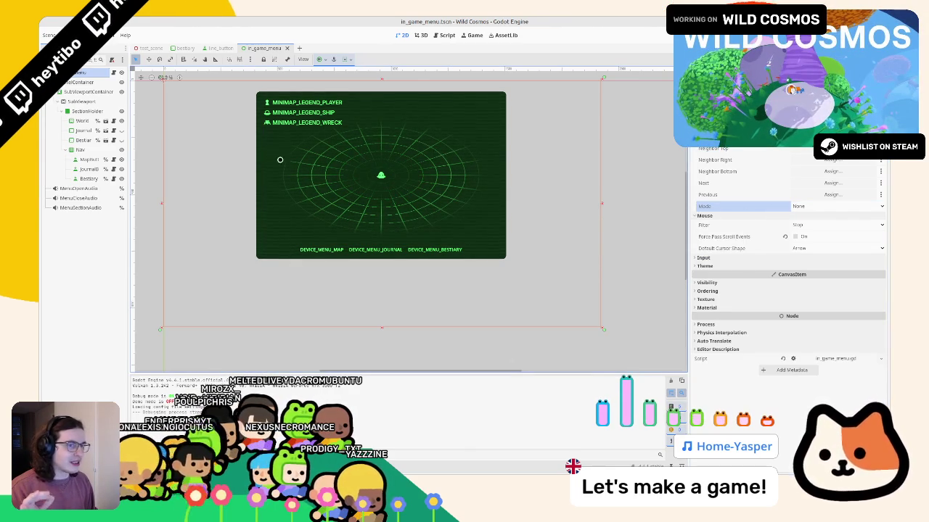
left_click_drag(311, 135, 228, 131)
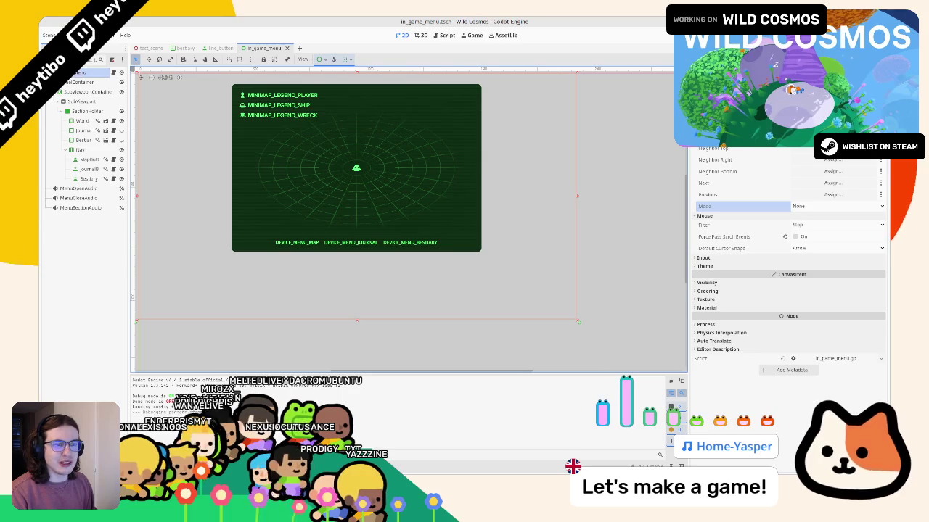
- Inspect the PanelContainer, SubViewportContainer, root, MapButton, Journal and SectionHolder nodes before moving to line_button
left_click(246, 145)
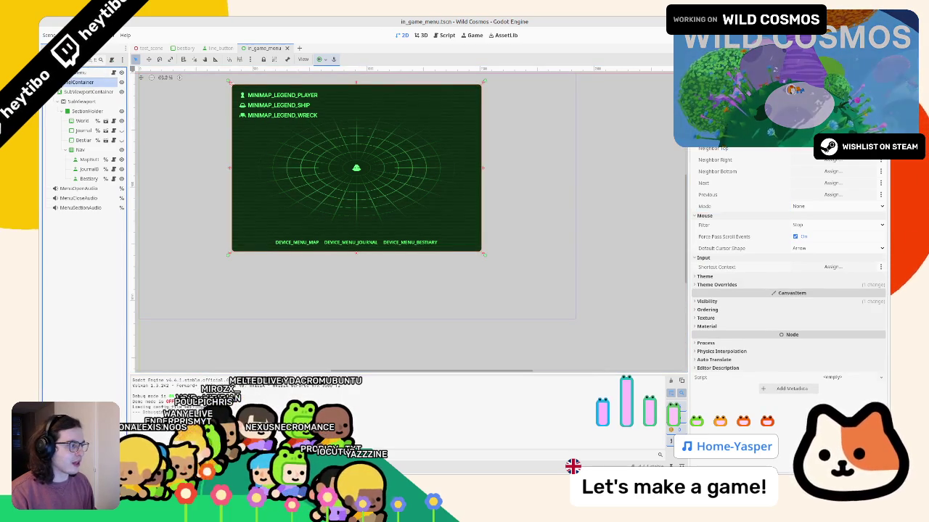
left_click(75, 91)
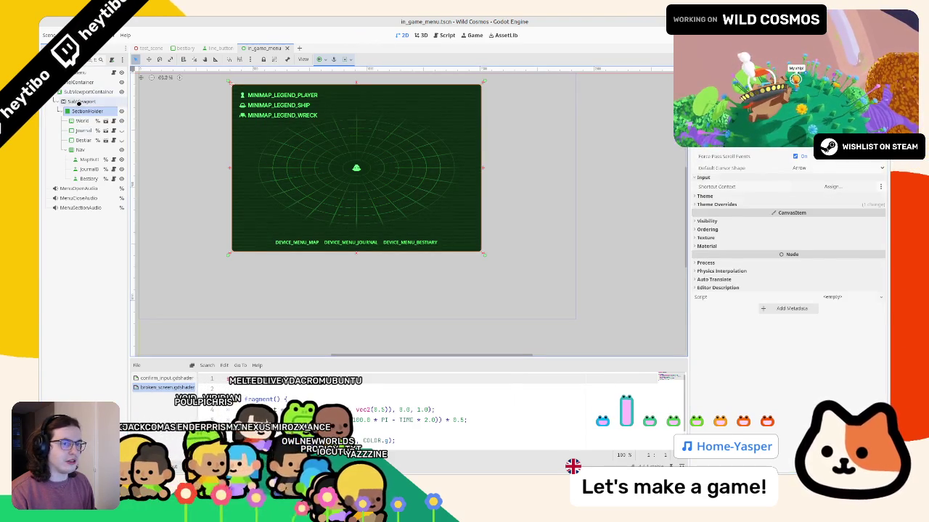
left_click(78, 93)
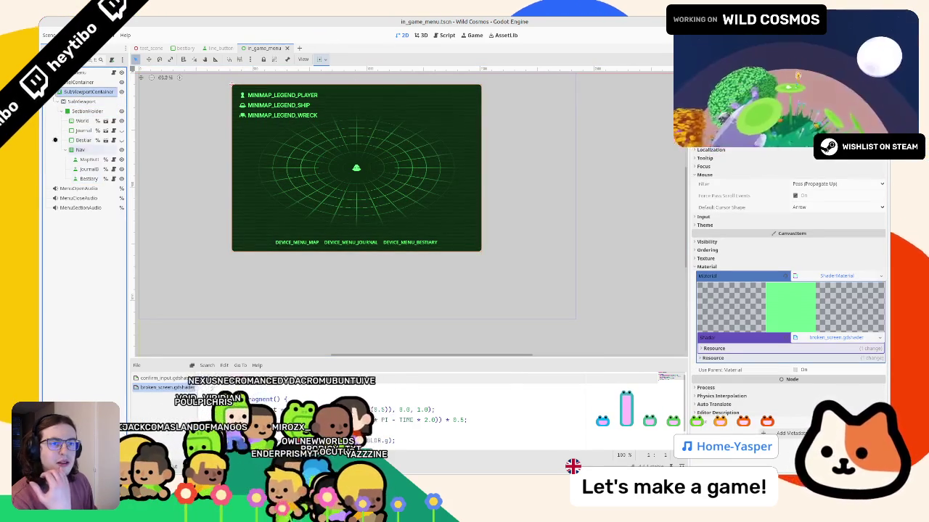
left_click(78, 73)
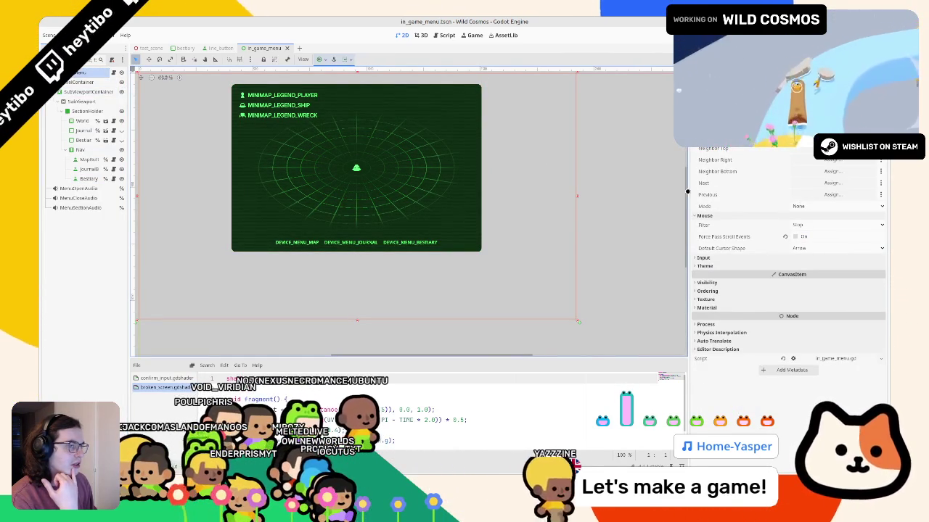
left_click(81, 159)
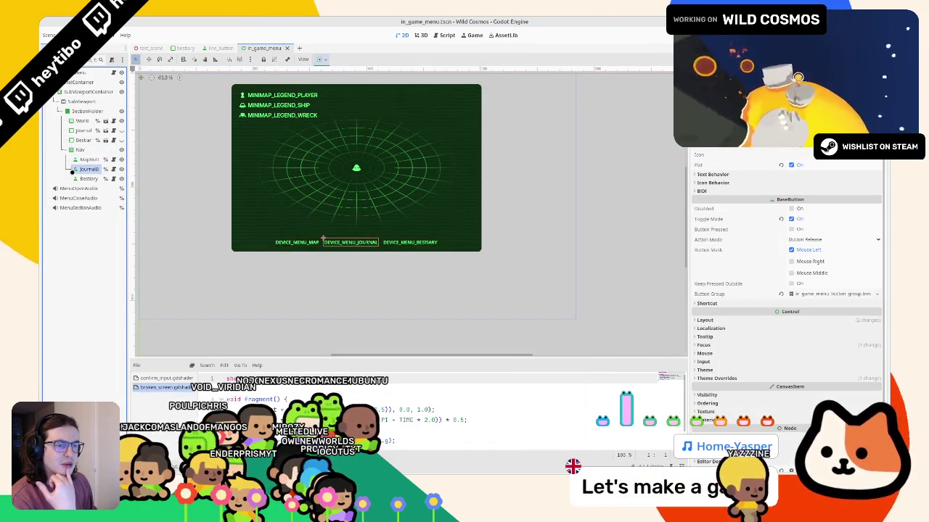
left_click(81, 130)
left_click(73, 112)
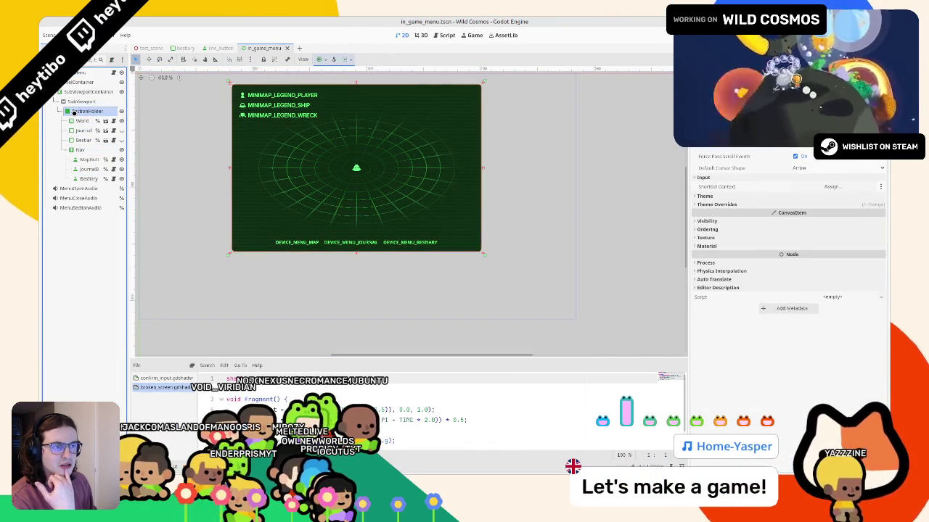
left_click(413, 35)
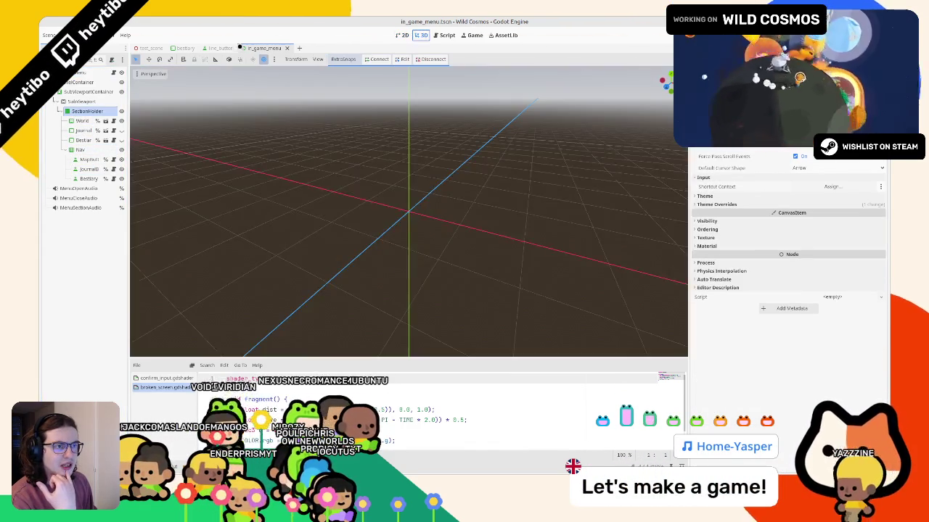
- In line_button.gd, read the Signal and Control focus_exited documentation, then close it
left_click(218, 48)
left_click(112, 73)
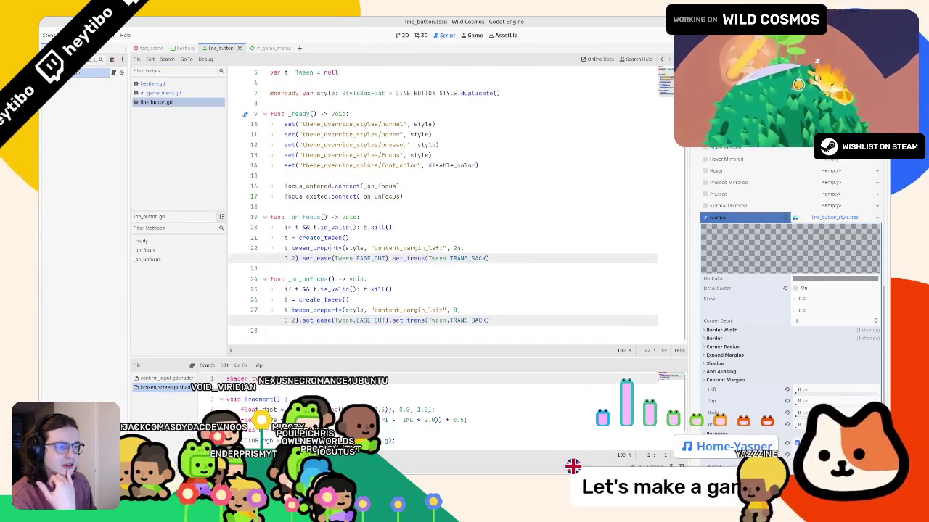
double_click(308, 279)
key("Home")
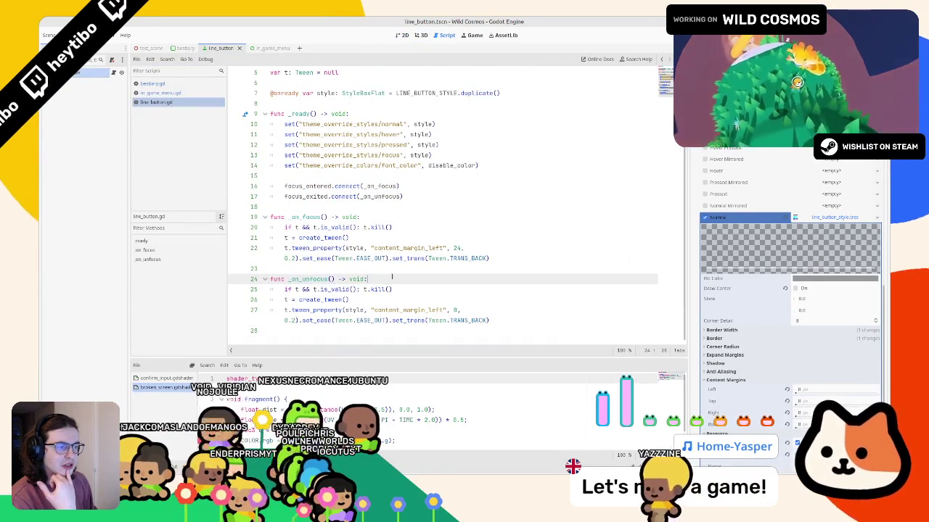
left_click(344, 197, "ctrl")
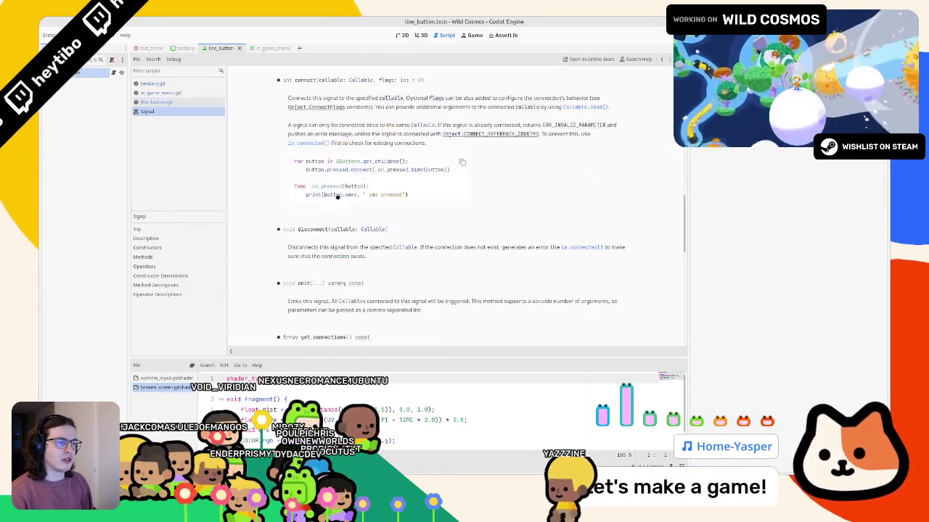
key("alt+Left")
left_click(292, 197, "ctrl")
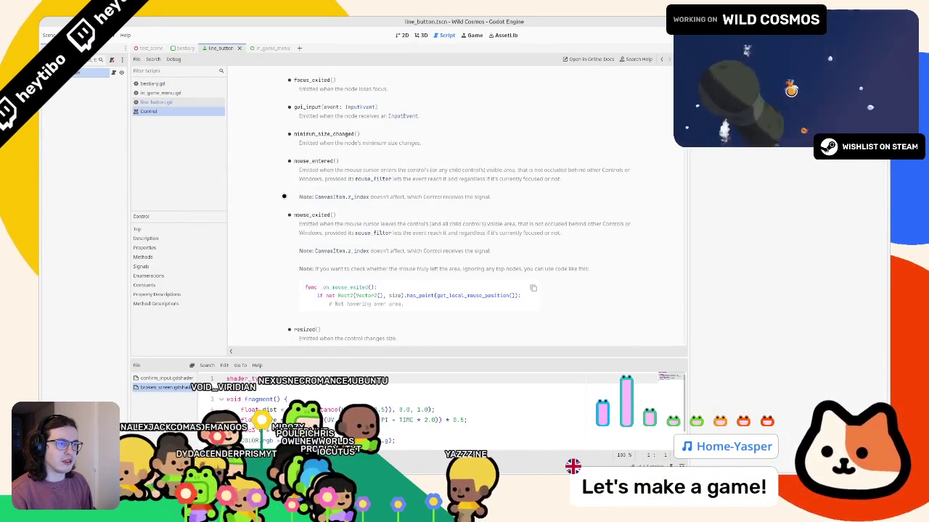
middle_click(173, 112)
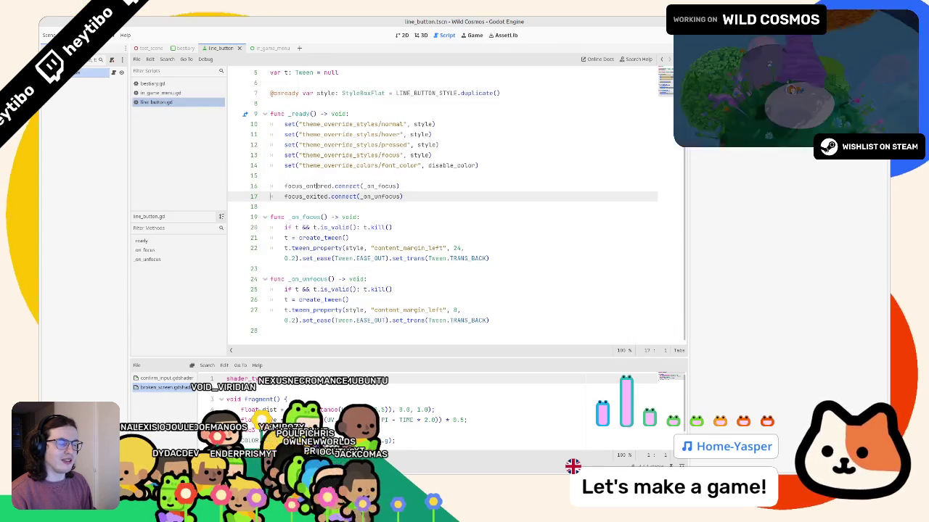
- Bring up the bestiary scene in the 3D view and run the project
left_click(182, 48)
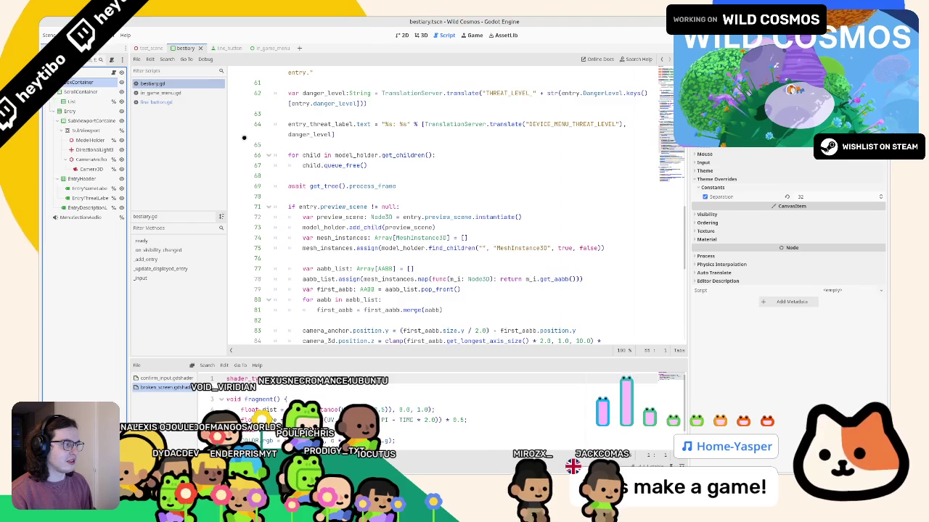
scroll(789, 276, "up", 2)
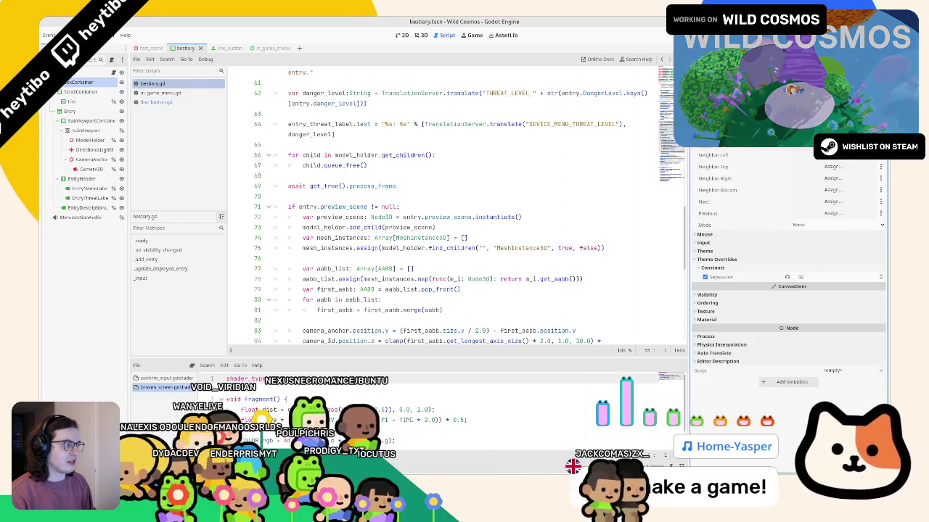
left_click(420, 35)
key("F5")
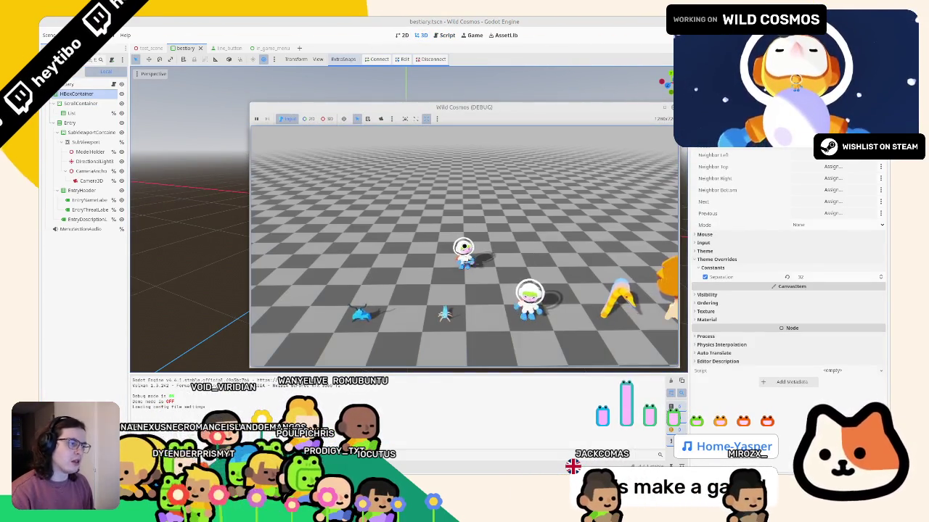
- Open the Bestiary in the running game, step through its entries, then stop the game
left_click(471, 290)
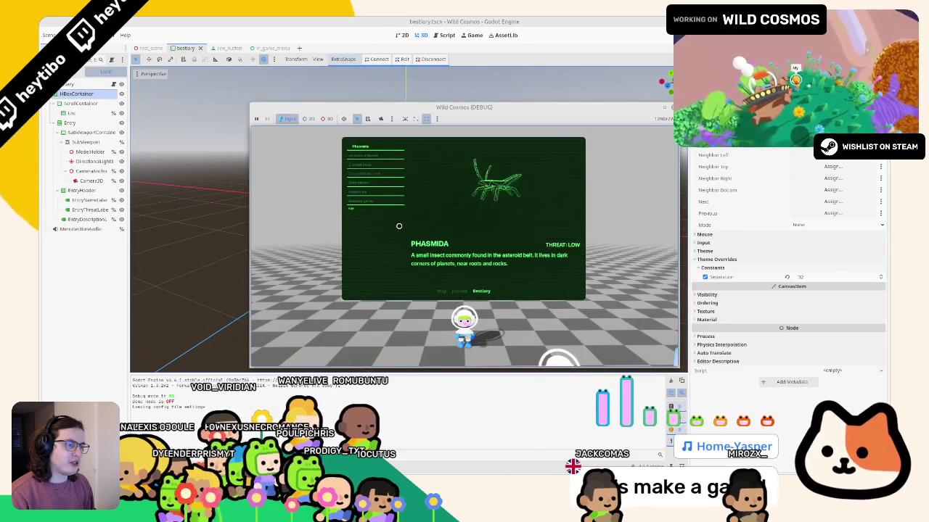
key("Down")
key("Down")
left_click(663, 111)
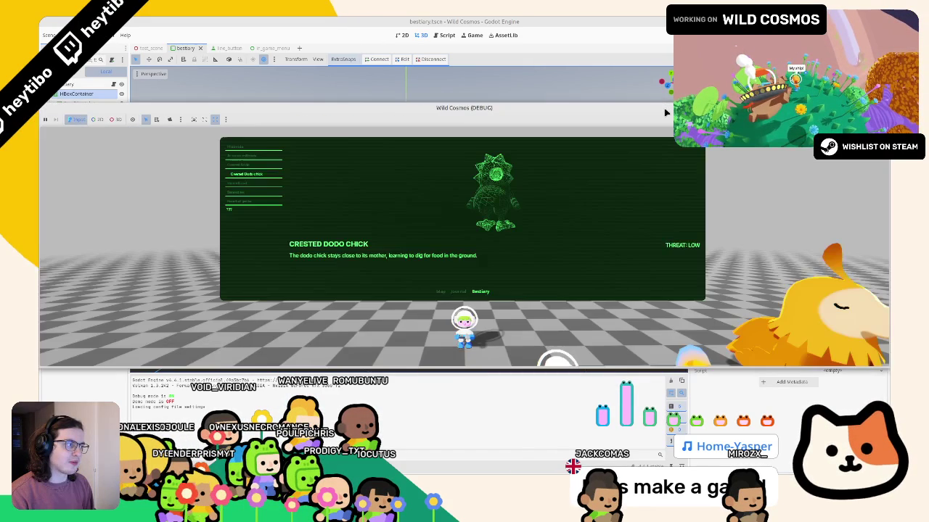
key("Down")
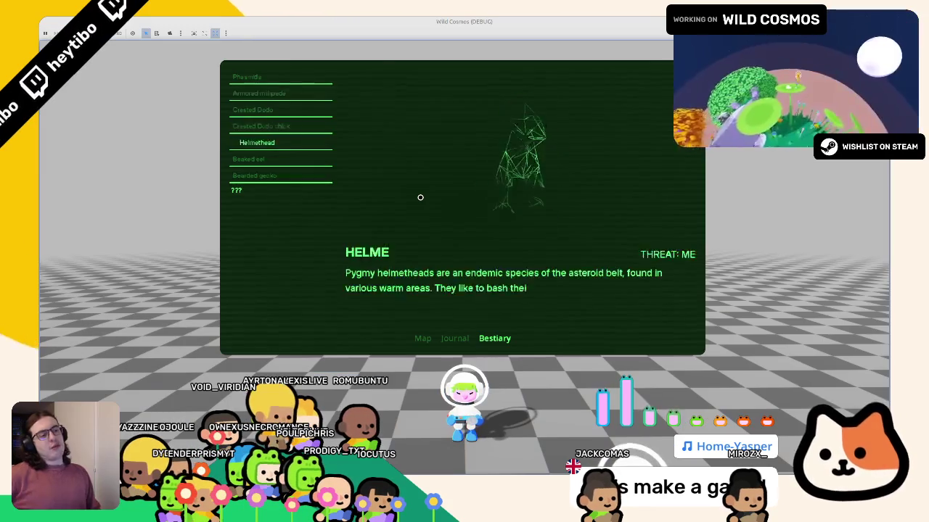
key("Down")
key("Down")
key("Down")
key("Up")
key("Up")
key("Up")
key("Up")
key("Up")
key("Down")
key("F8")
- Start a new line reading 'toggle' in line_button.gd's _ready and open the toggled signal docs
left_click(270, 48)
left_click(156, 101)
left_click(304, 197)
key("Return")
type("toggle")
key("alt+F1")
- Review the BaseButton help for the toggled signal, then close it
left_click(156, 101)
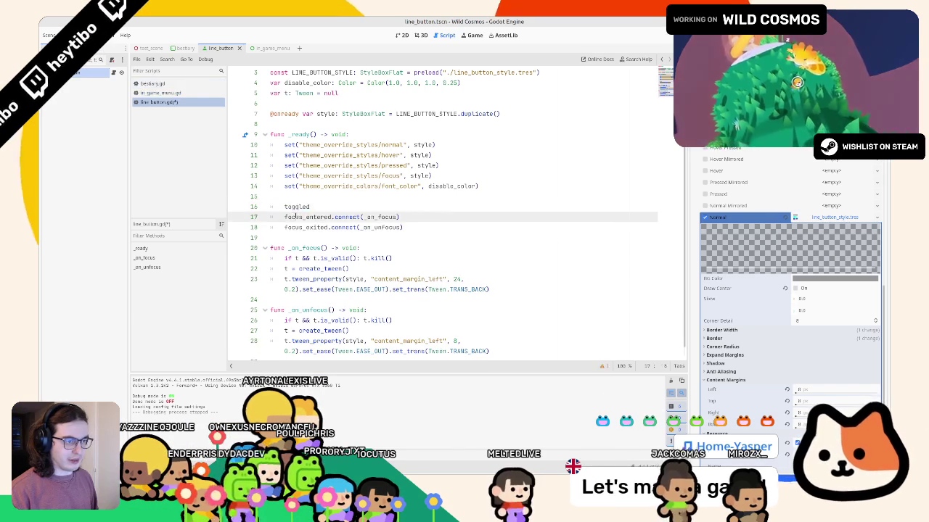
left_click(156, 111)
middle_click(156, 111)
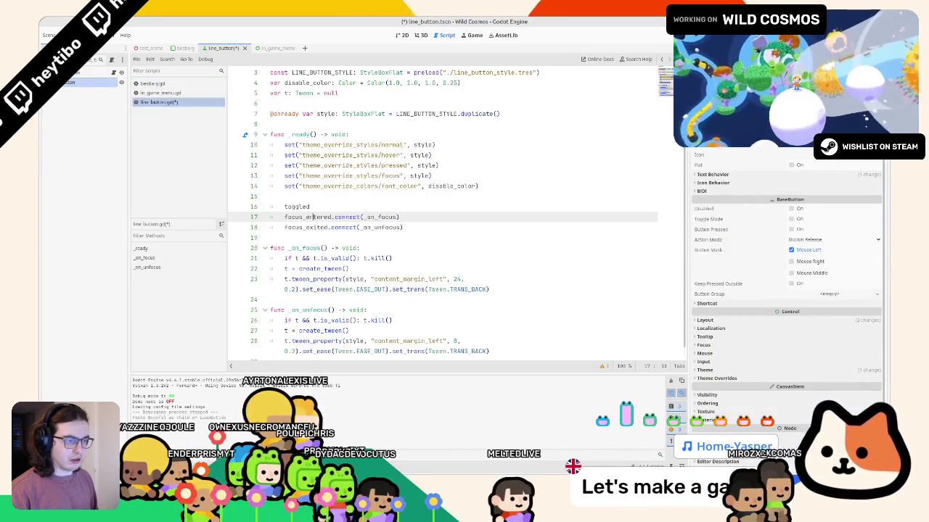
key("alt+F1")
middle_click(187, 111)
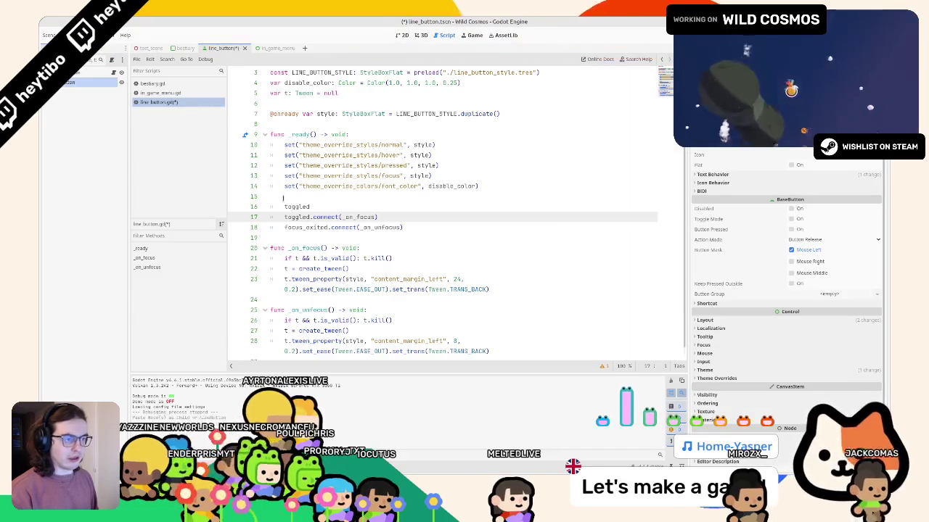
- Remove the focus_exited connection and rename the handler to _on_toggled(toggled: bool)
double_click(293, 217)
type("focus_exited")
key("ctrl+x")
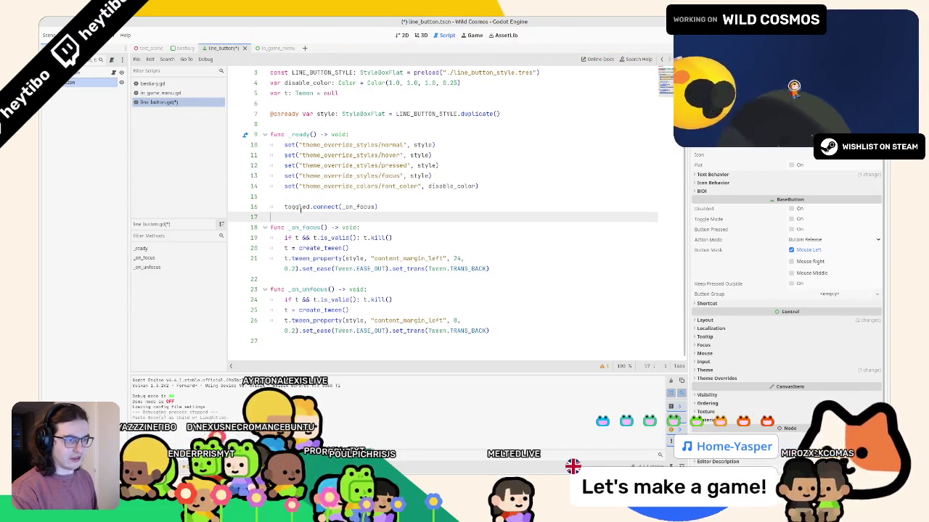
double_click(296, 207)
left_click(342, 206)
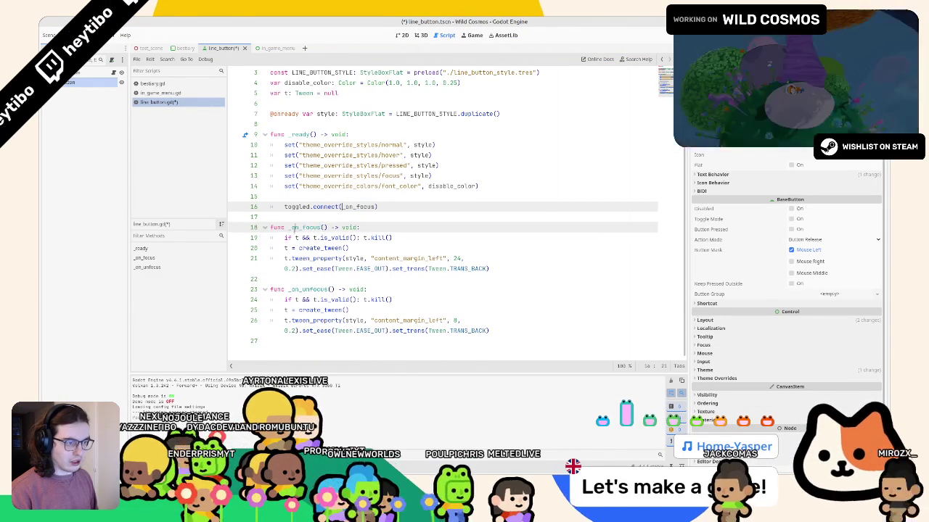
double_click(295, 227)
type("_on_toggled(toggled: bool")
key("BackSpace")
- Delete the _on_unfocus function and select the 24 margin value for a conditional
left_click_drag(335, 341, 270, 289)
key("BackSpace")
key("BackSpace")
left_click(459, 278)
key("ctrl+shift+Left")
key("Right")
- Make the left margin '24 if toggled else 8', test-run the game, then stop it
type("if toggled else 8")
key("F5")
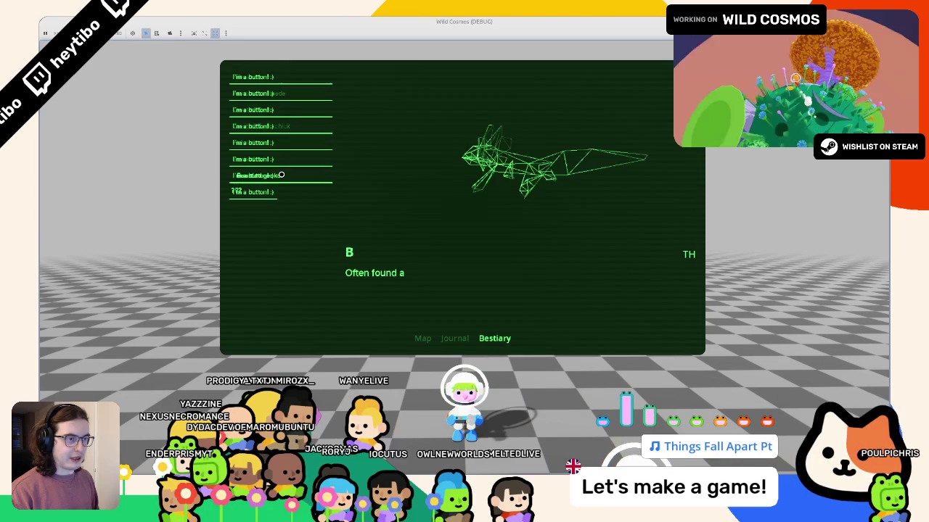
mouse_move(313, 129)
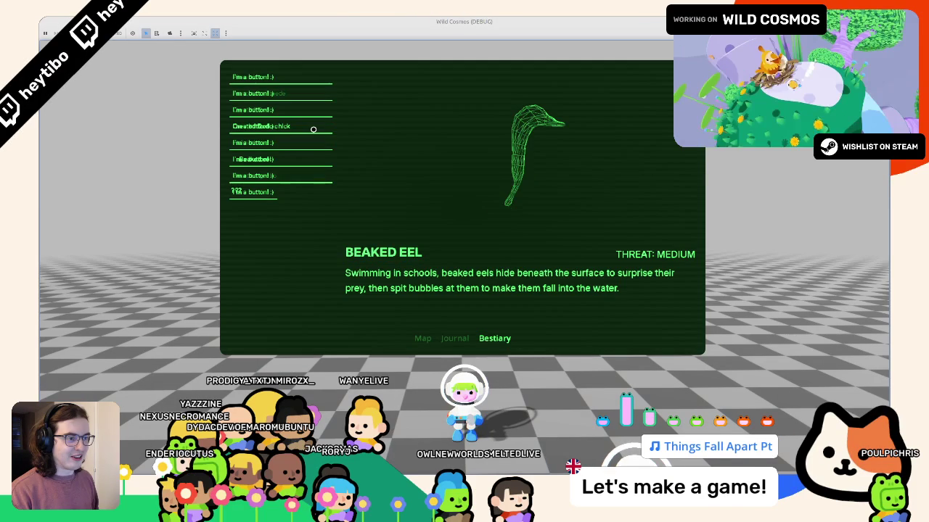
key("F8")
- Make a small deletion in line_button.gd, rerun the game, and open the in-game Bestiary
key("Delete")
key("F5")
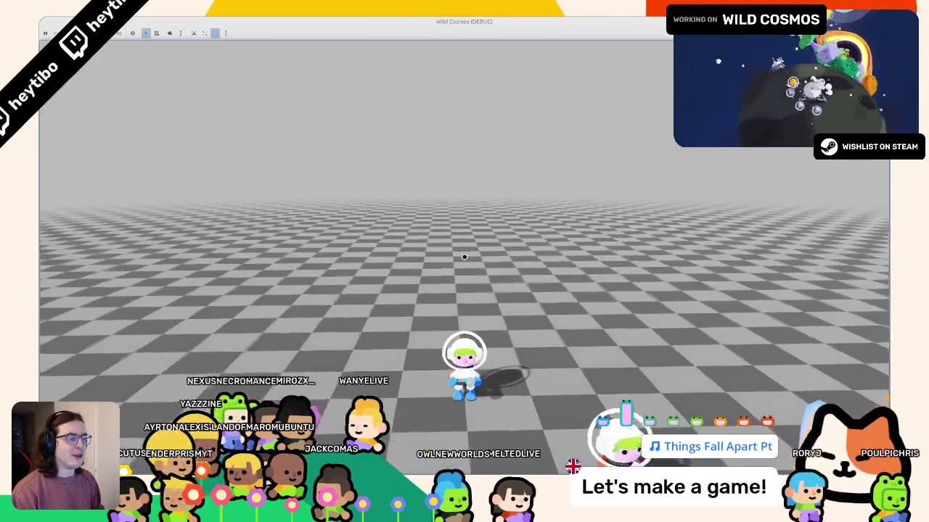
key("Tab")
left_click(494, 338)
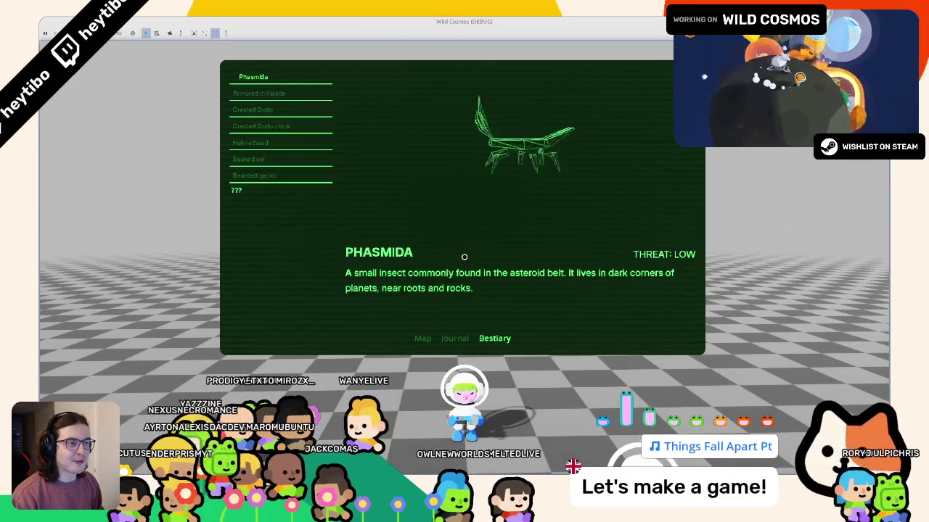
left_click(275, 110)
left_click(281, 80)
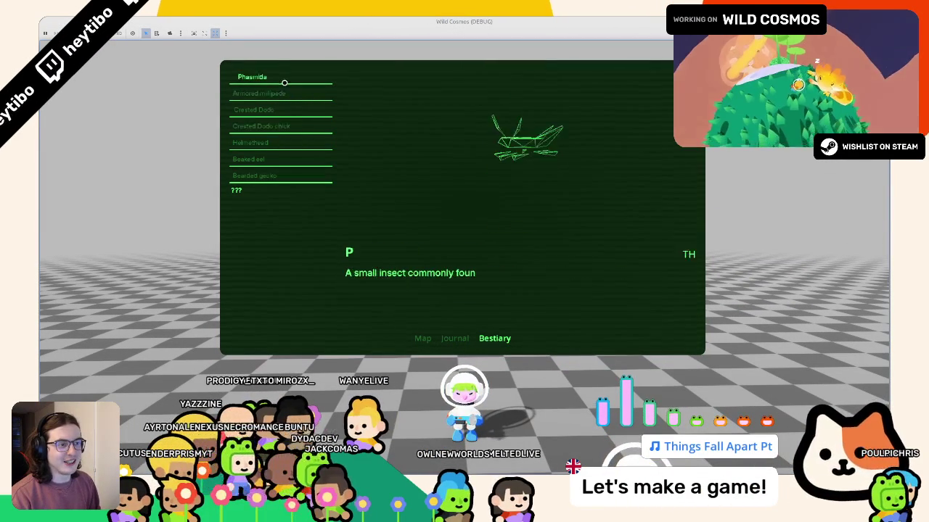
left_click(283, 93)
left_click(326, 93)
left_click(304, 126)
key("q")
key("e")
left_click(305, 143)
key("Up")
key("Up")
key("Up")
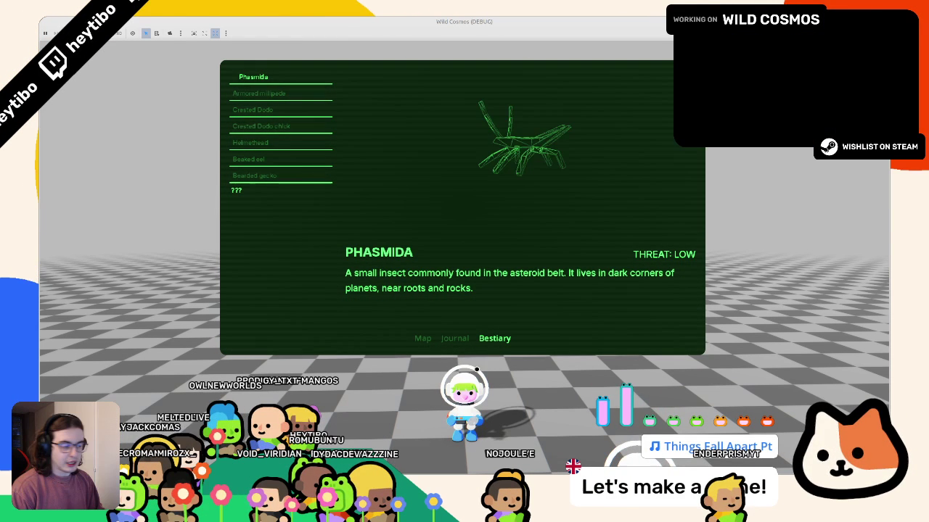
key("Down")
key("Down")
key("Down")
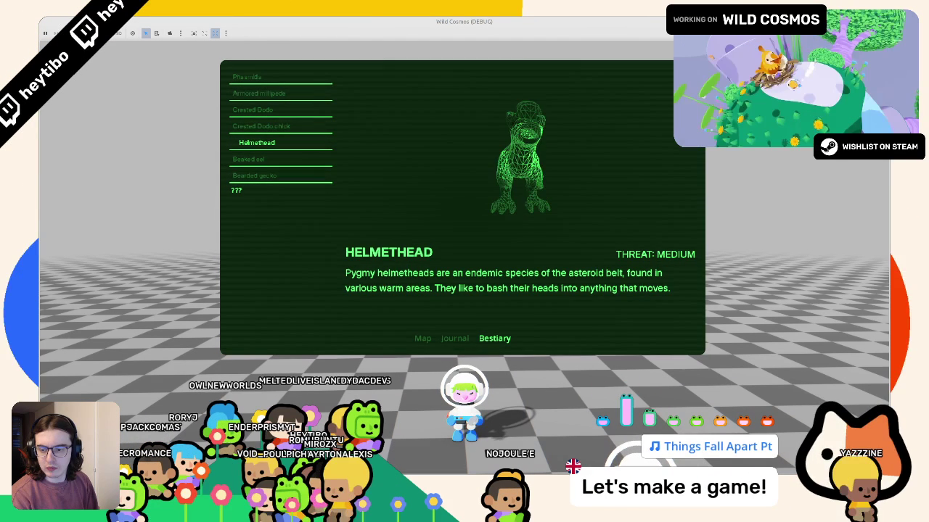
key("Up")
key("Up")
key("Up")
key("Up")
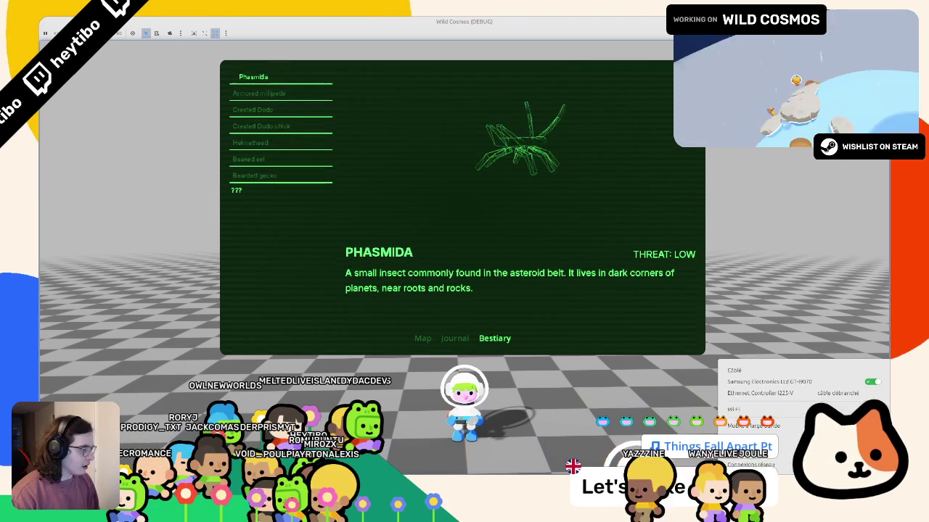